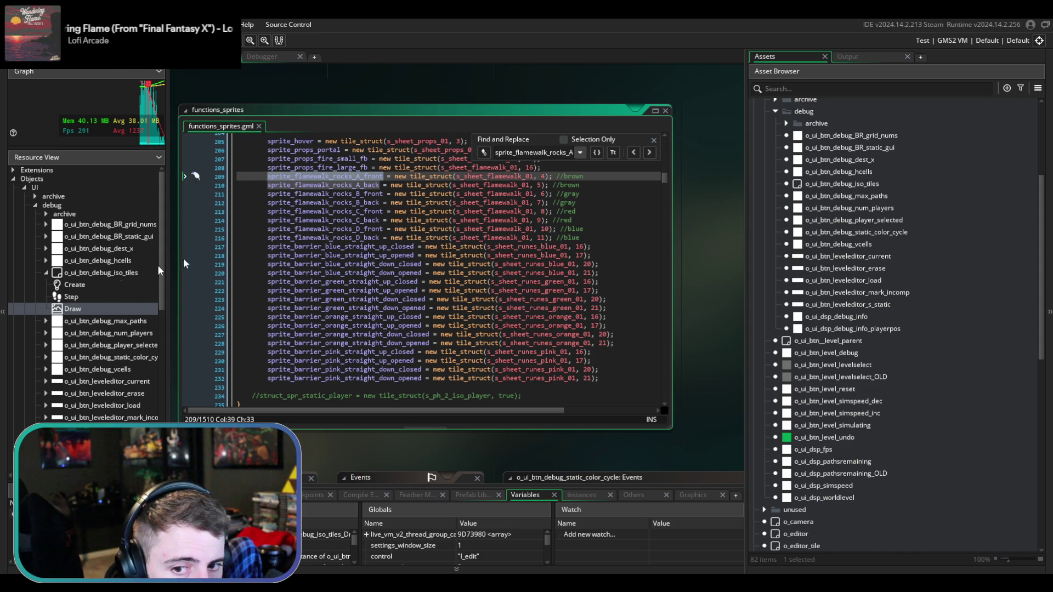
- Review the flamewalk rocks and green barrier sprite definitions and the tile_struct constructor's parameters
{"action": "left_click", "coordinate": [322, 229]}
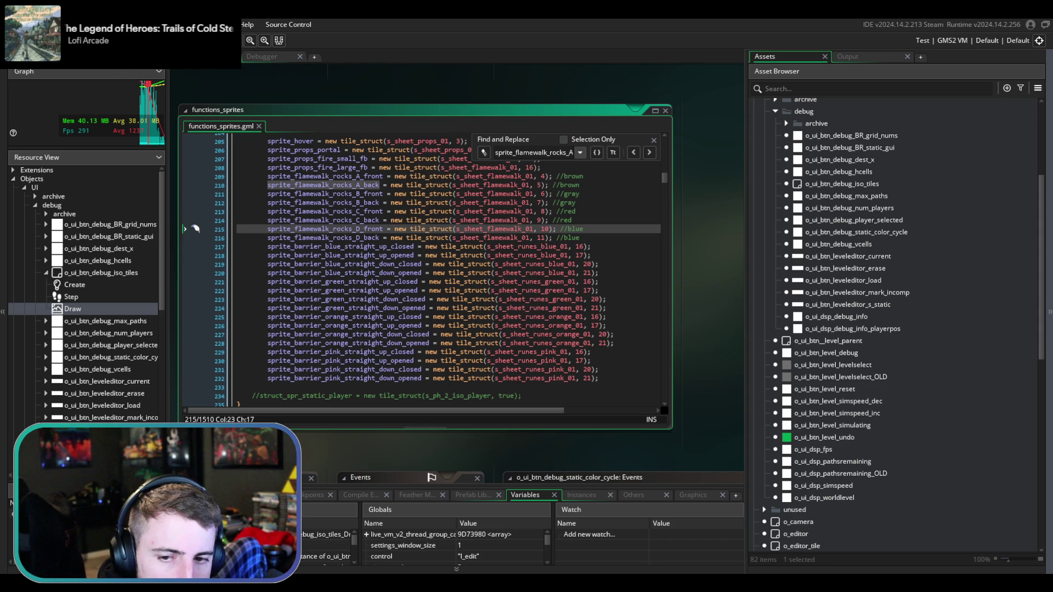
{"action": "left_click", "coordinate": [438, 299]}
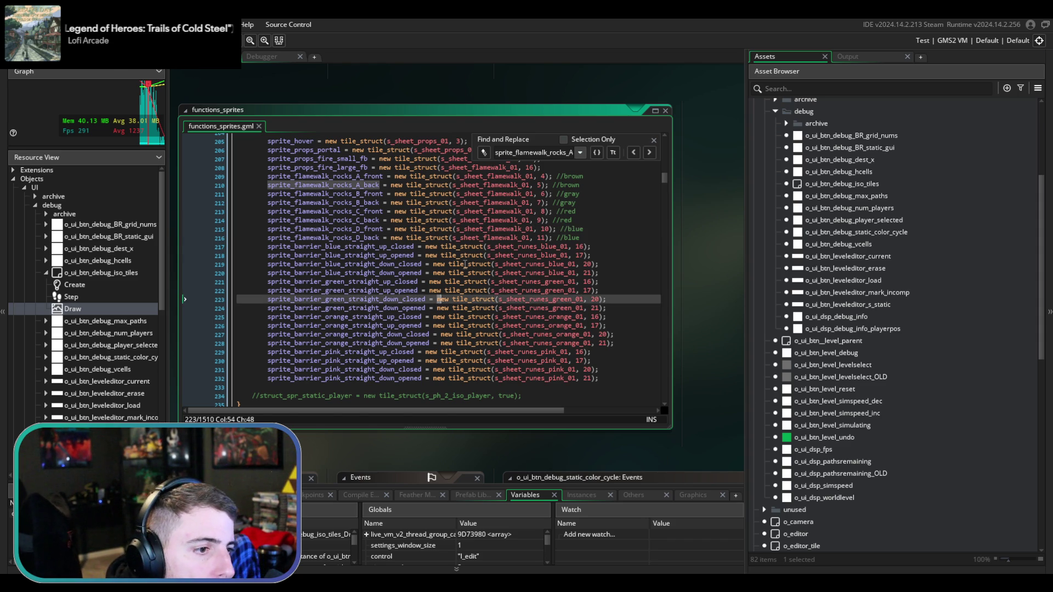
{"action": "left_click", "coordinate": [464, 264]}
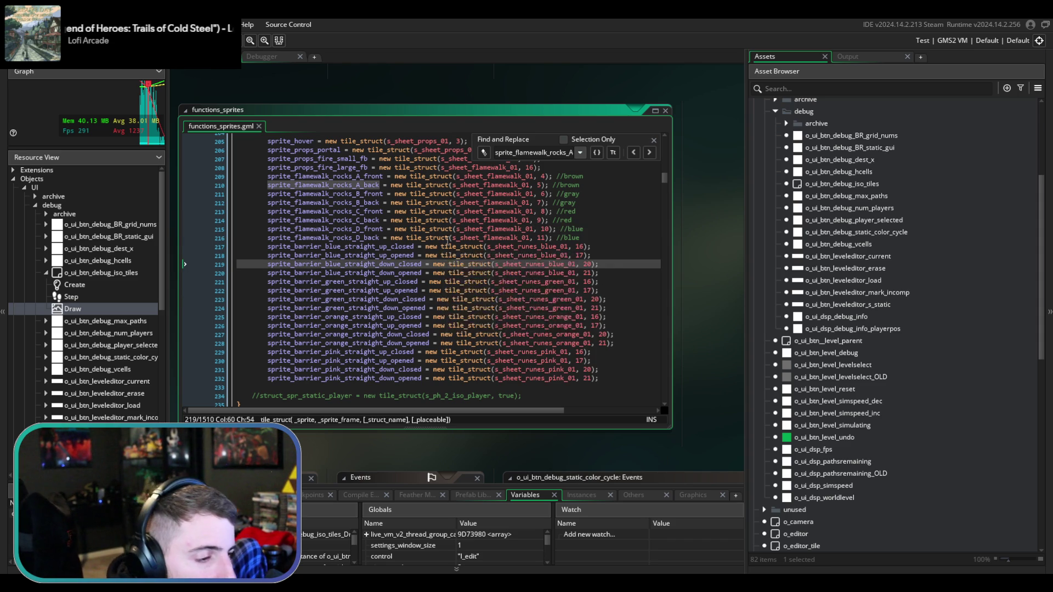
{"action": "mouse_move", "coordinate": [458, 185]}
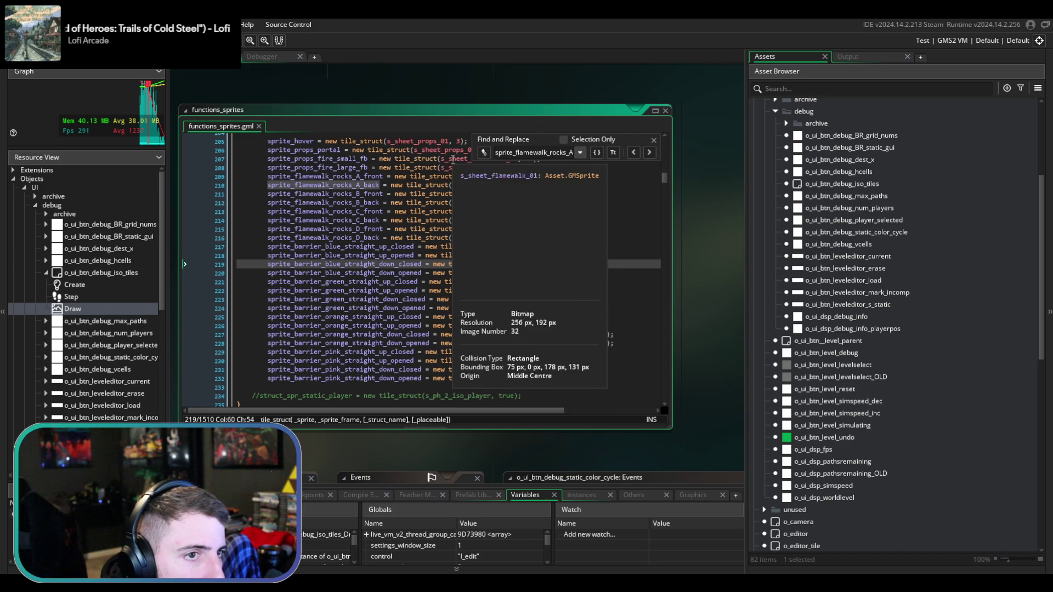
{"action": "scroll", "coordinate": [456, 281], "scroll_direction": "up", "scroll_amount": 1}
{"action": "mouse_move", "coordinate": [462, 278]}
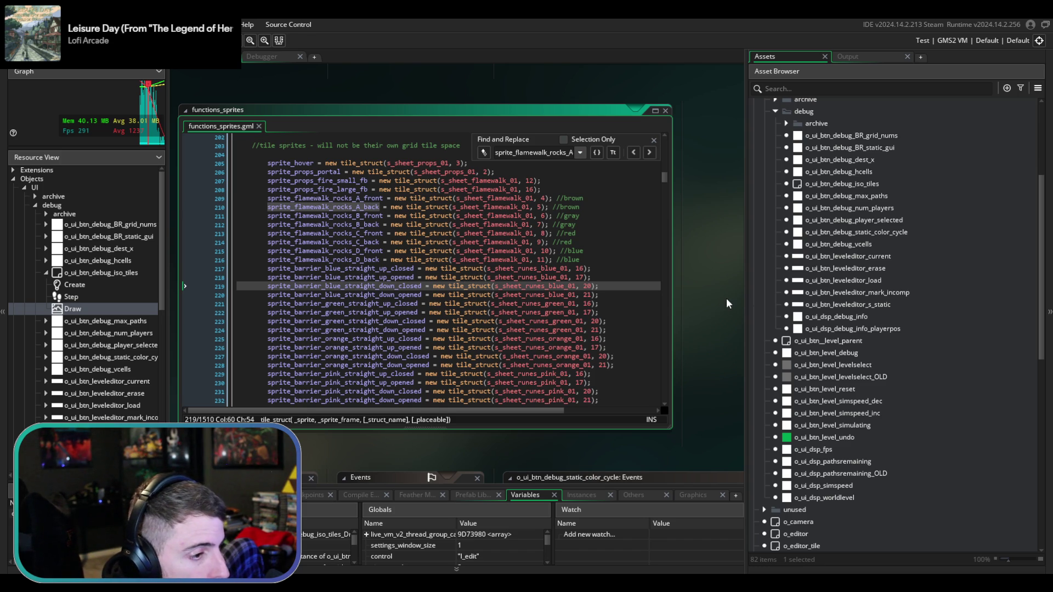
{"action": "left_click", "coordinate": [551, 260]}
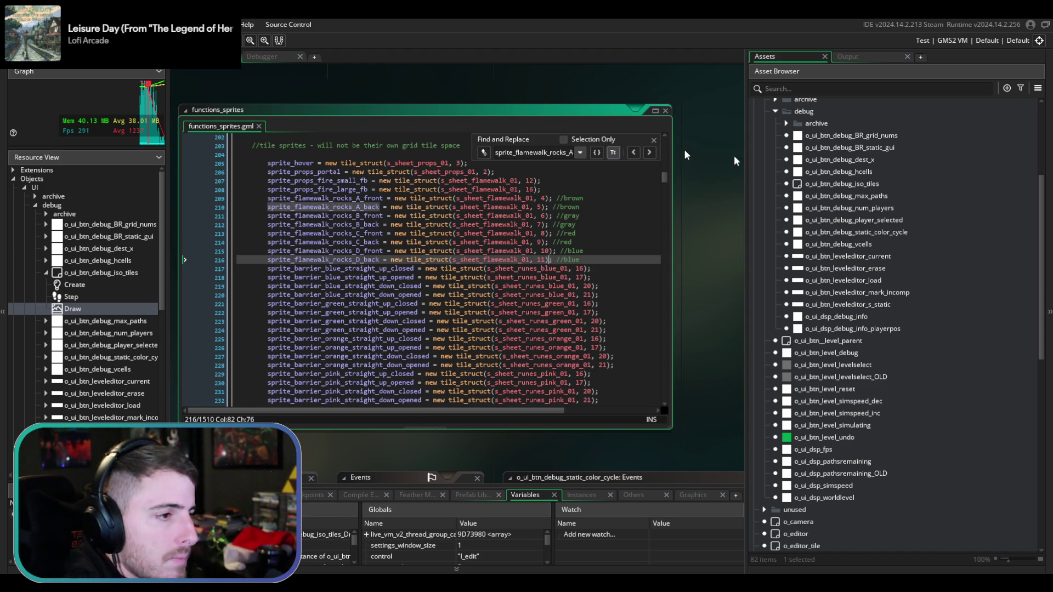
- Check the build failure log, then inspect the asset_get_index calls in o_ui_btn_debug_iso_tiles' Create code
{"action": "left_click", "coordinate": [876, 61]}
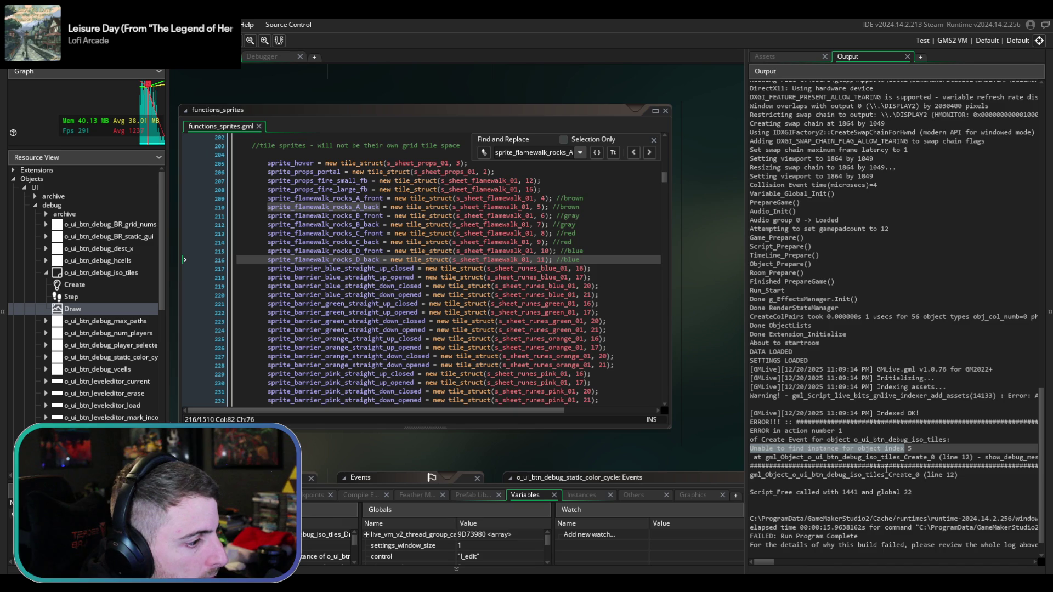
{"action": "left_click", "coordinate": [801, 57]}
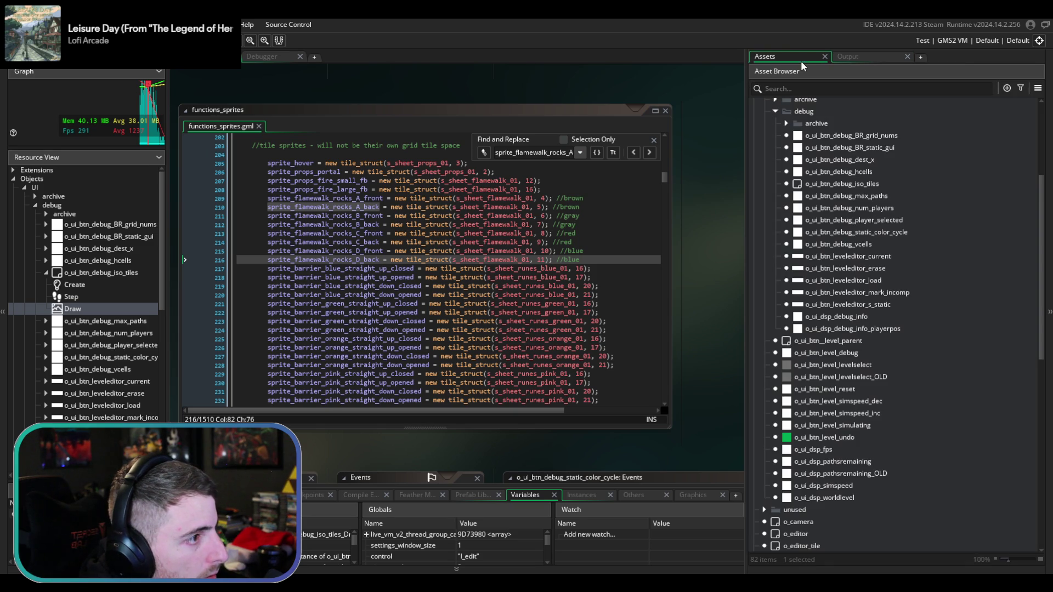
{"action": "scroll", "coordinate": [825, 272], "scroll_direction": "up", "scroll_amount": 2}
{"action": "double_click", "coordinate": [862, 247]}
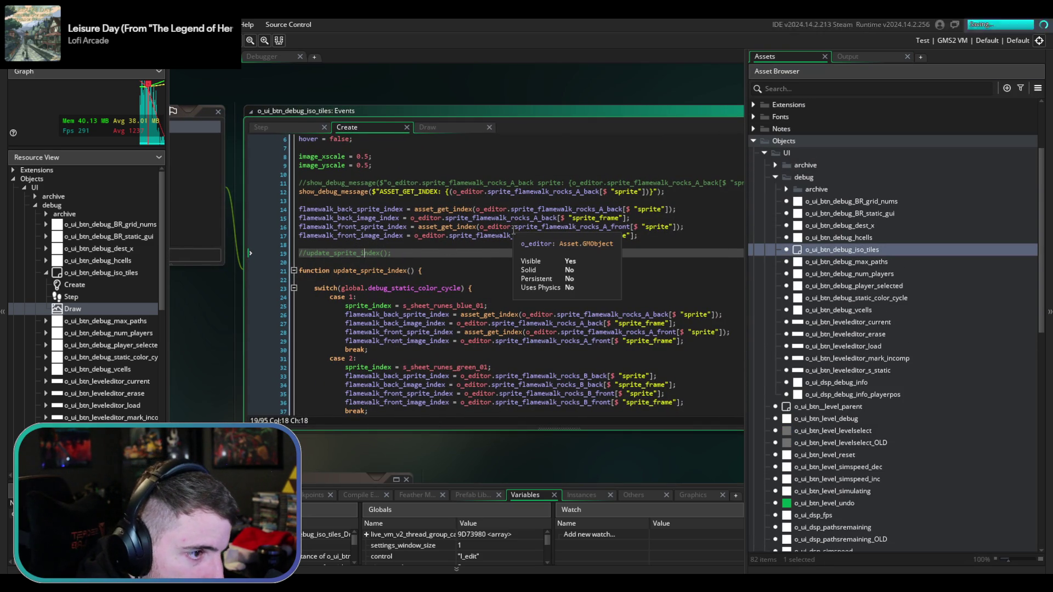
{"action": "left_click", "coordinate": [483, 226]}
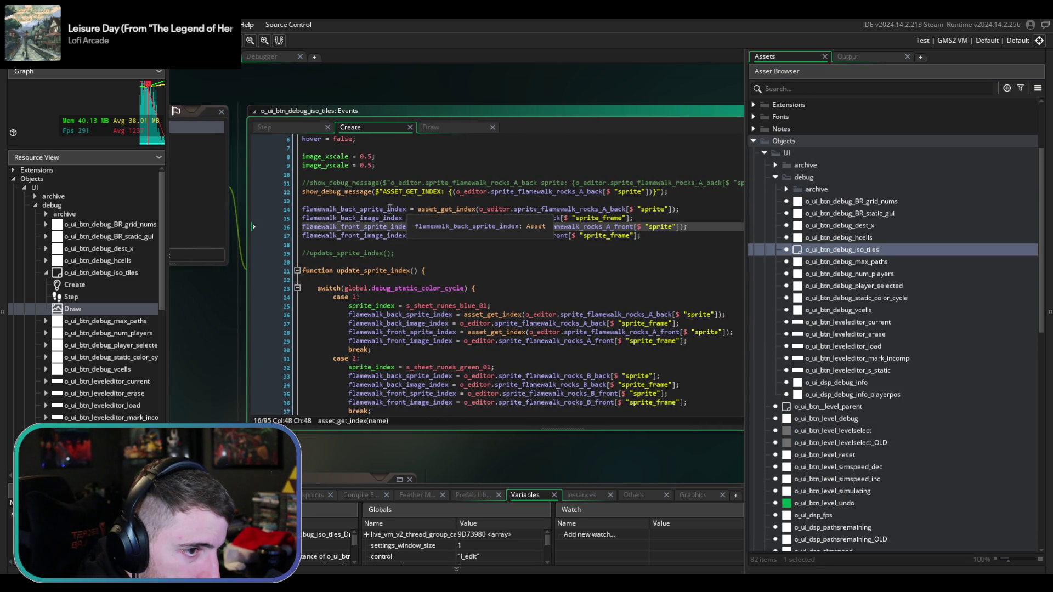
{"action": "left_click", "coordinate": [477, 210]}
{"action": "left_click", "coordinate": [484, 201]}
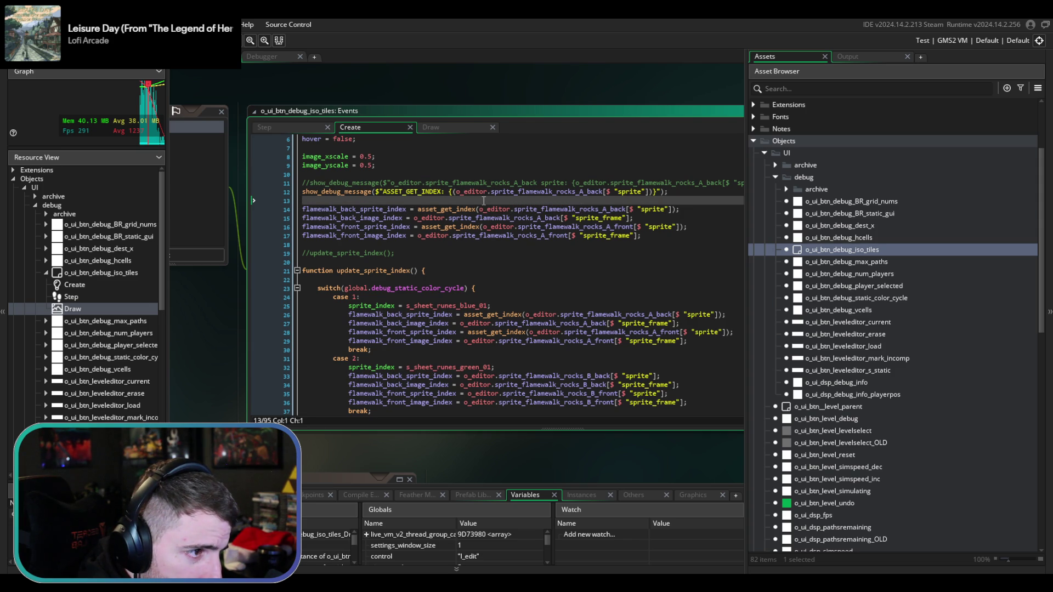
- Wrap line 12's debug message expression in asset_get_index(), save, and rerun, dismissing the error
{"action": "left_click", "coordinate": [456, 192]}
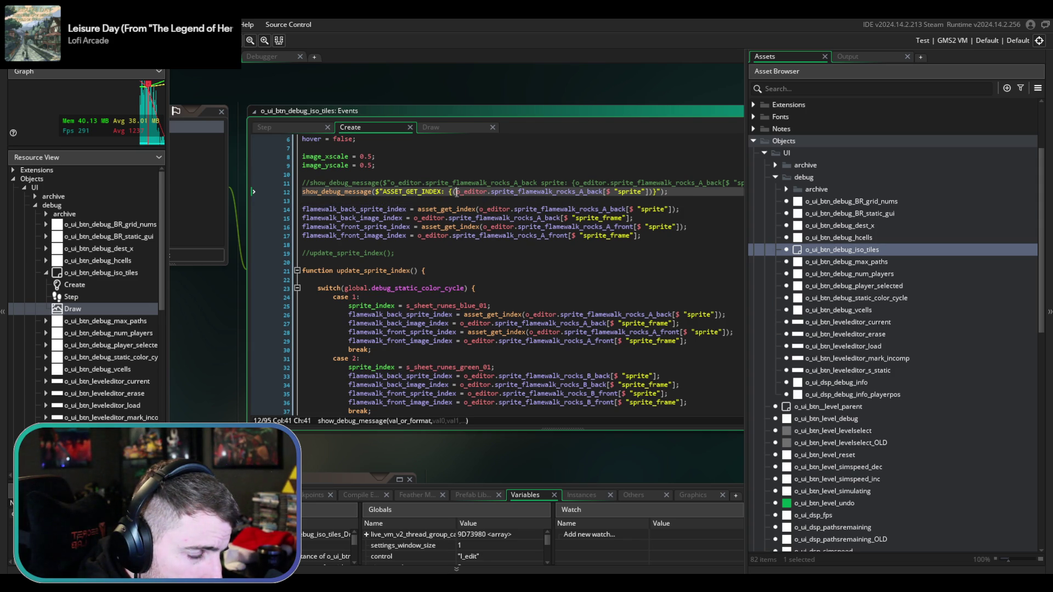
{"action": "type", "text": "asset"}
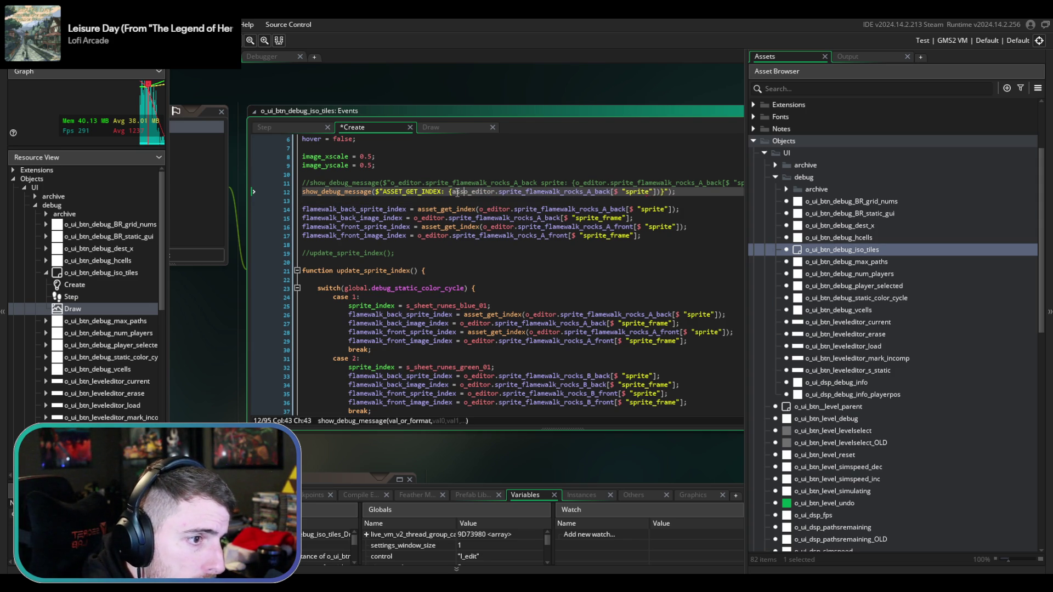
{"action": "type", "text": "_get"}
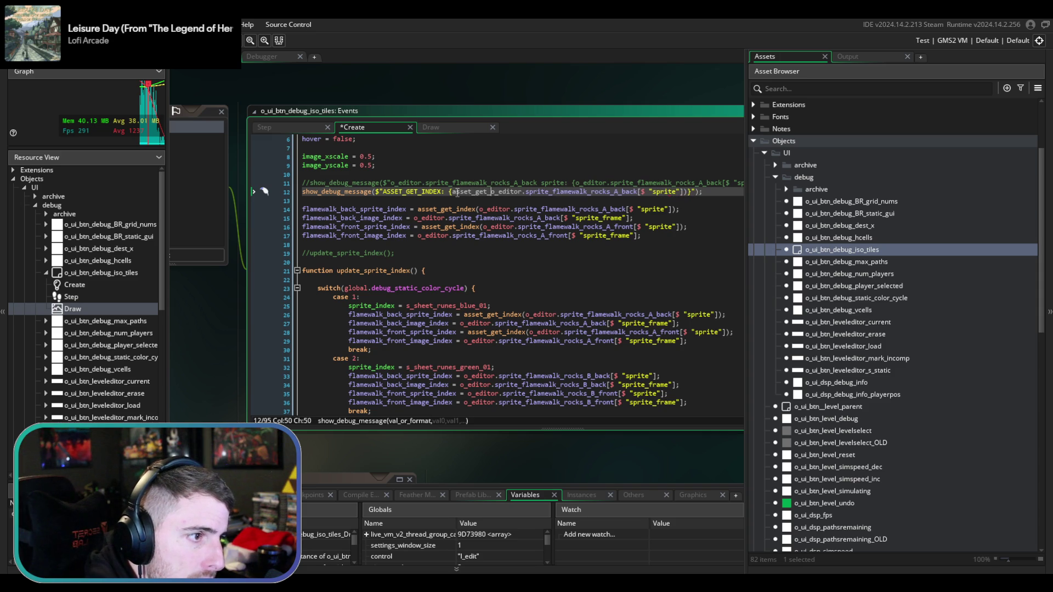
{"action": "type", "text": "_index("}
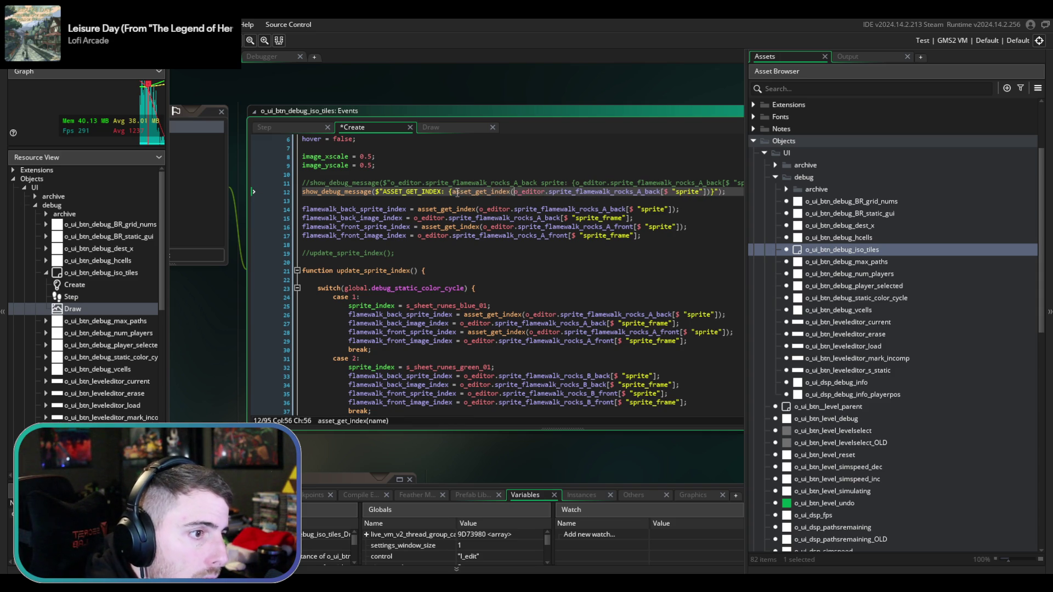
{"action": "key", "text": "ctrl+s"}
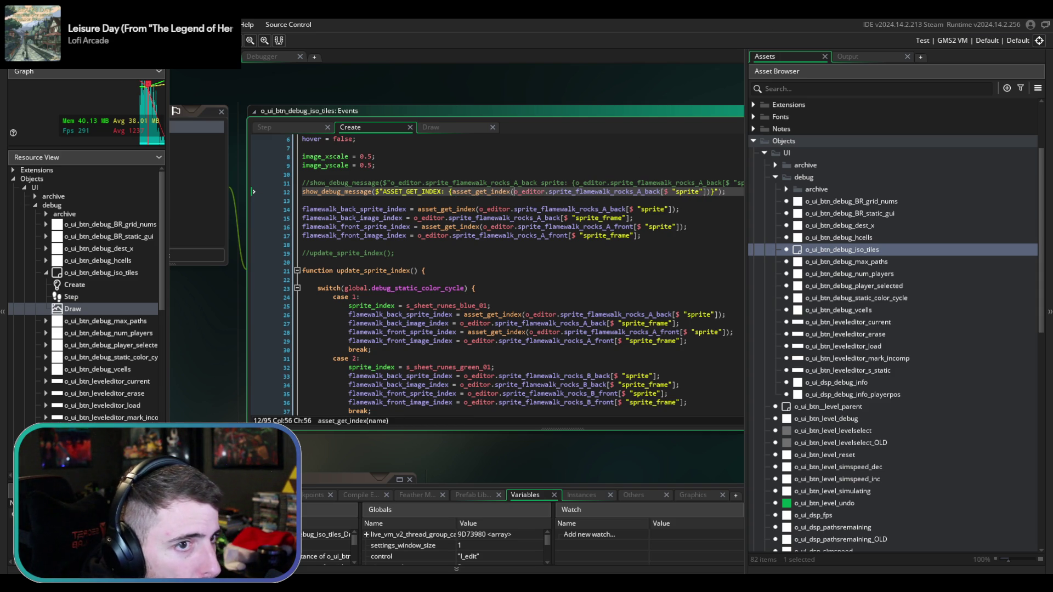
{"action": "key", "text": "F5"}
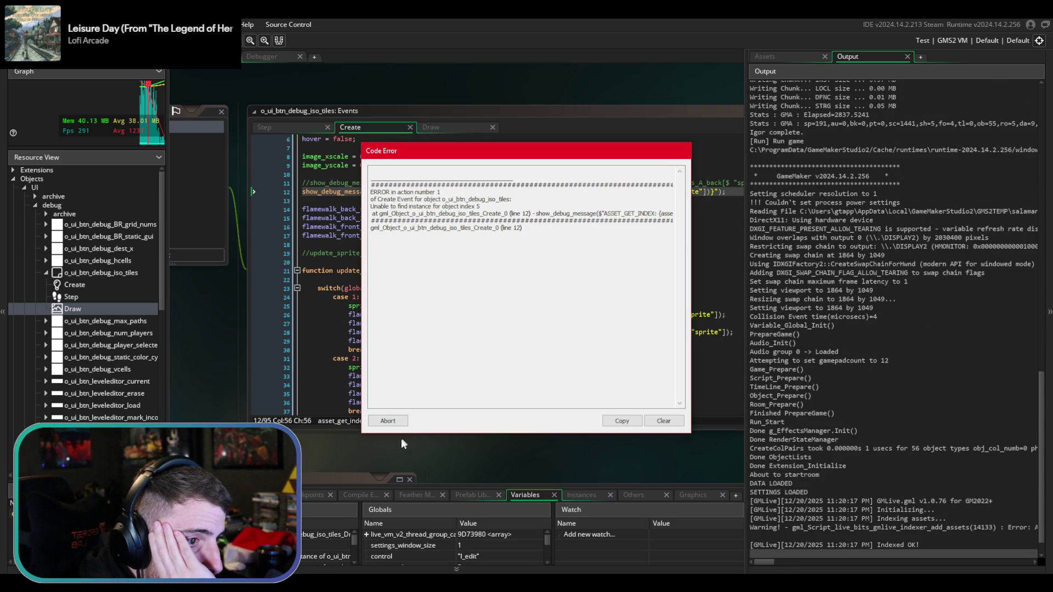
{"action": "left_click", "coordinate": [388, 421]}
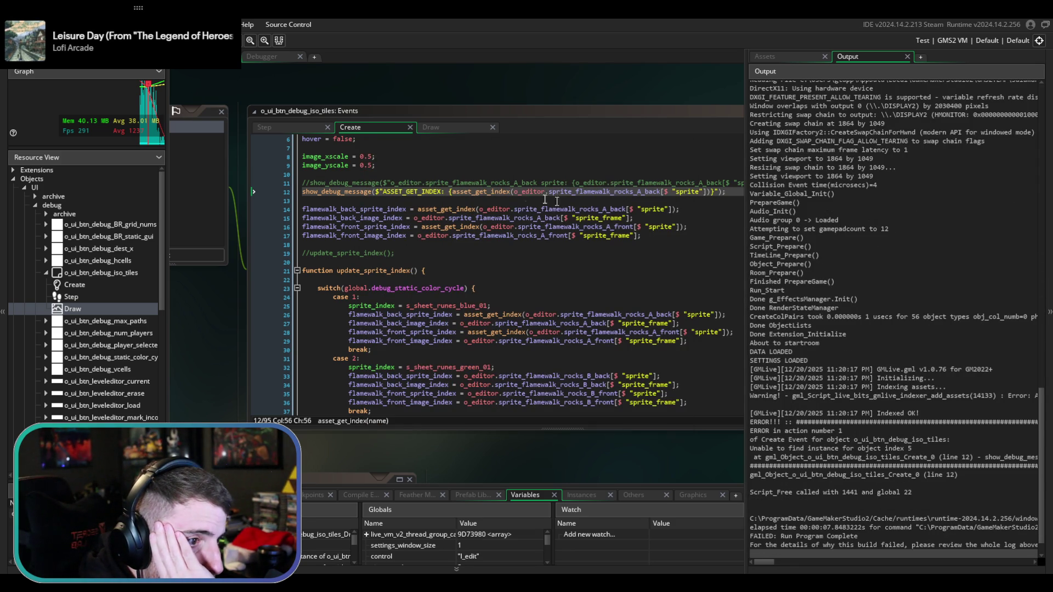
- Inspect line 12's brackets, the asset_get_index uses and update_sprite_index, then bring back the Asset Browser
{"action": "left_click", "coordinate": [707, 192]}
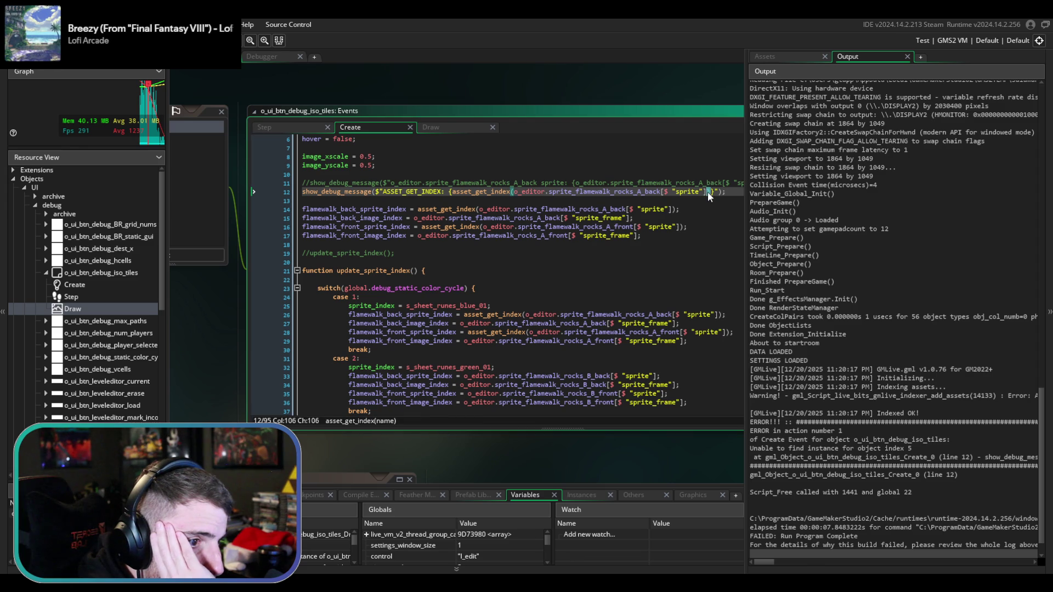
{"action": "left_click", "coordinate": [508, 192]}
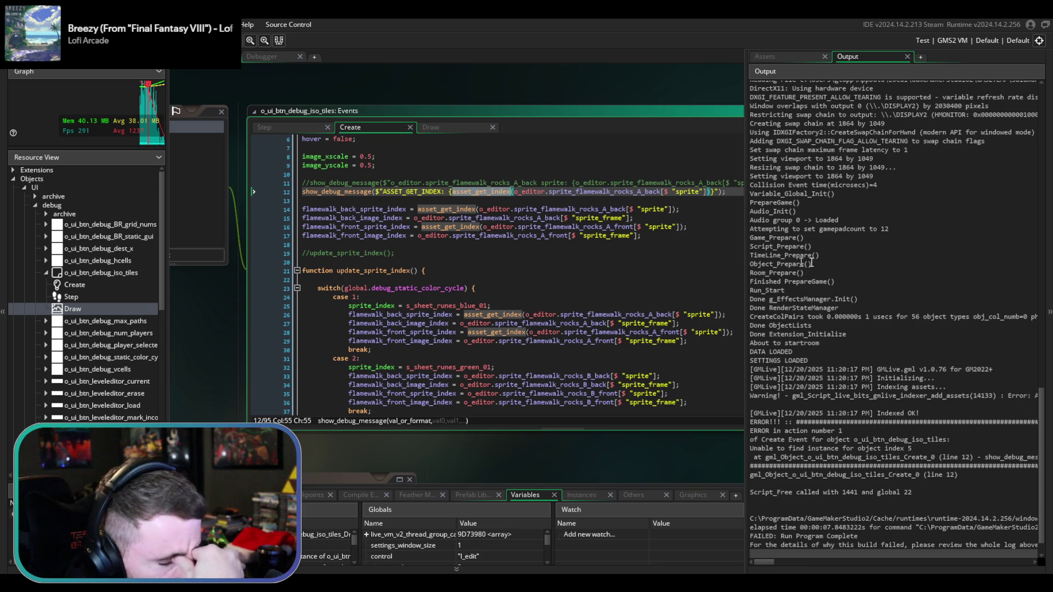
{"action": "left_click", "coordinate": [624, 271]}
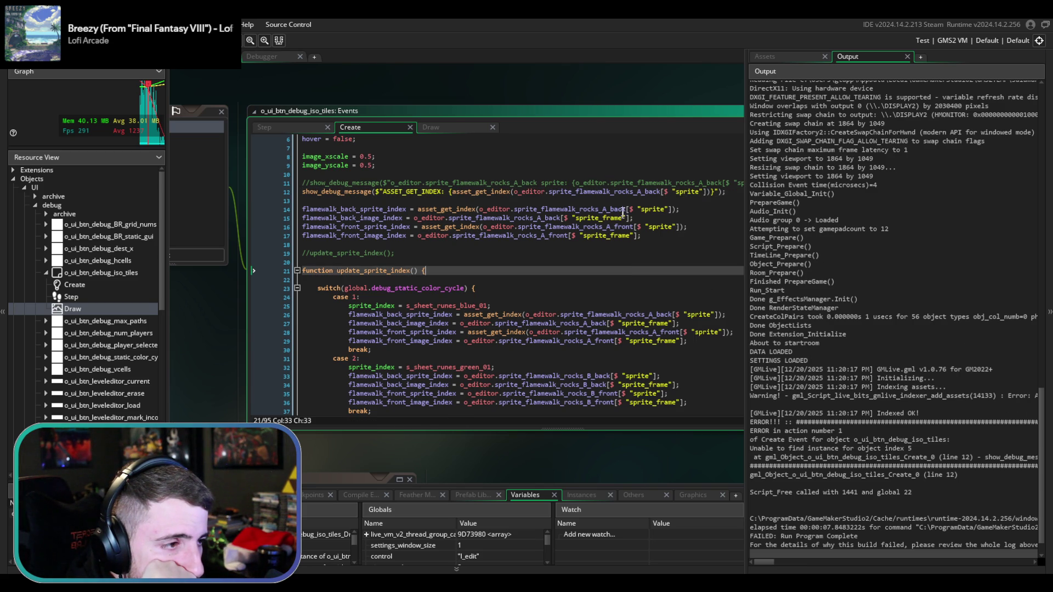
{"action": "left_click", "coordinate": [631, 191]}
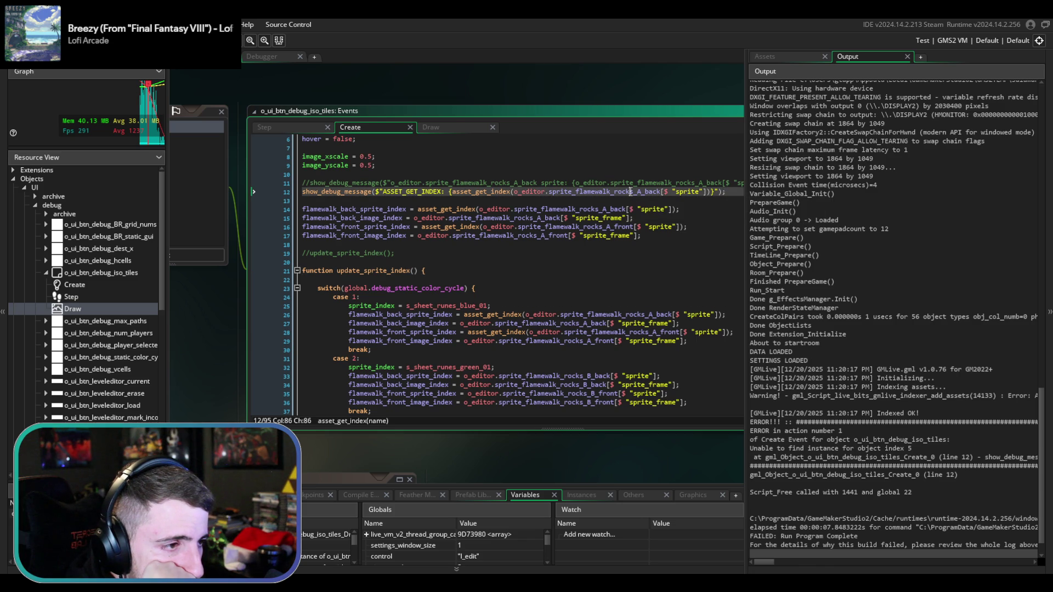
{"action": "left_click", "coordinate": [784, 55]}
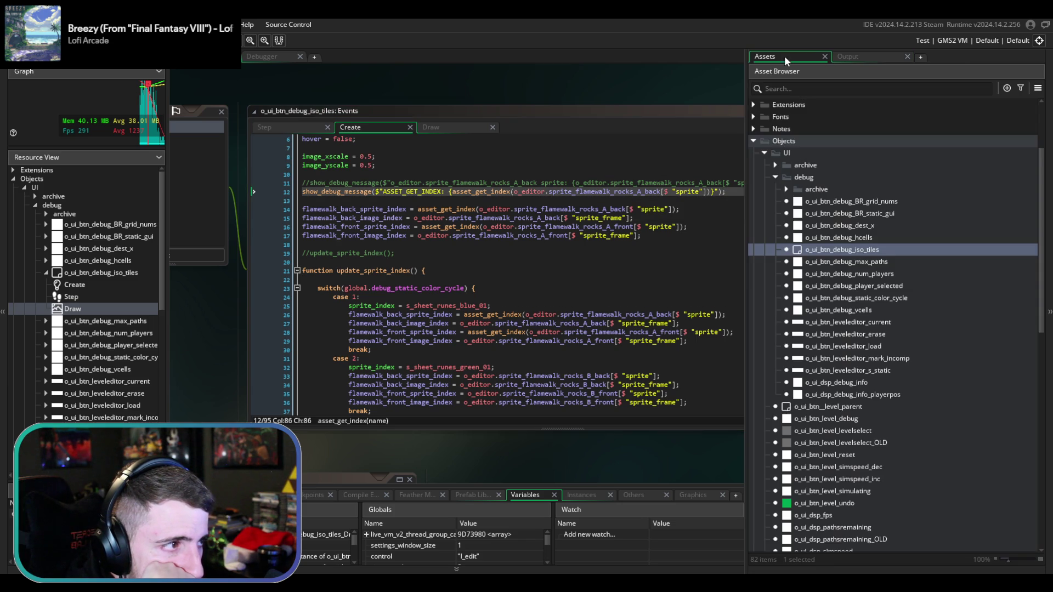
{"action": "scroll", "coordinate": [876, 395], "scroll_direction": "down", "scroll_amount": 10}
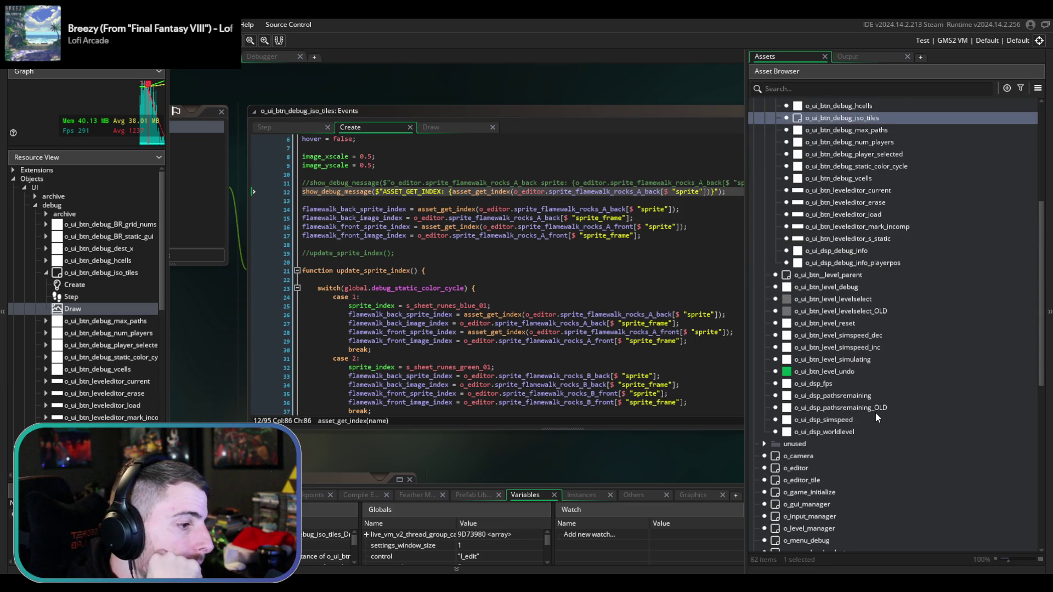
- Add a show_debug_message line of asterisks below rocks A front in functions_sprites, save, and run
{"action": "double_click", "coordinate": [818, 420]}
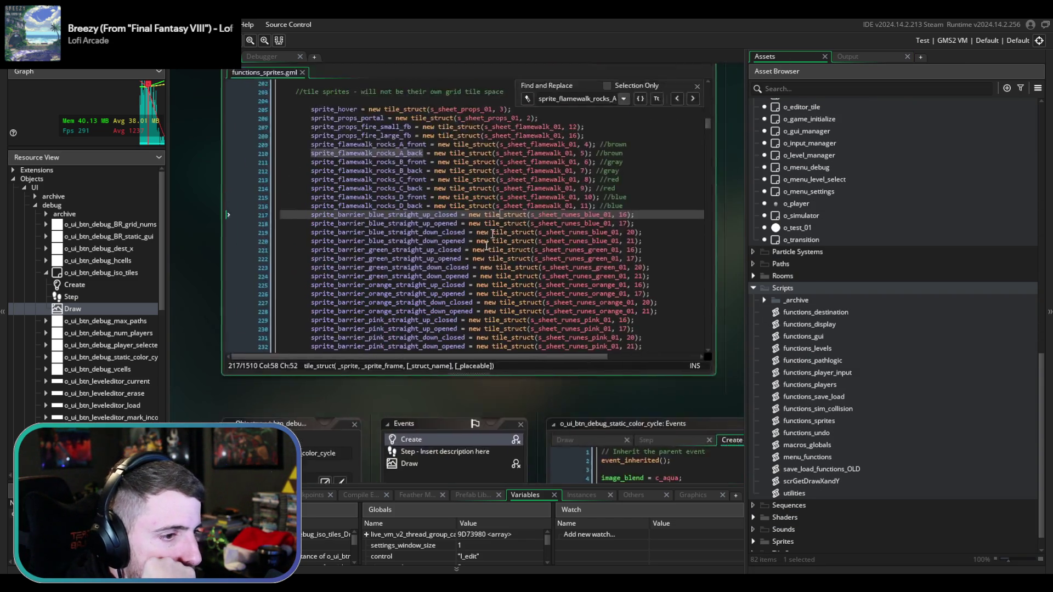
{"action": "left_click", "coordinate": [631, 202]}
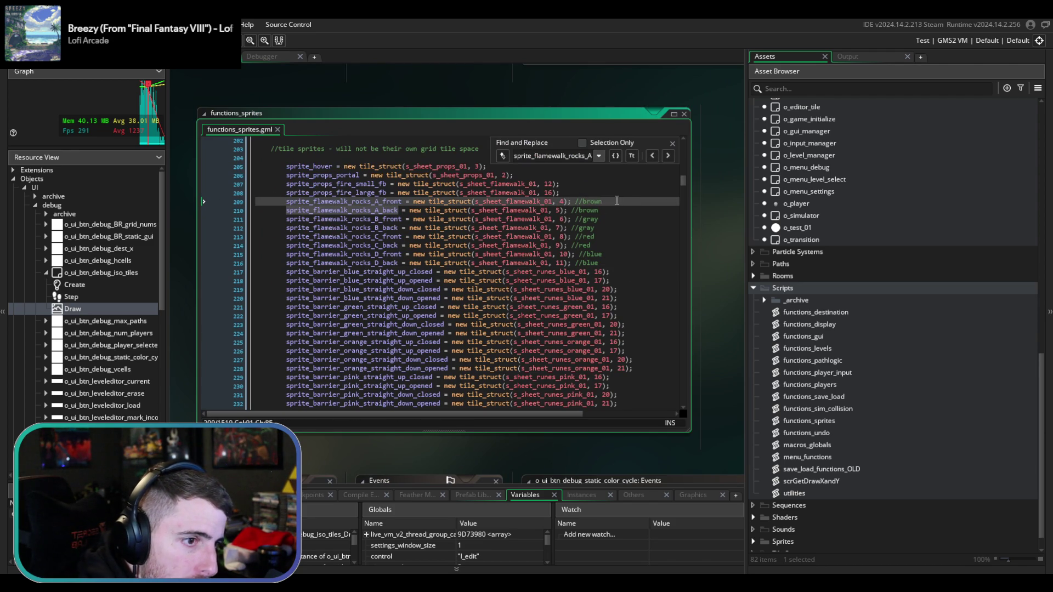
{"action": "key", "text": "Return"}
{"action": "type", "text": "show"}
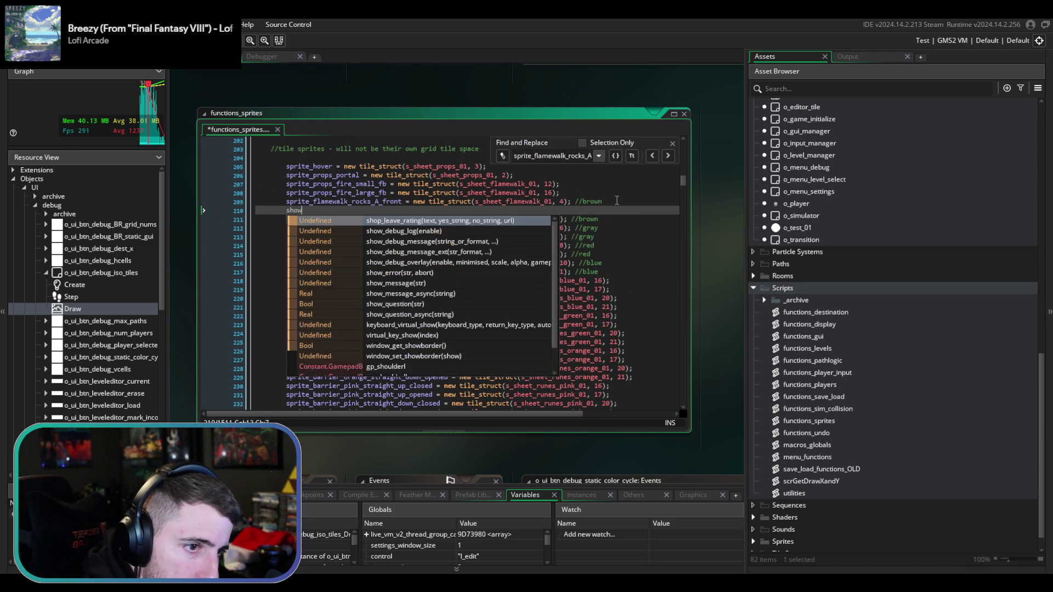
{"action": "type", "text": "_de"}
{"action": "key", "text": "Down"}
{"action": "key", "text": "Return"}
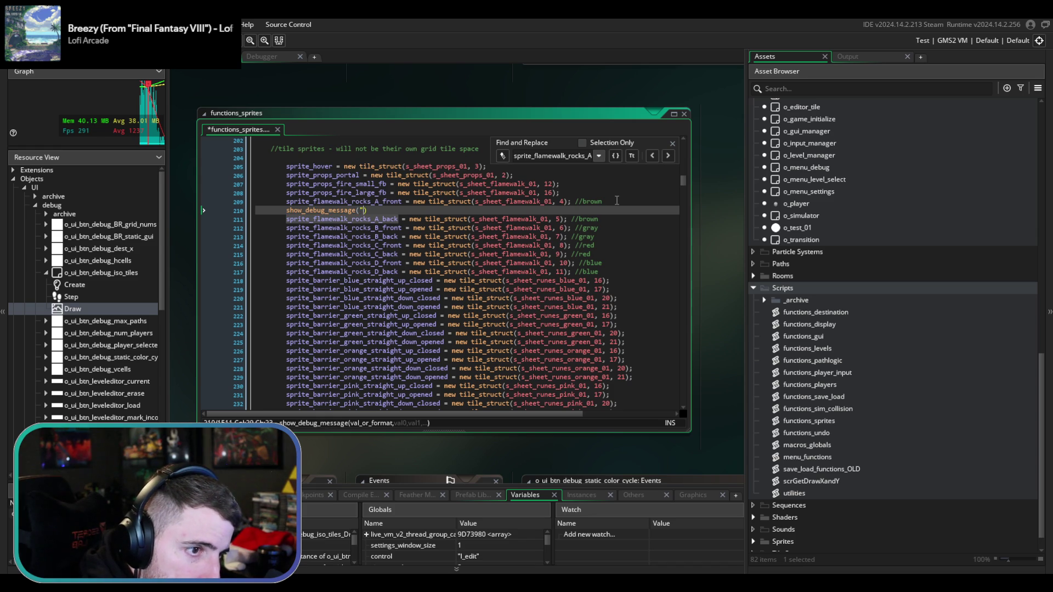
{"action": "type", "text": "*********************************************************************"}
{"action": "key", "text": "End"}
{"action": "type", "text": ";"}
{"action": "key", "text": "ctrl+s"}
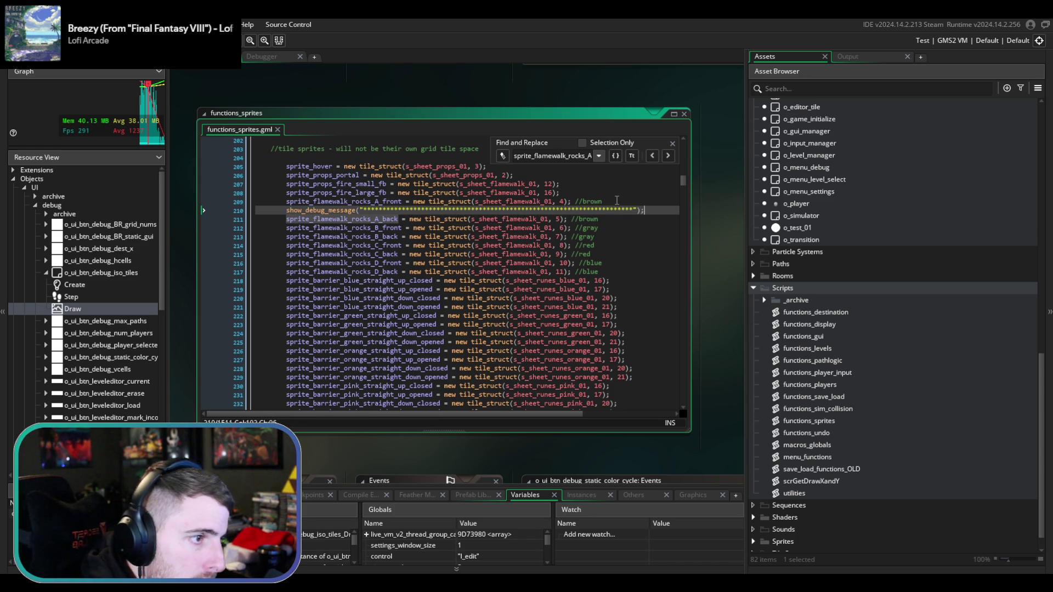
{"action": "key", "text": "F5"}
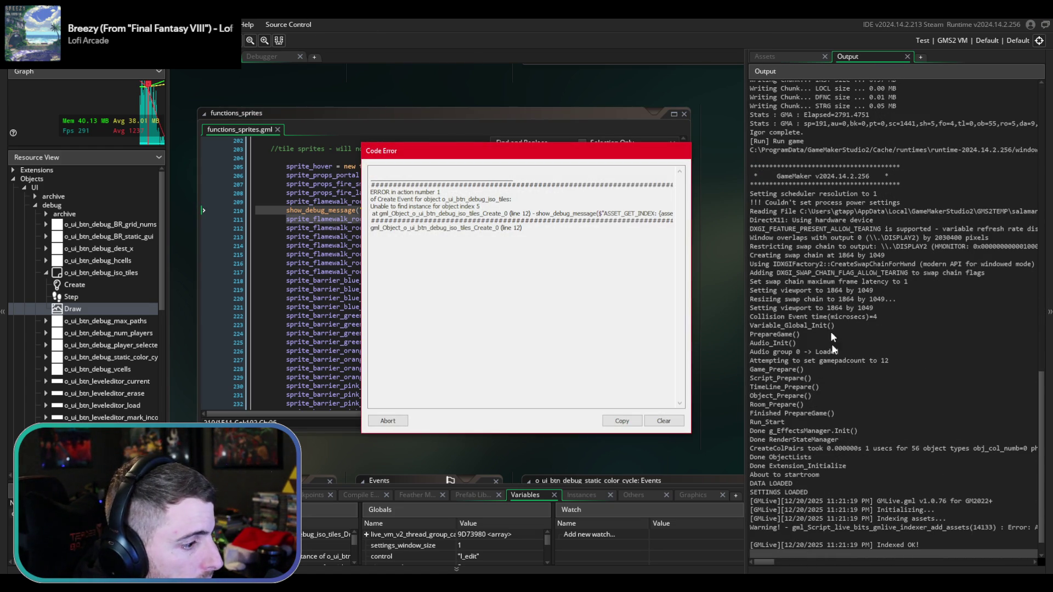
- Abort the run and delete the asterisk debug line 210 from functions_sprites, then save
{"action": "scroll", "coordinate": [849, 436], "scroll_direction": "up", "scroll_amount": 2}
{"action": "scroll", "coordinate": [850, 436], "scroll_direction": "down", "scroll_amount": 3}
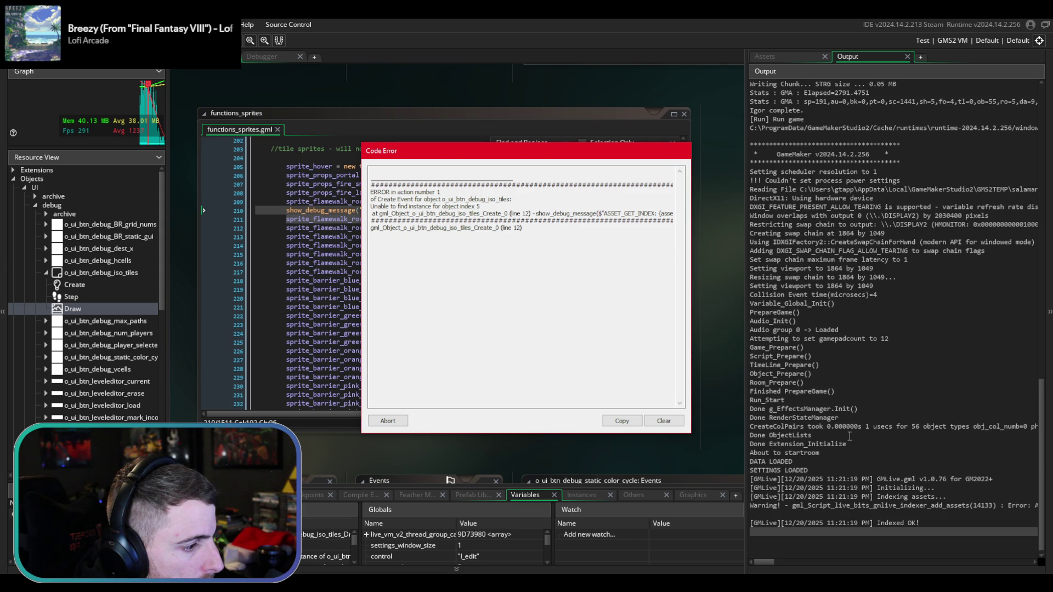
{"action": "left_click", "coordinate": [384, 421]}
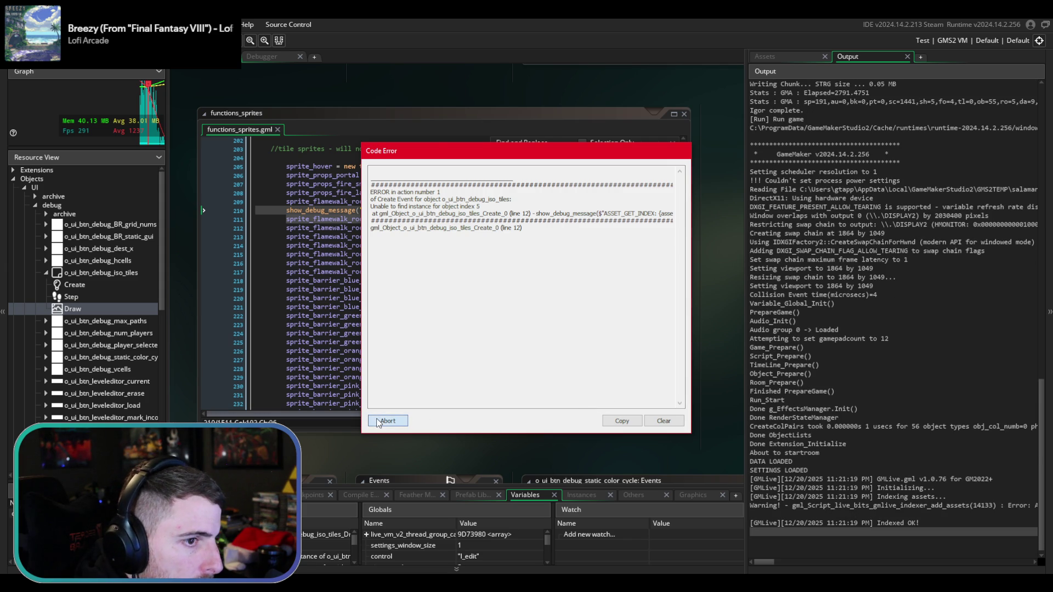
{"action": "left_click", "coordinate": [649, 210]}
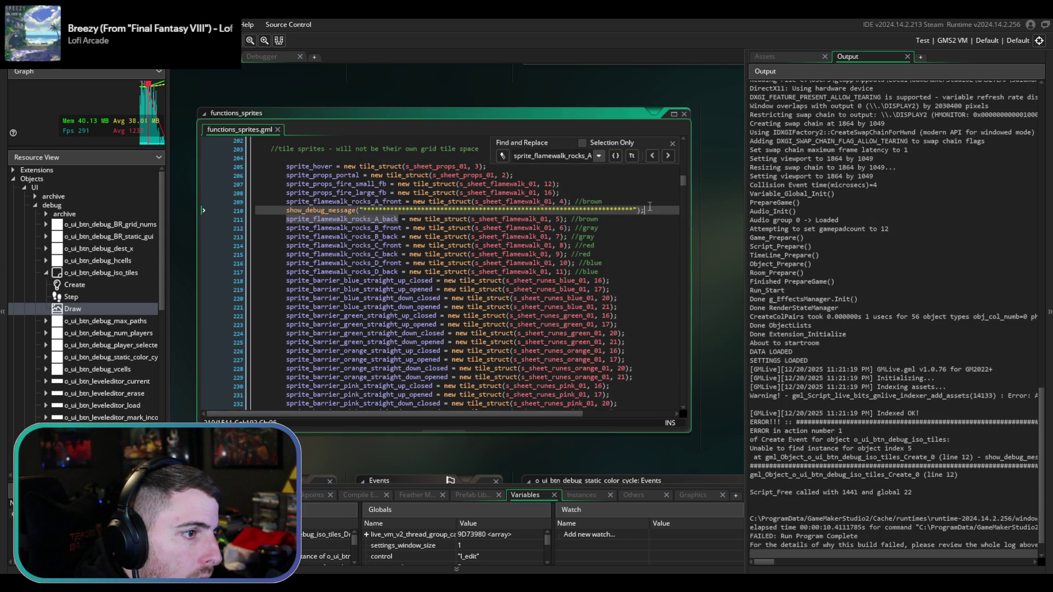
{"action": "key", "text": "shift+Up"}
{"action": "key", "text": "BackSpace"}
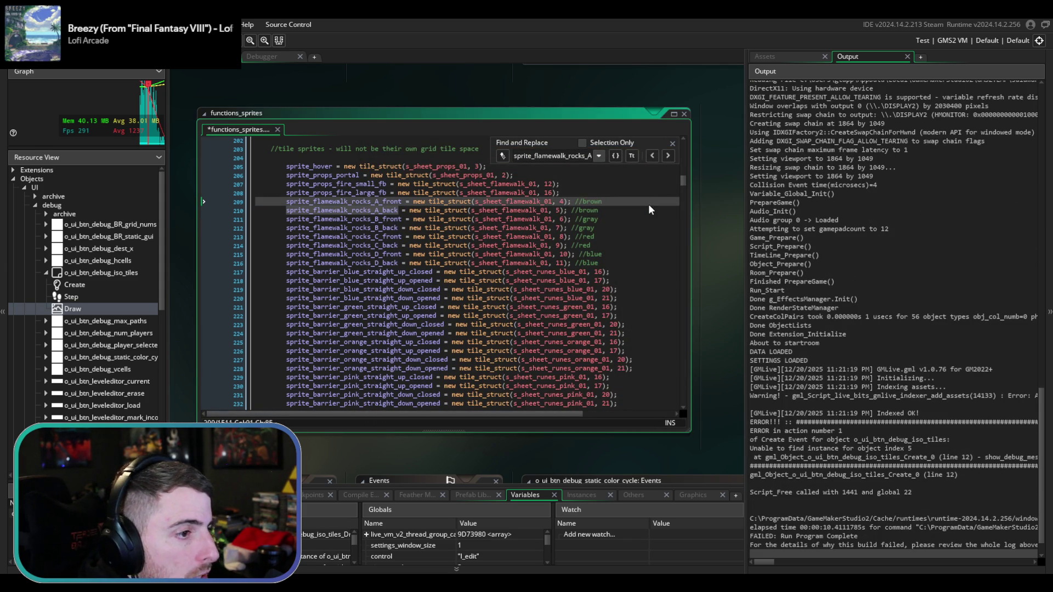
{"action": "key", "text": "ctrl+s"}
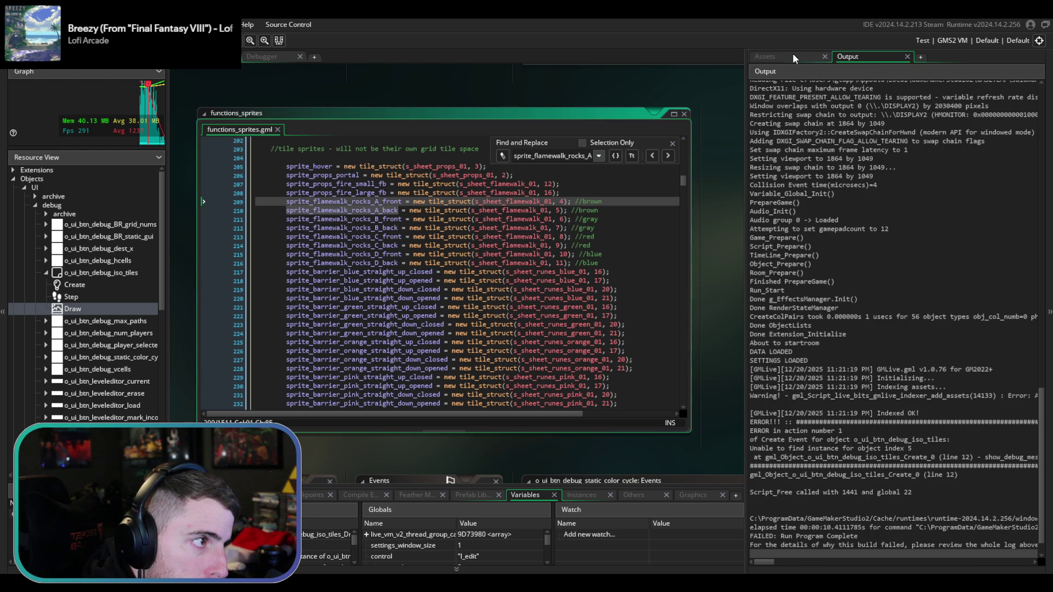
- Reopen the o_ui_btn_debug_iso_tiles object from the asset list
{"action": "left_click", "coordinate": [793, 57]}
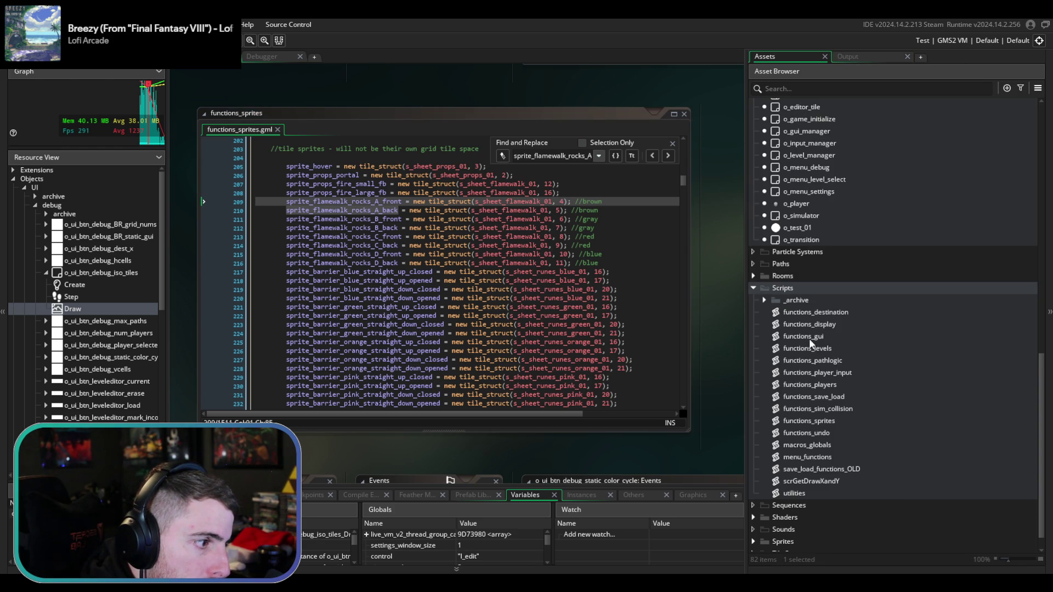
{"action": "scroll", "coordinate": [801, 324], "scroll_direction": "up", "scroll_amount": 6}
{"action": "scroll", "coordinate": [823, 285], "scroll_direction": "up", "scroll_amount": 8}
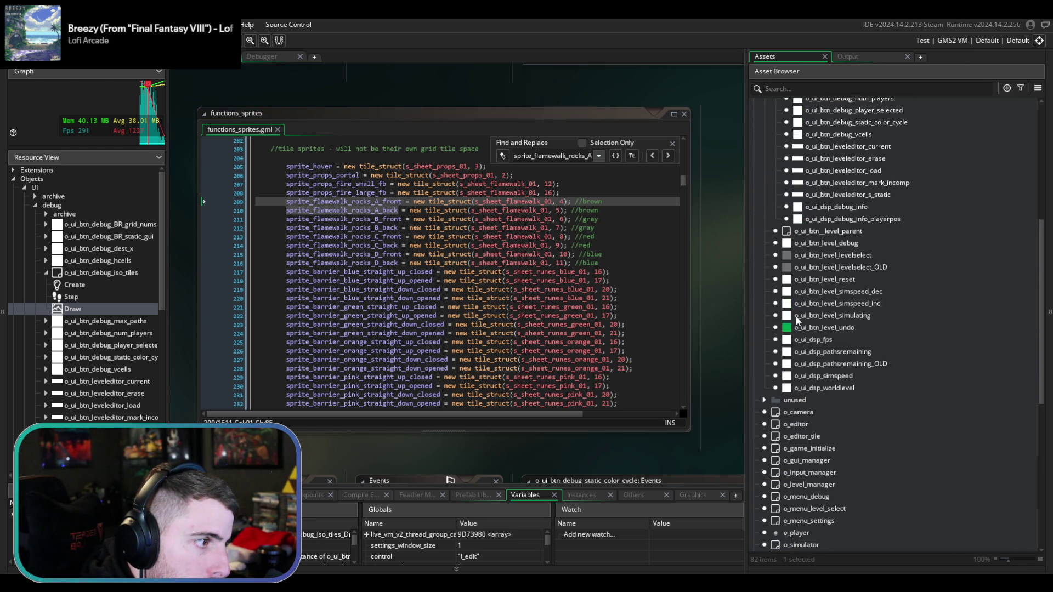
{"action": "double_click", "coordinate": [849, 250]}
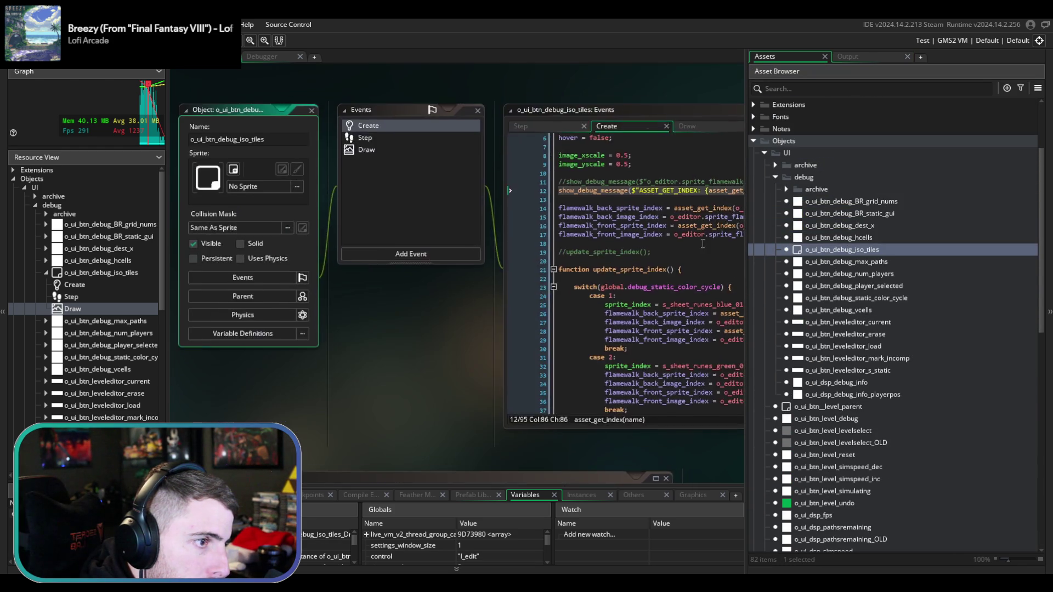
- Type an if(instance_exists(o_editor)) check on new line 11, then undo it, keeping a blank line
{"action": "scroll", "coordinate": [342, 240], "scroll_direction": "up", "scroll_amount": 5}
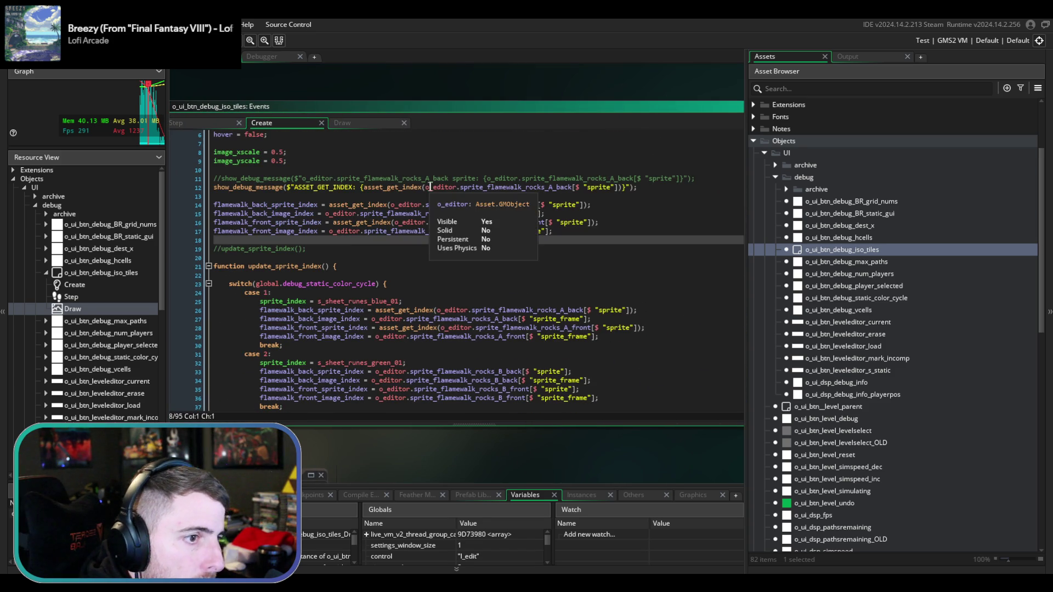
{"action": "left_click", "coordinate": [442, 189]}
{"action": "left_click", "coordinate": [480, 166]}
{"action": "key", "text": "Return"}
{"action": "type", "text": "if(instance"}
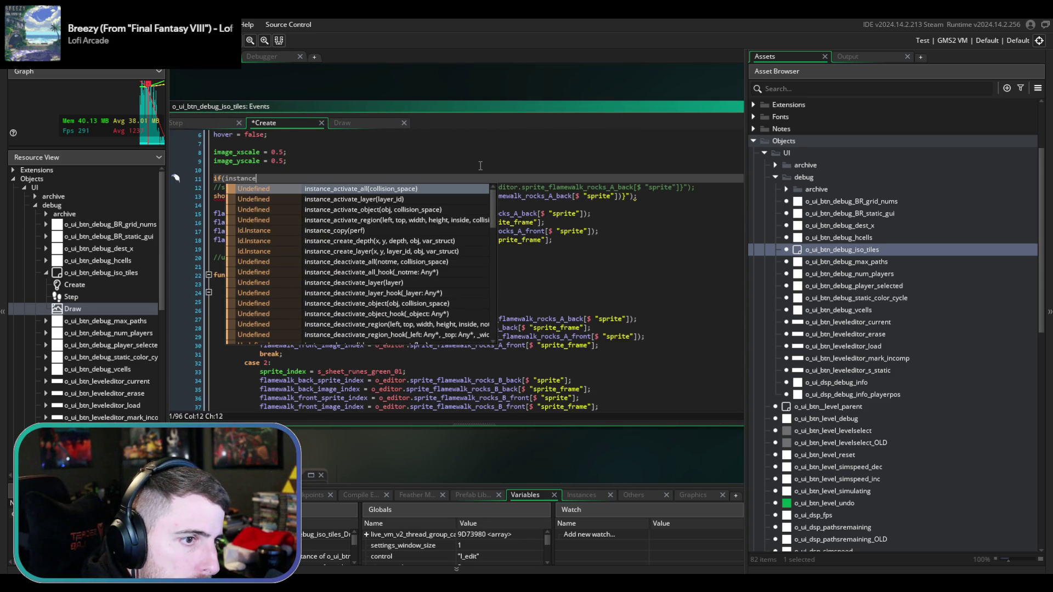
{"action": "type", "text": "_exi"}
{"action": "key", "text": "Return"}
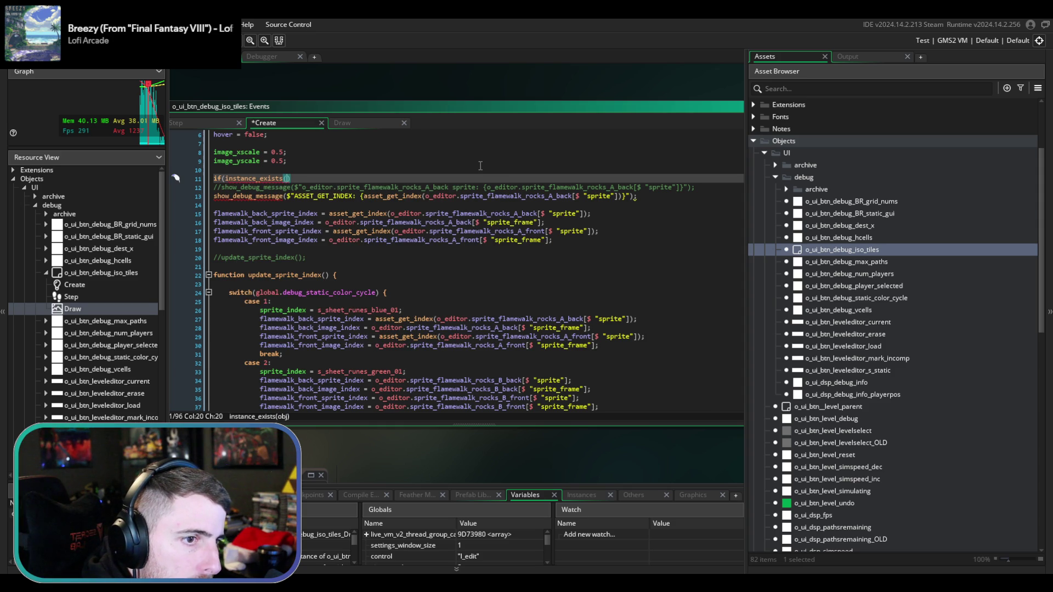
{"action": "type", "text": "o_editor)"}
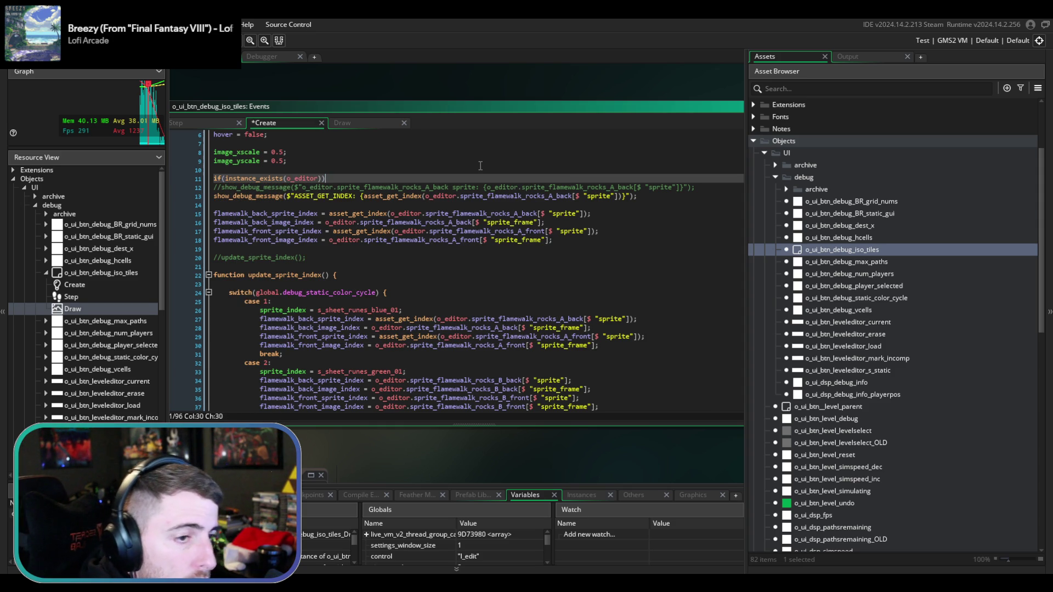
{"action": "key", "text": "ctrl+z"}
{"action": "key", "text": "Return"}
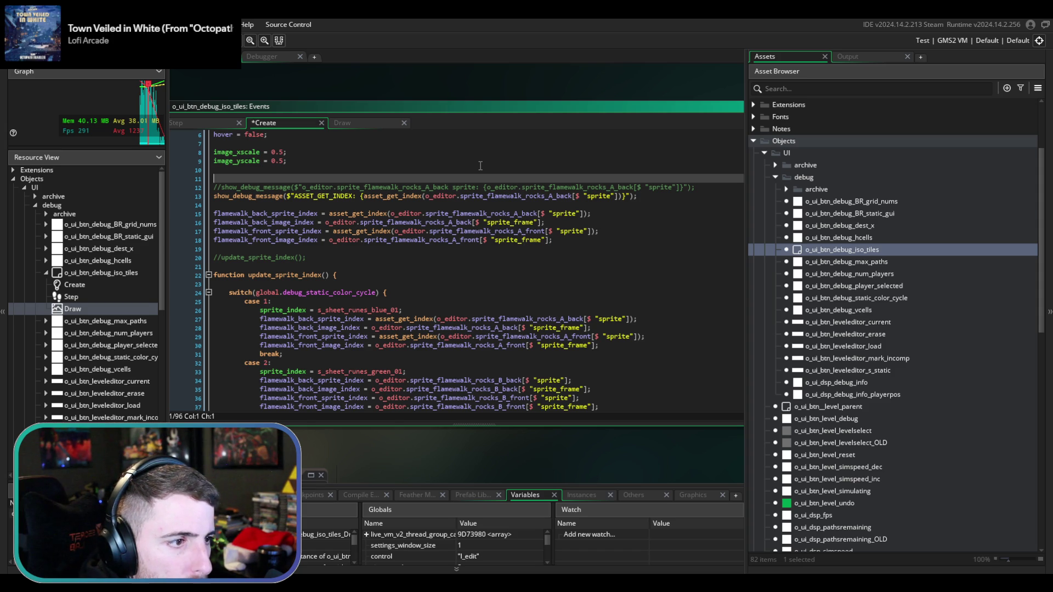
{"action": "mouse_move", "coordinate": [553, 241]}
{"action": "left_mouse_down"}
{"action": "mouse_move", "coordinate": [210, 221]}
{"action": "mouse_move", "coordinate": [209, 186]}
{"action": "left_mouse_up"}
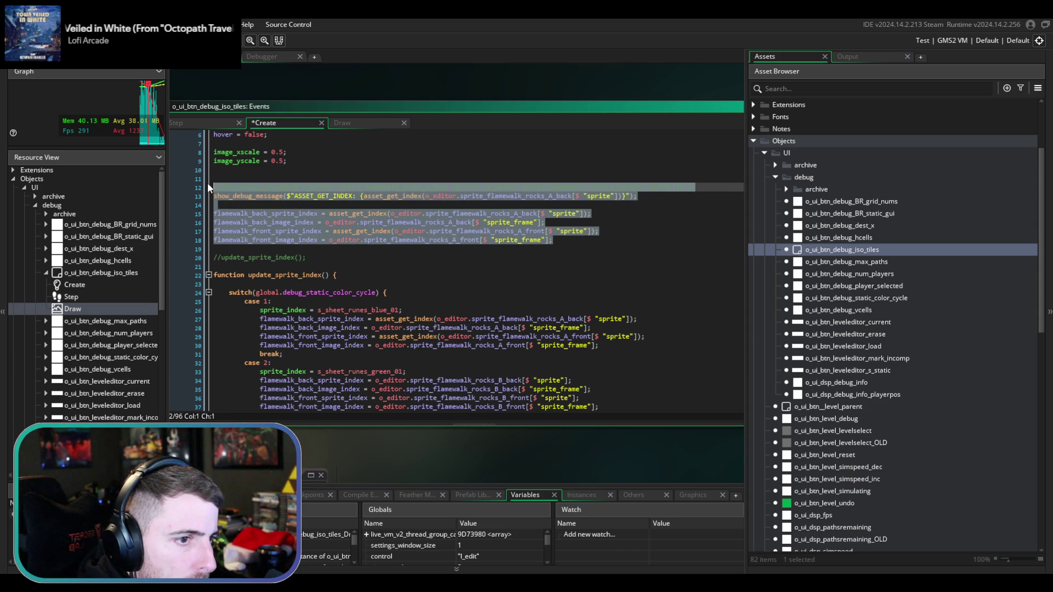
- Comment out the Create event's flamewalk sprite lines and uncomment first_frame = true, saving
{"action": "key", "text": "ctrl+k"}
{"action": "key", "text": "ctrl+s"}
{"action": "scroll", "coordinate": [336, 302], "scroll_direction": "down", "scroll_amount": 10}
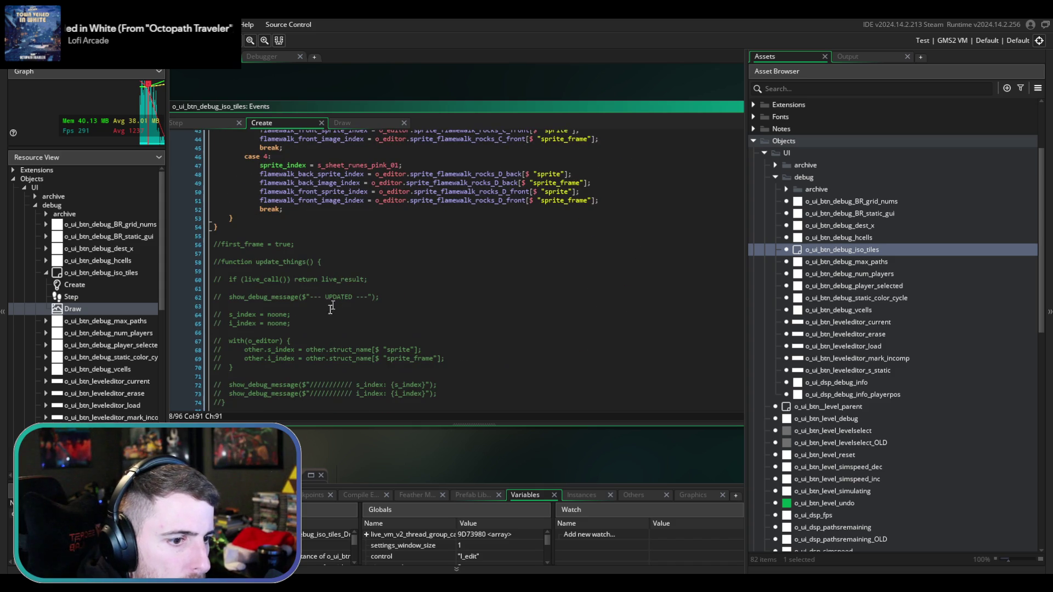
{"action": "left_click", "coordinate": [291, 238]}
{"action": "scroll", "coordinate": [290, 242], "scroll_direction": "up", "scroll_amount": 1}
{"action": "left_click", "coordinate": [294, 266]}
{"action": "key", "text": "ctrl+k"}
{"action": "key", "text": "ctrl+s"}
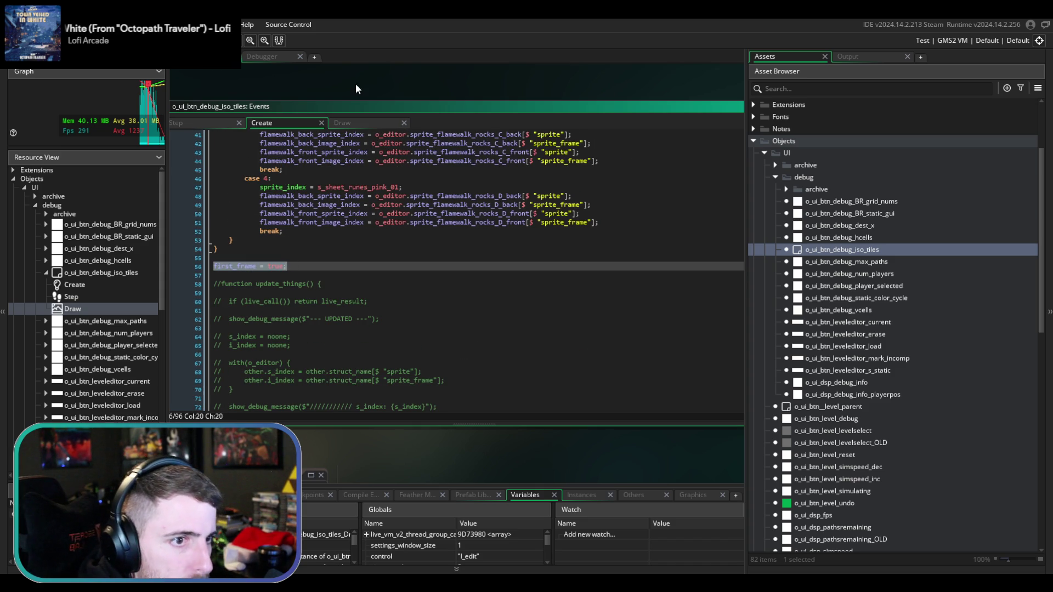
- Uncomment the Step event's first_frame block, save, and run the game
{"action": "left_click", "coordinate": [185, 121]}
{"action": "scroll", "coordinate": [270, 237], "scroll_direction": "up", "scroll_amount": 5}
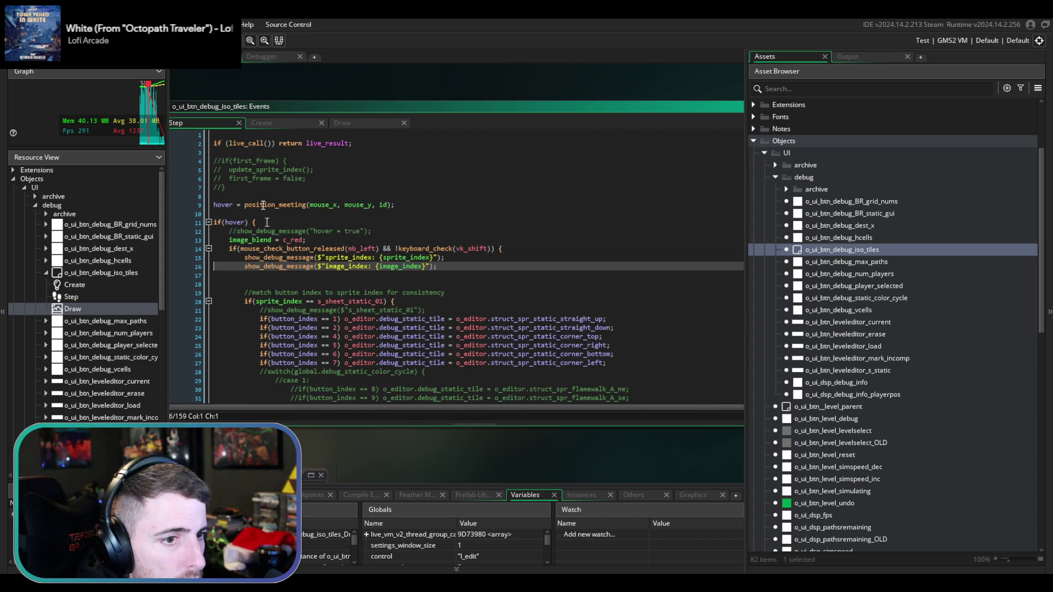
{"action": "left_click_drag", "start_coordinate": [225, 187], "coordinate": [213, 161]}
{"action": "key", "text": "ctrl+k"}
{"action": "key", "text": "ctrl+s"}
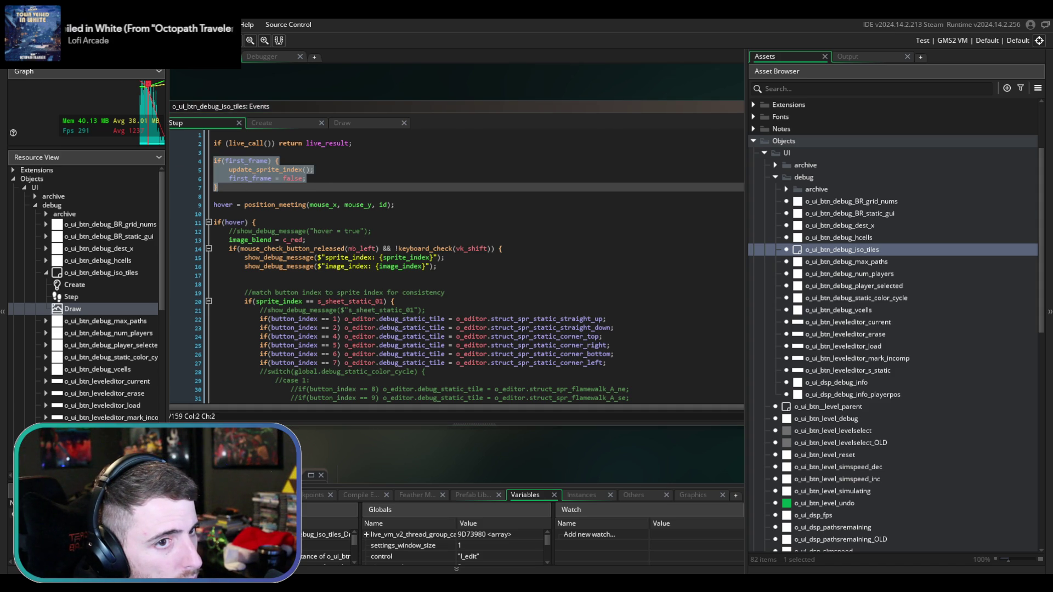
{"action": "key", "text": "F5"}
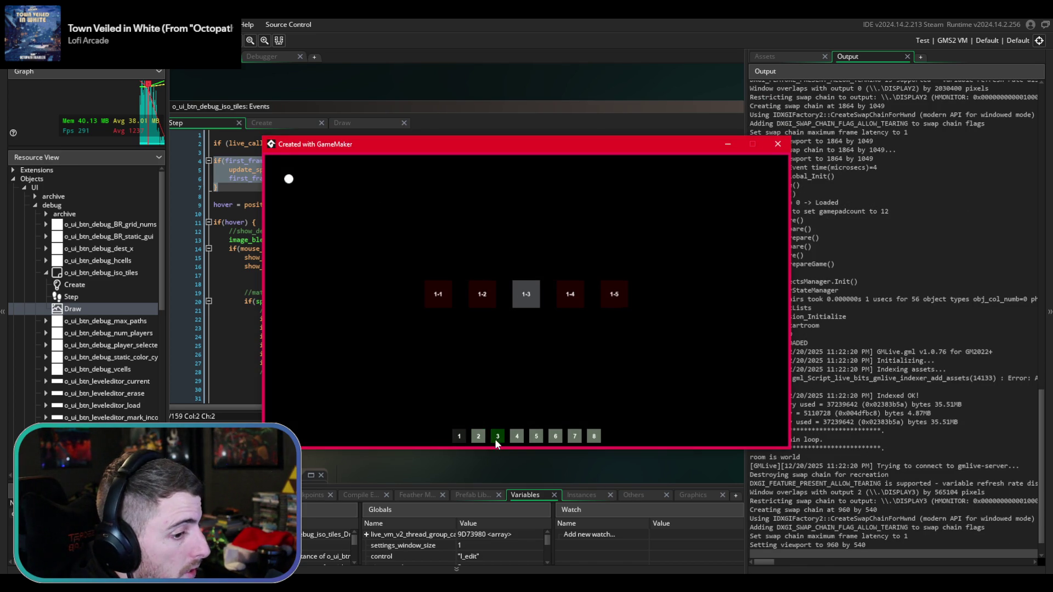
- Load level 3-2, enable debug and debug static GUI, then abort the flamewalk_back_sprite_index error
{"action": "left_click", "coordinate": [496, 438]}
{"action": "left_click", "coordinate": [498, 293]}
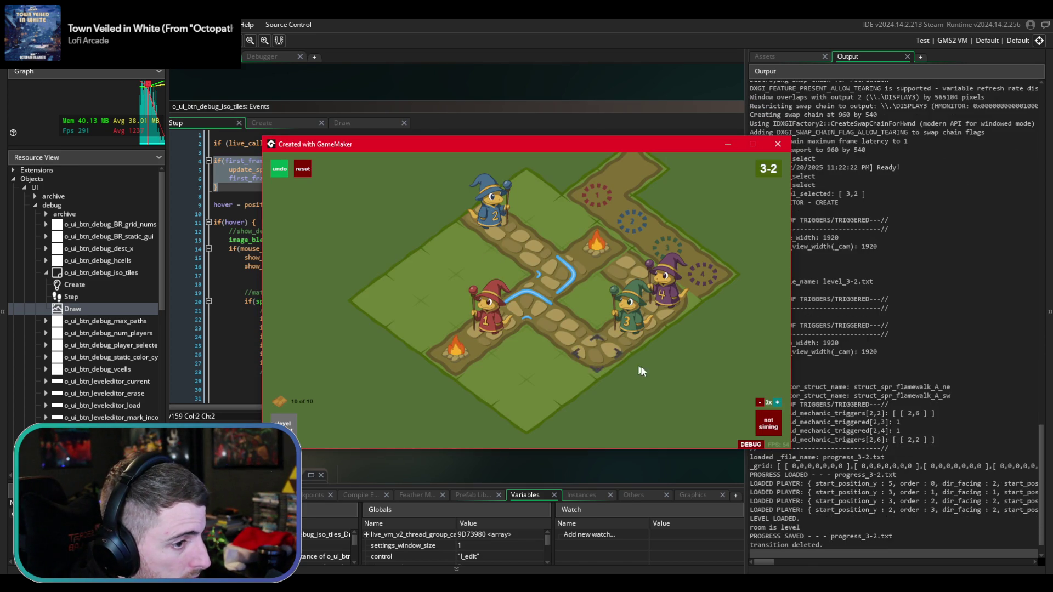
{"action": "left_click", "coordinate": [751, 444]}
{"action": "left_click", "coordinate": [738, 427]}
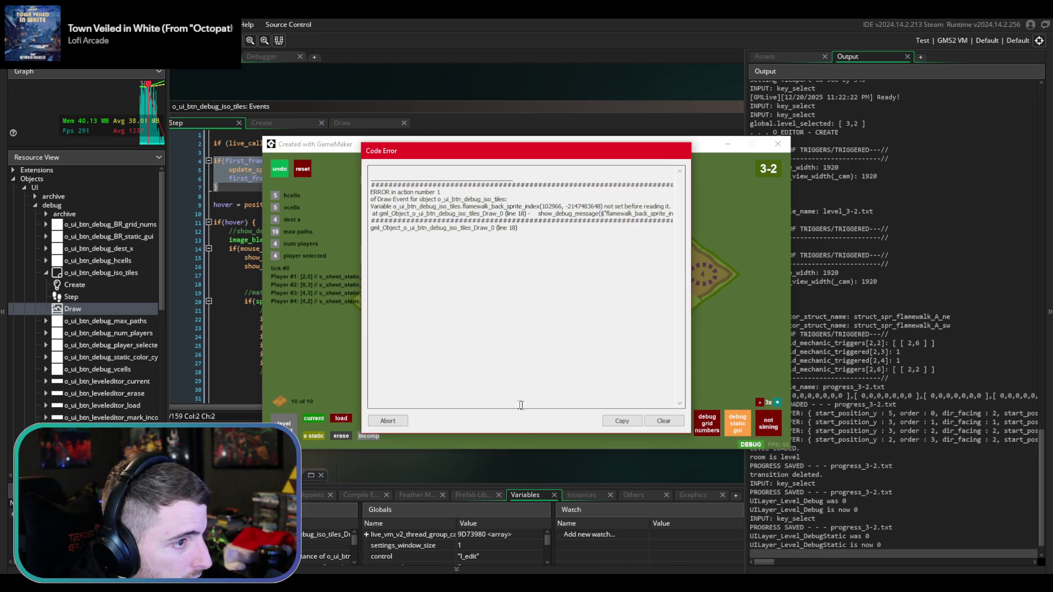
{"action": "left_click", "coordinate": [388, 424]}
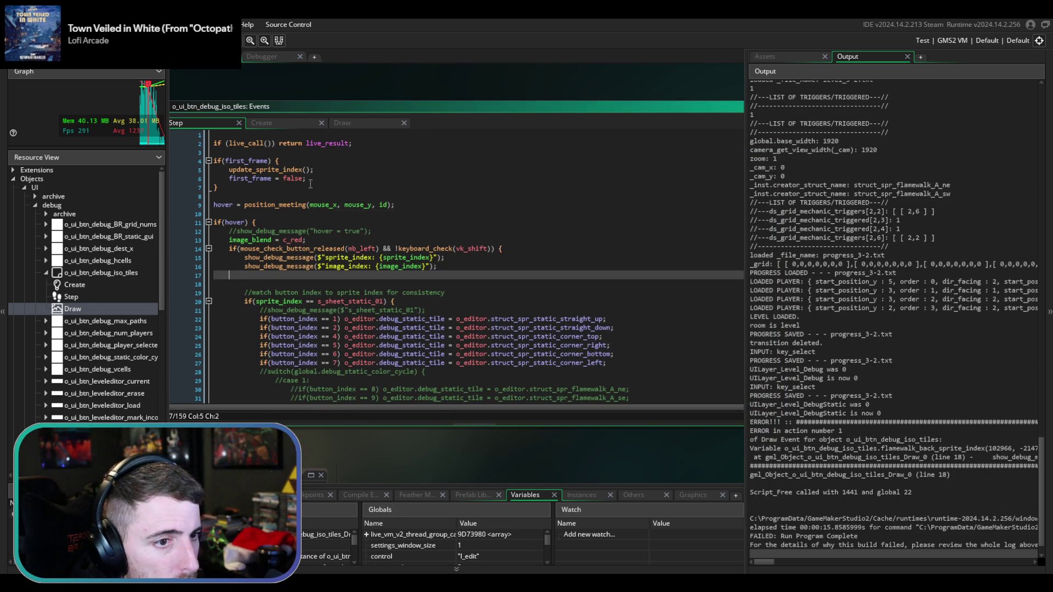
{"action": "left_click", "coordinate": [286, 122]}
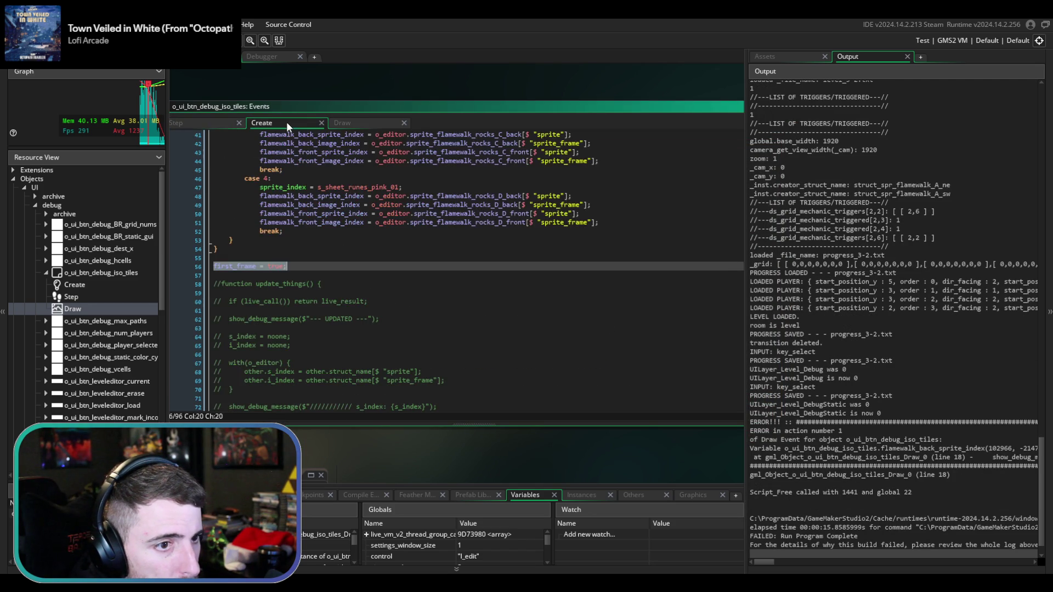
{"action": "scroll", "coordinate": [385, 213], "scroll_direction": "up", "scroll_amount": 1}
{"action": "middle_click", "coordinate": [385, 213]}
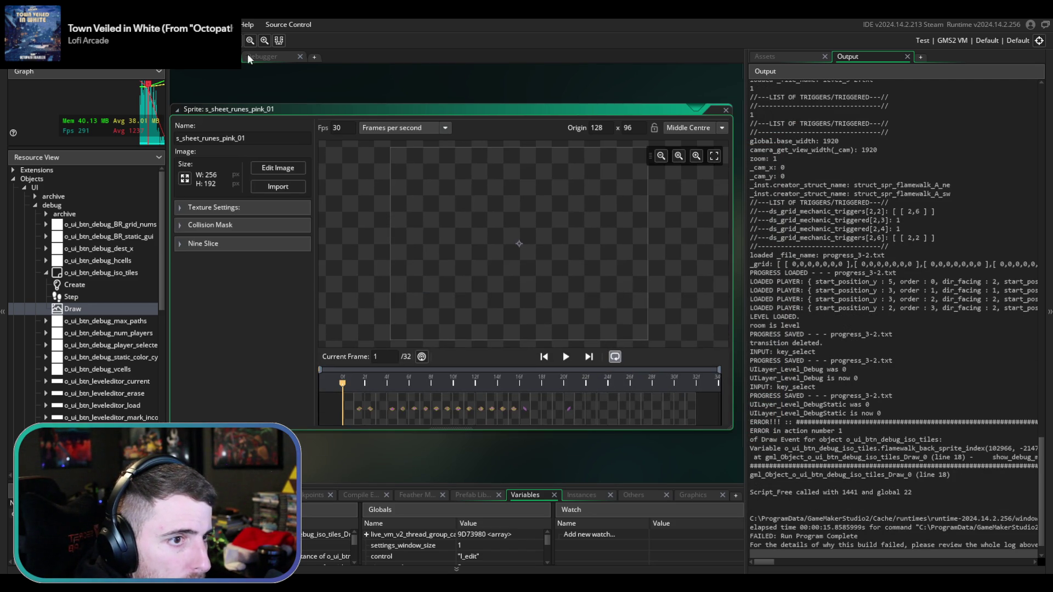
{"action": "scroll", "coordinate": [459, 140], "scroll_direction": "up", "scroll_amount": 6}
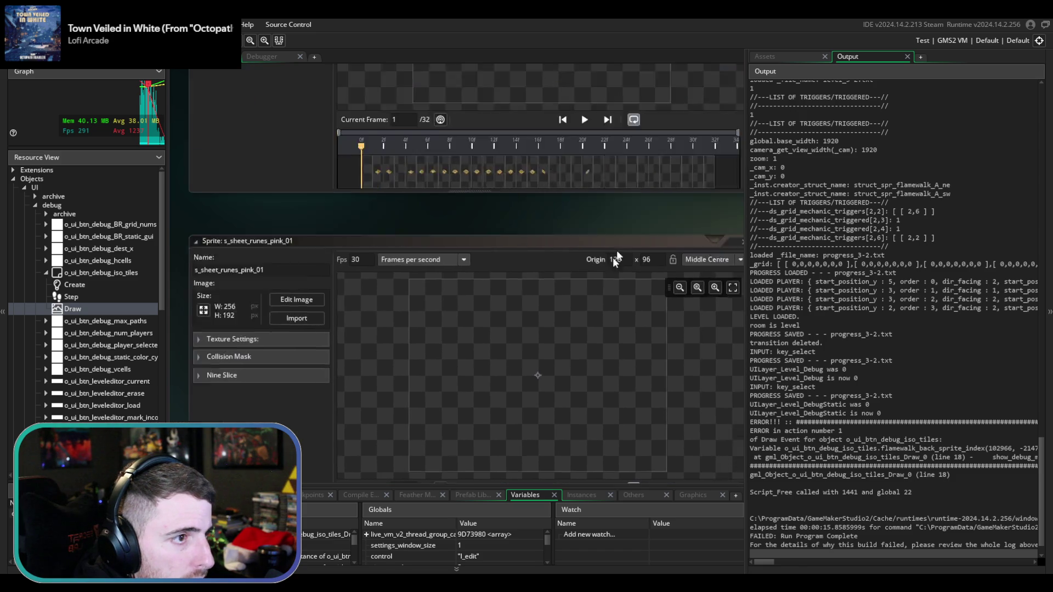
{"action": "left_click", "coordinate": [791, 56]}
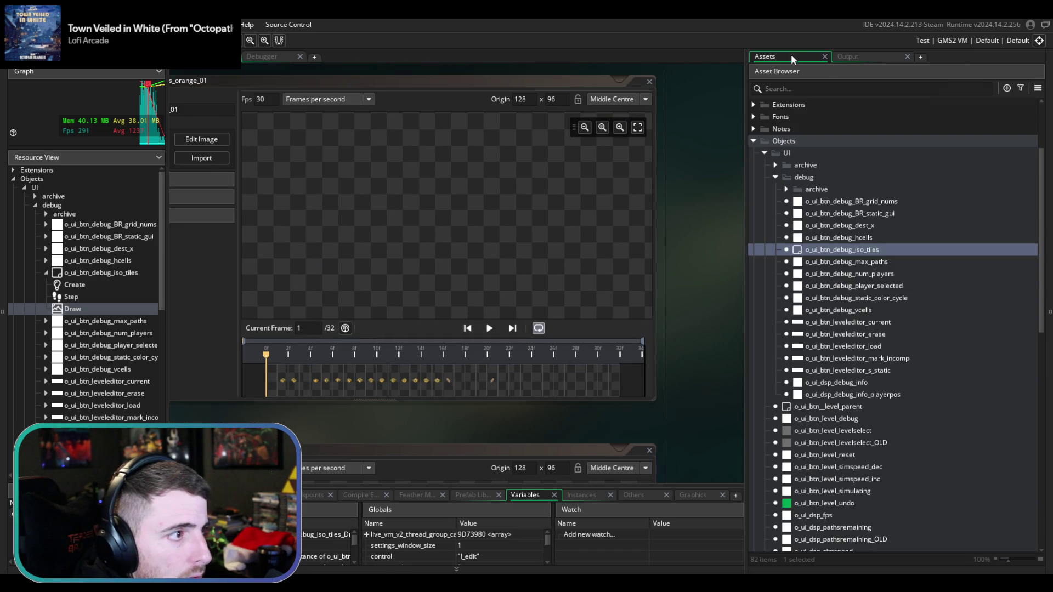
{"action": "double_click", "coordinate": [857, 248]}
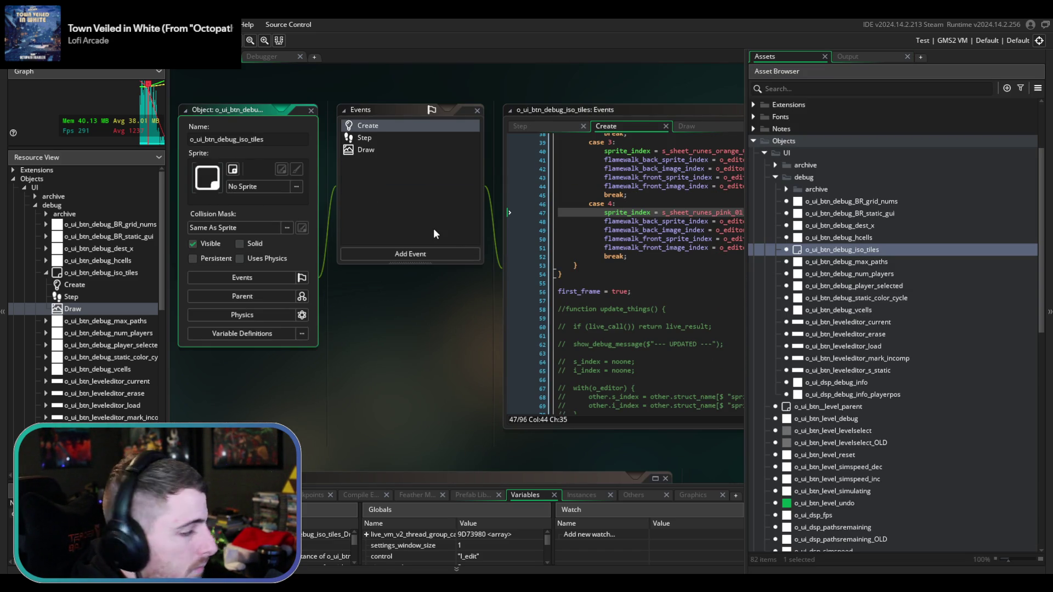
{"action": "left_click", "coordinate": [574, 292]}
{"action": "scroll", "coordinate": [388, 382], "scroll_direction": "up", "scroll_amount": 7}
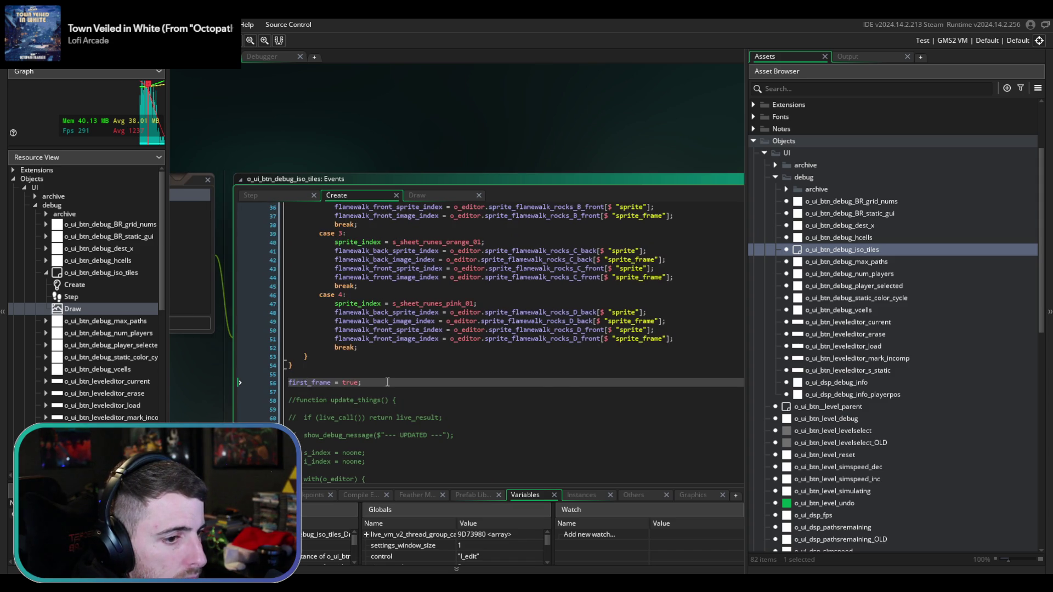
{"action": "scroll", "coordinate": [387, 382], "scroll_direction": "up", "scroll_amount": 1}
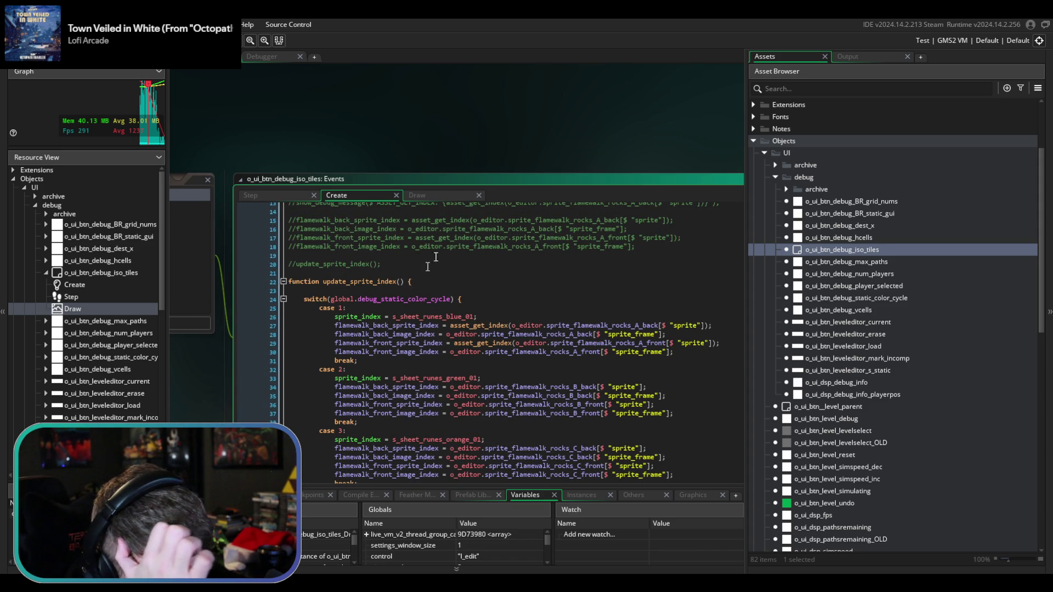
- Wrap the Draw event's flamewalk drawing code in an if(!first_frame) { } block
{"action": "left_click", "coordinate": [435, 195]}
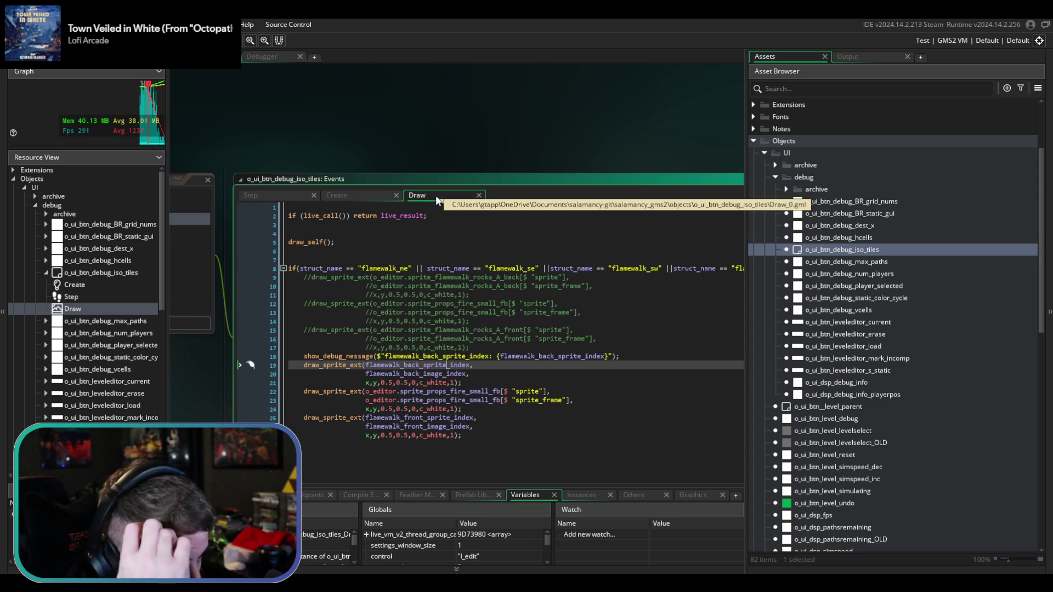
{"action": "left_click", "coordinate": [389, 251]}
{"action": "left_click", "coordinate": [382, 259]}
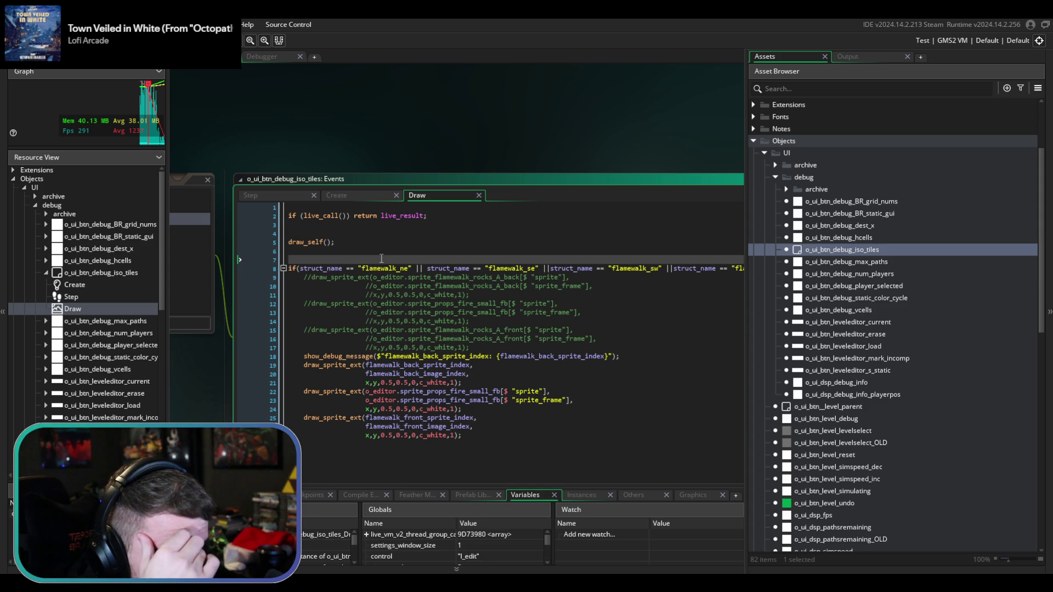
{"action": "type", "text": "if"}
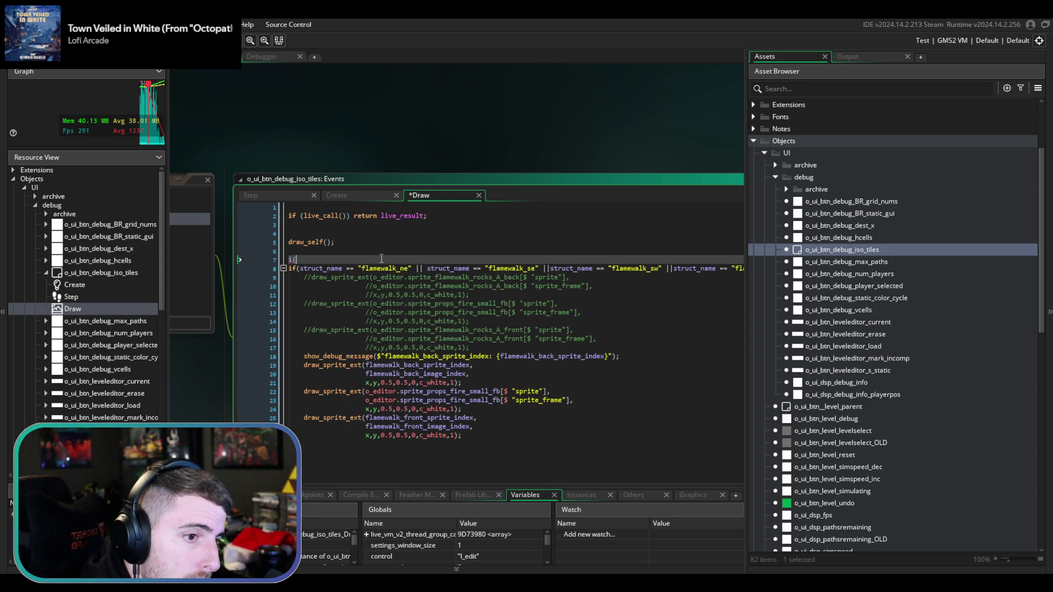
{"action": "type", "text": "(!fi"}
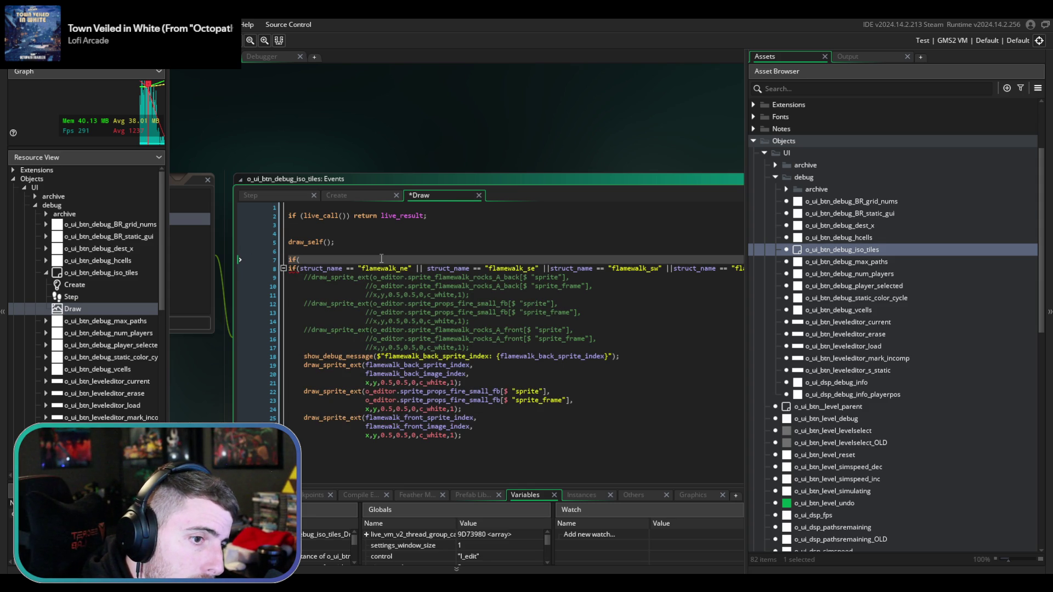
{"action": "type", "text": "rst_"}
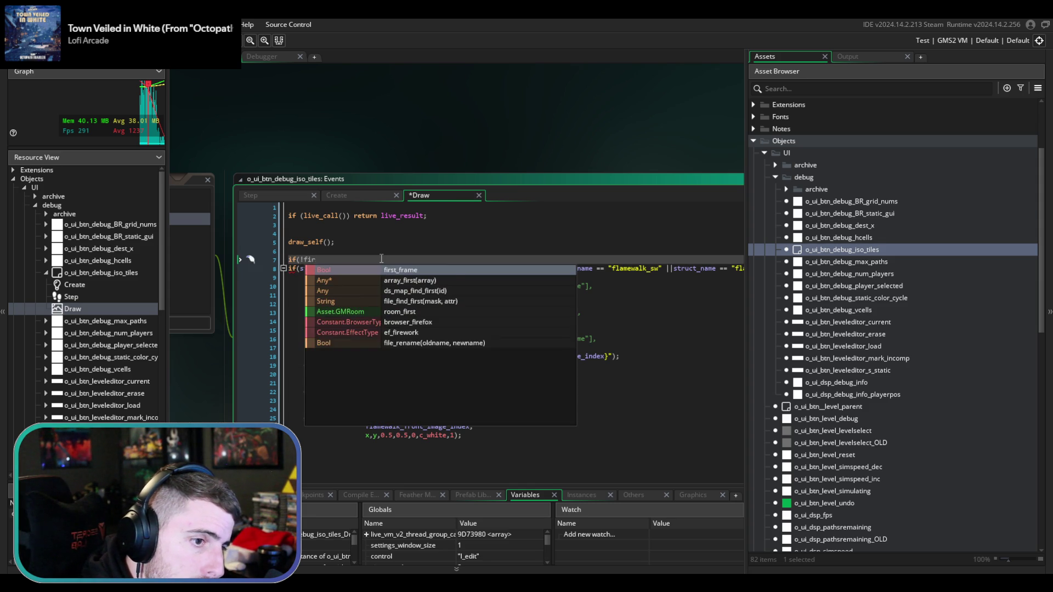
{"action": "key", "text": "Return"}
{"action": "type", "text": ") {"}
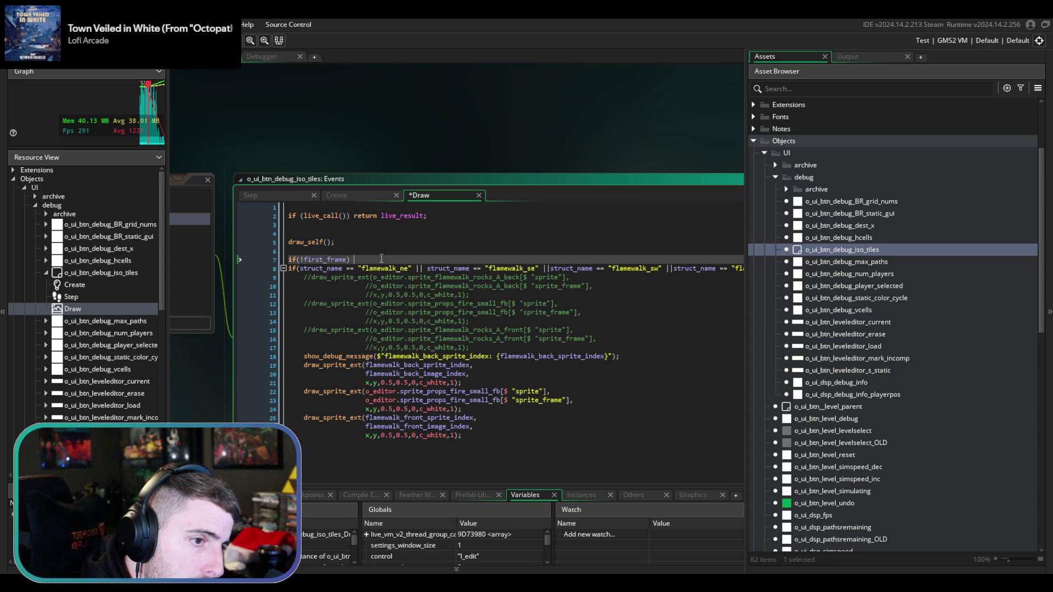
{"action": "left_click", "coordinate": [352, 448]}
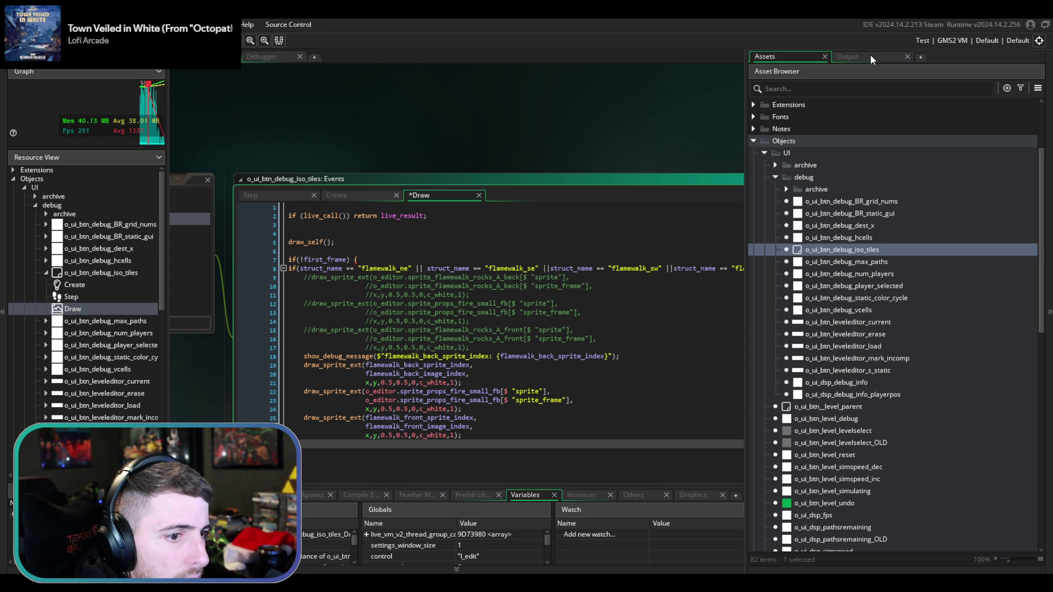
{"action": "key", "text": "Return"}
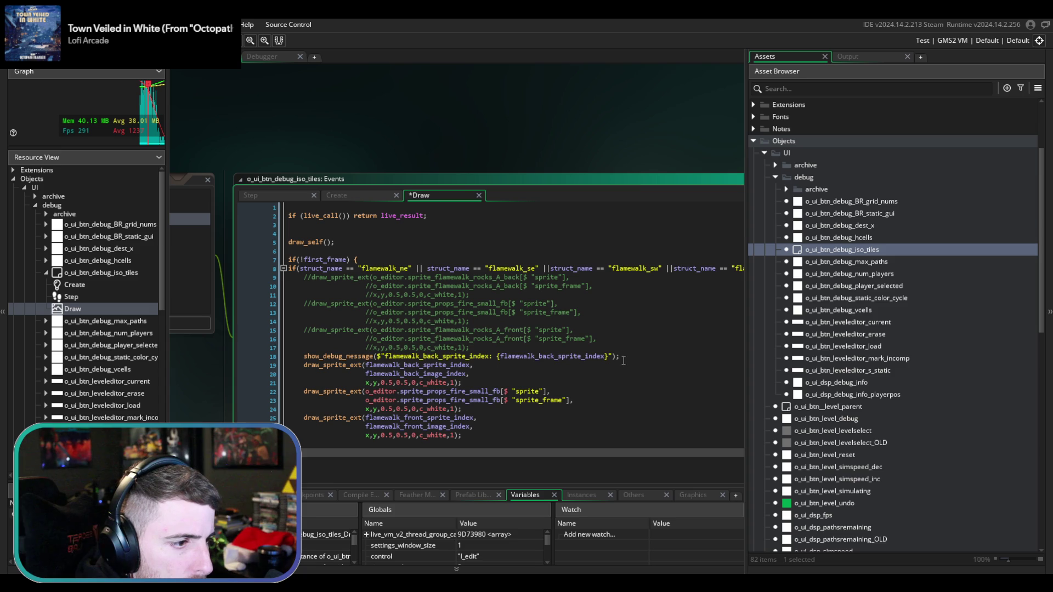
- Delete the show_debug_message line, indent the drawing block inside the condition, and save
{"action": "left_click_drag", "start_coordinate": [624, 357], "coordinate": [625, 348]}
{"action": "key", "text": "BackSpace"}
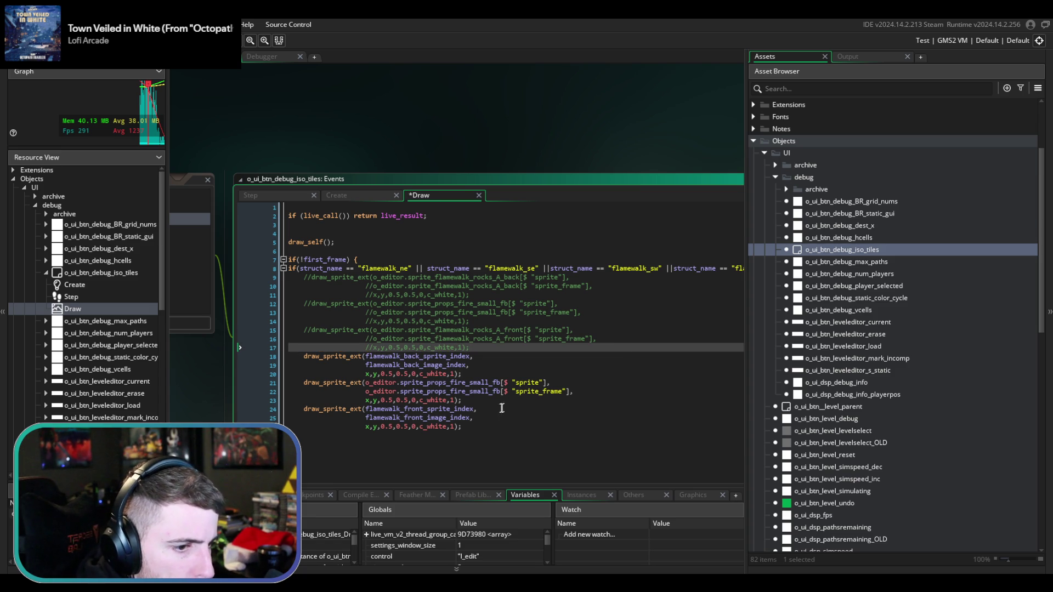
{"action": "mouse_move", "coordinate": [471, 435]}
{"action": "left_mouse_down"}
{"action": "mouse_move", "coordinate": [307, 314]}
{"action": "mouse_move", "coordinate": [282, 269]}
{"action": "left_mouse_up"}
{"action": "key", "text": "Tab"}
{"action": "key", "text": "ctrl+s"}
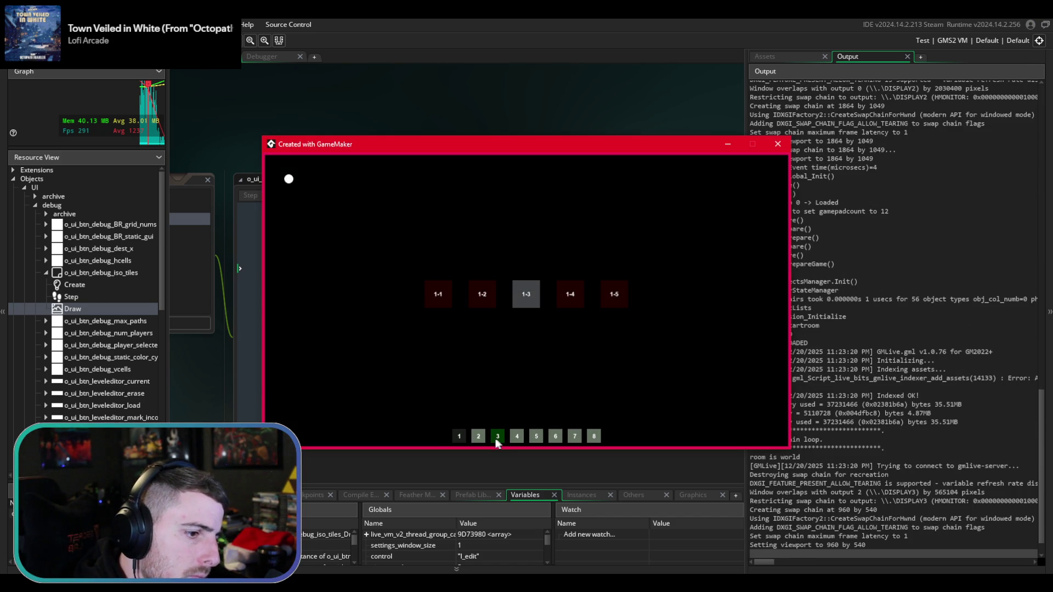
- Load world 3 level 3-2 and turn on debug and the debug static GUI
{"action": "left_click", "coordinate": [498, 436]}
{"action": "left_click", "coordinate": [494, 301]}
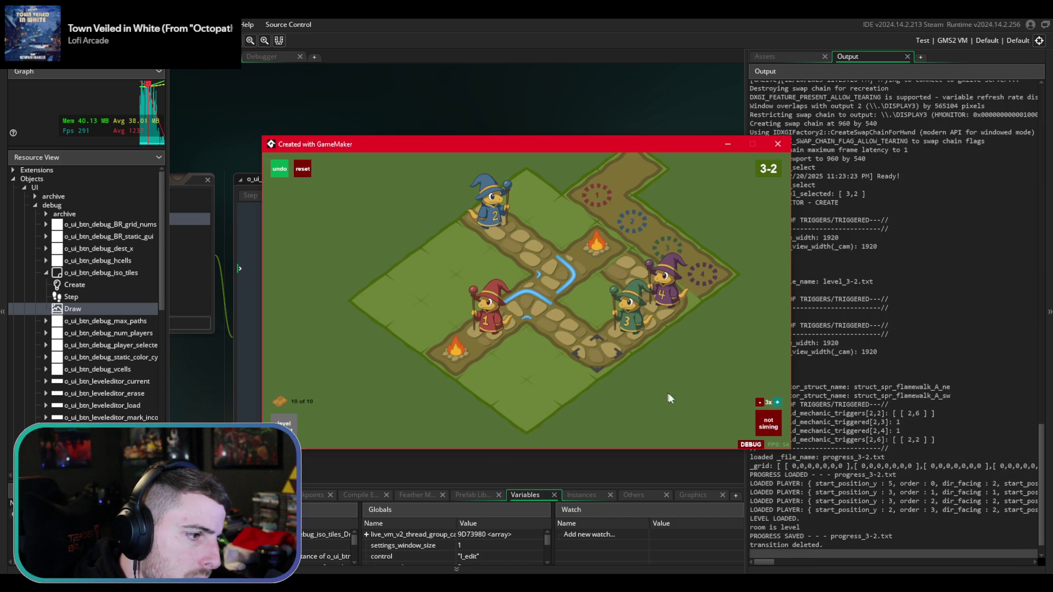
{"action": "left_click", "coordinate": [751, 444]}
{"action": "left_click", "coordinate": [745, 424]}
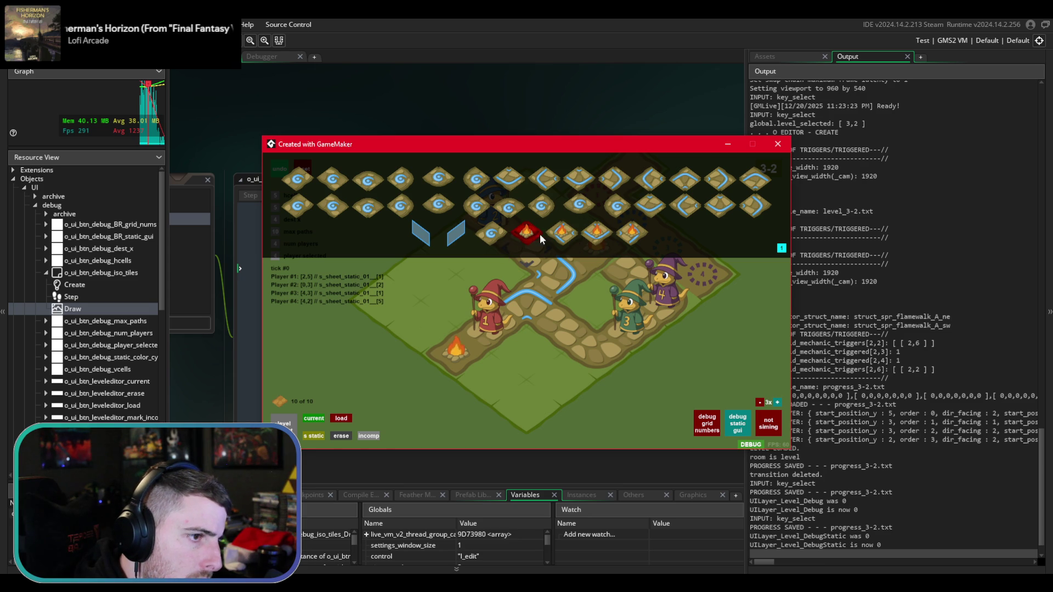
- Cycle the tile palette through its colours, orange to purple, then return to the code editor
{"action": "left_click", "coordinate": [781, 248]}
{"action": "left_click", "coordinate": [782, 249]}
{"action": "left_click", "coordinate": [781, 248]}
{"action": "left_click", "coordinate": [782, 249]}
{"action": "left_click", "coordinate": [782, 249]}
{"action": "left_click", "coordinate": [782, 249]}
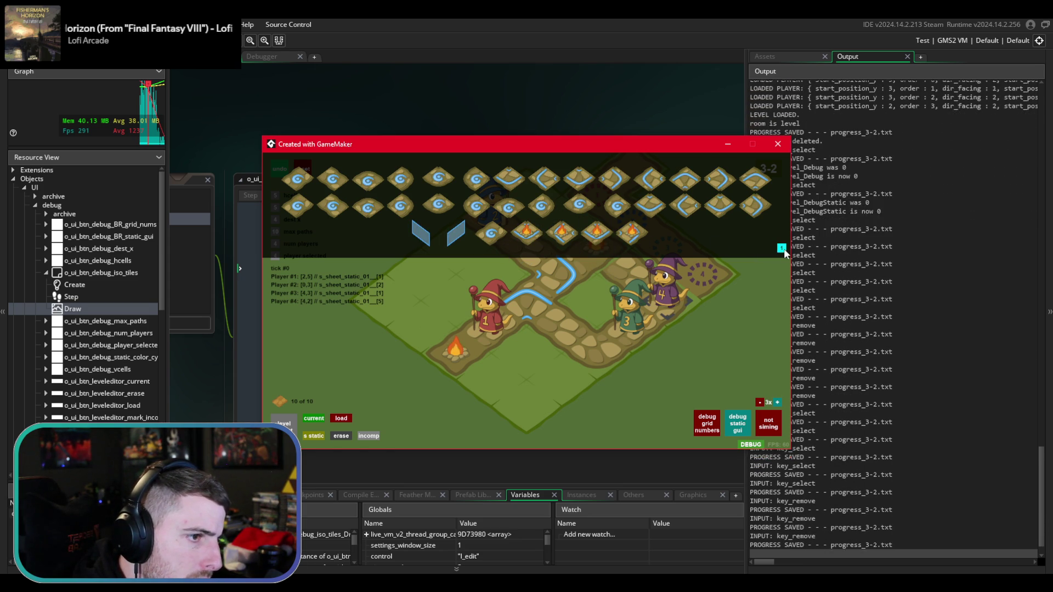
{"action": "left_click", "coordinate": [782, 249]}
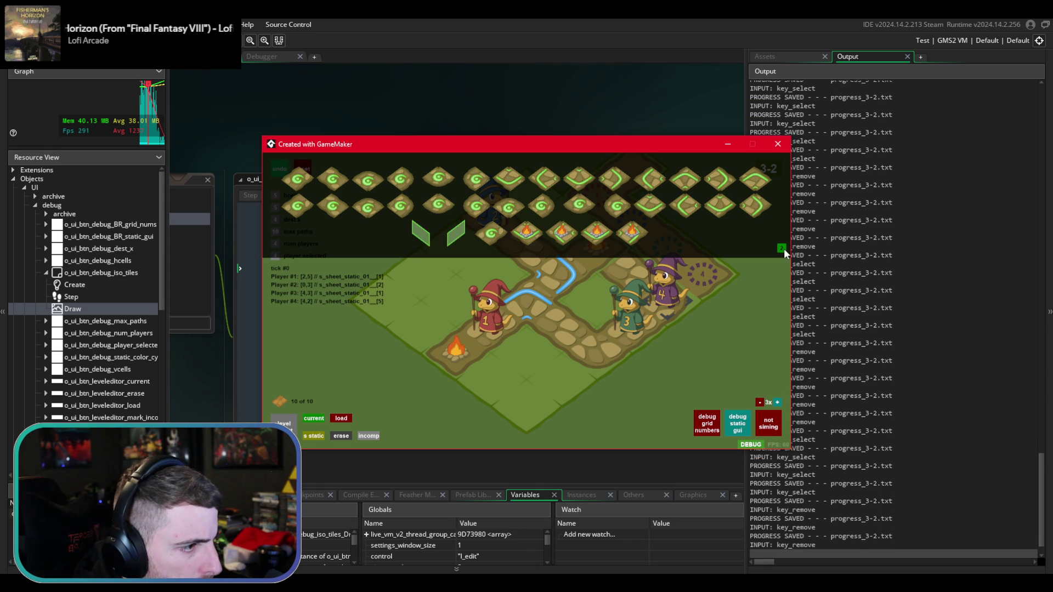
{"action": "left_click", "coordinate": [782, 248]}
{"action": "left_click", "coordinate": [781, 249]}
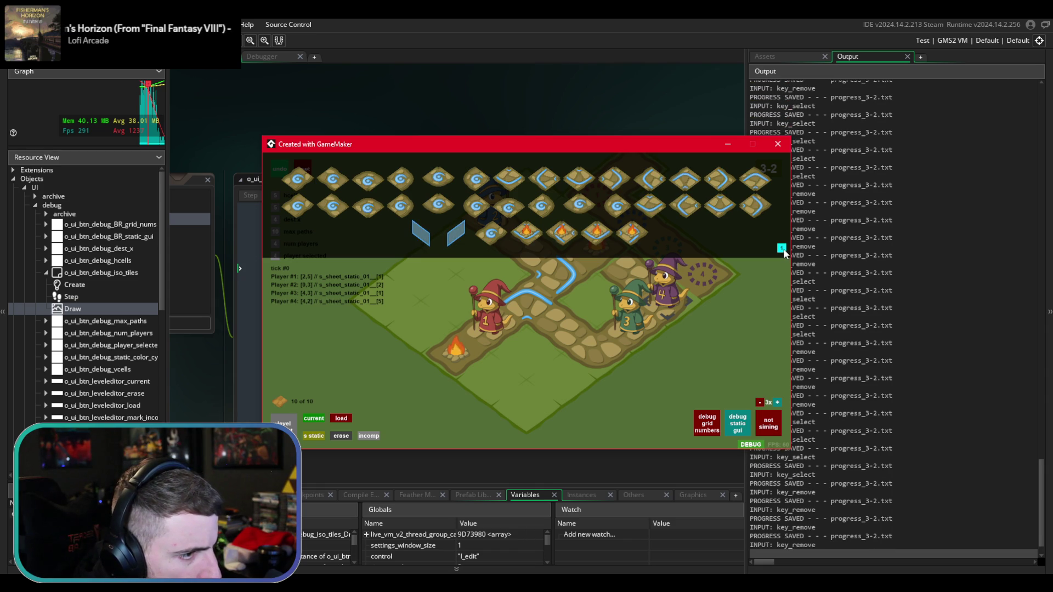
{"action": "left_click", "coordinate": [782, 249]}
{"action": "left_click", "coordinate": [782, 248]}
{"action": "left_click", "coordinate": [782, 248]}
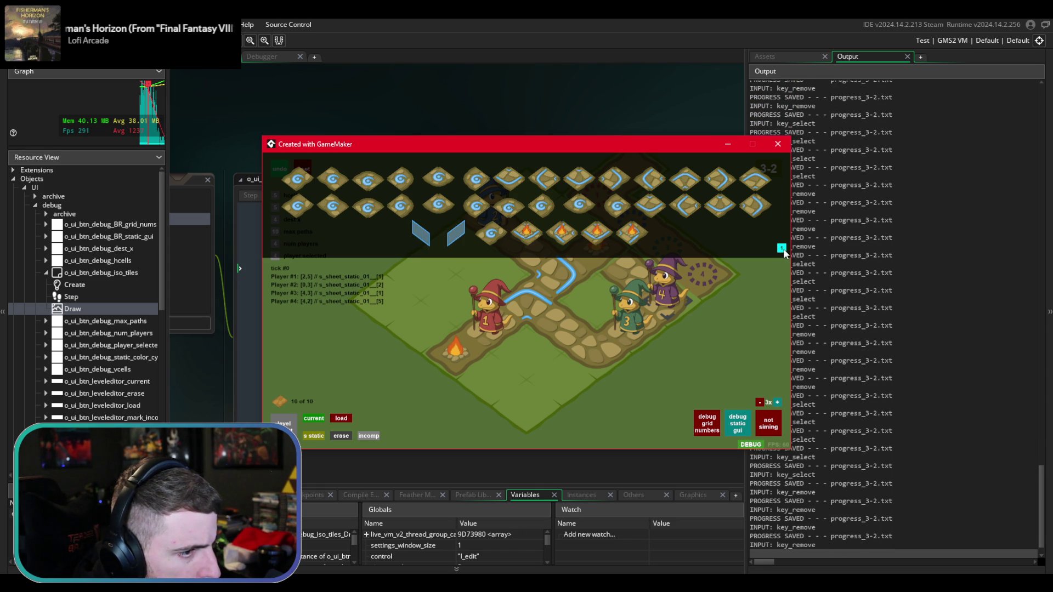
{"action": "left_click", "coordinate": [782, 249]}
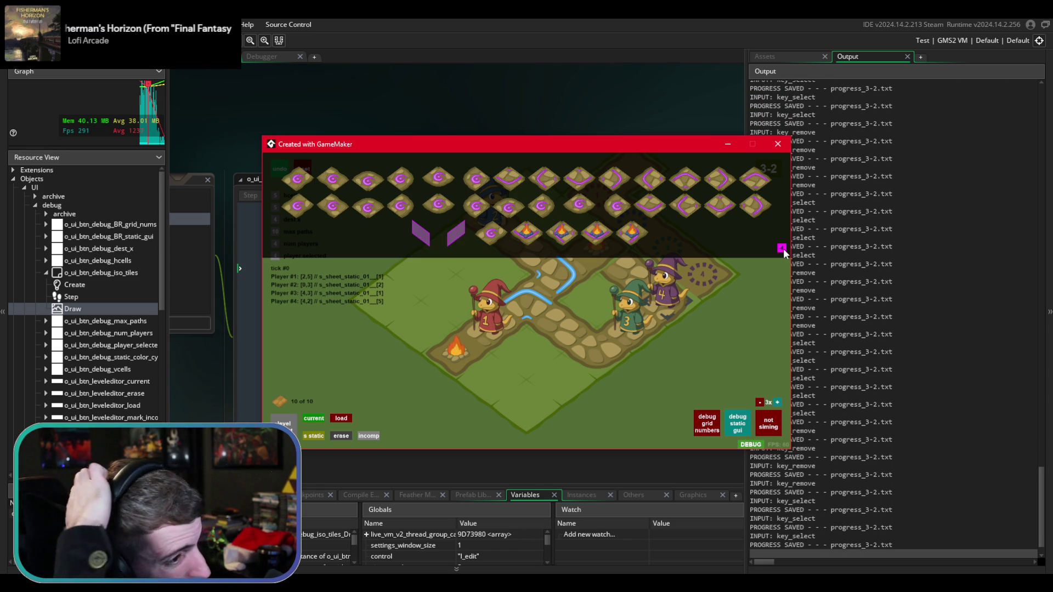
{"action": "left_click", "coordinate": [470, 108]}
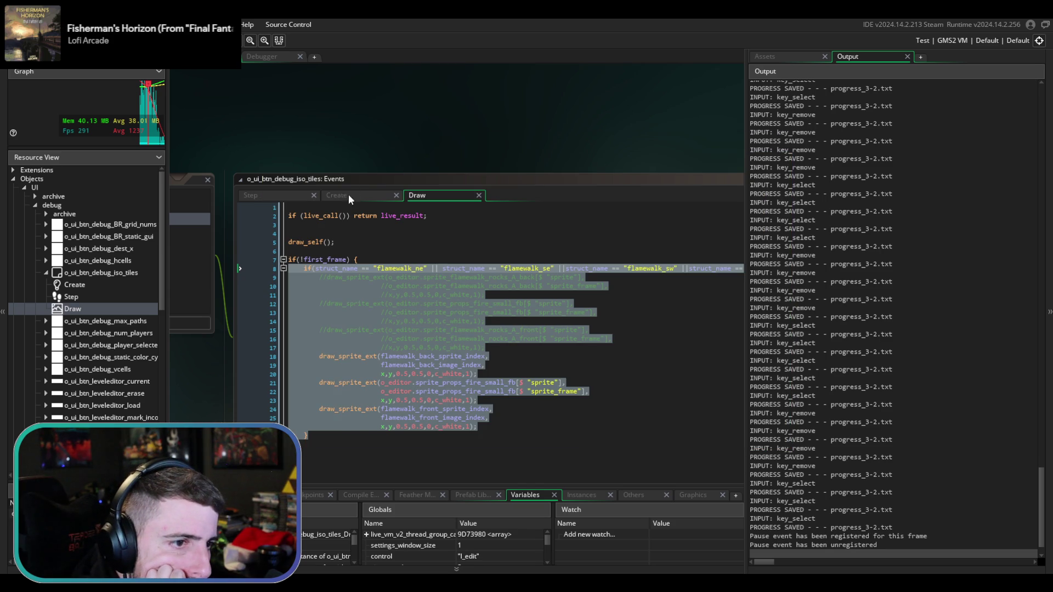
- Look through the button's Step, Draw and Create event code, clearing the Draw selection
{"action": "left_click", "coordinate": [294, 197]}
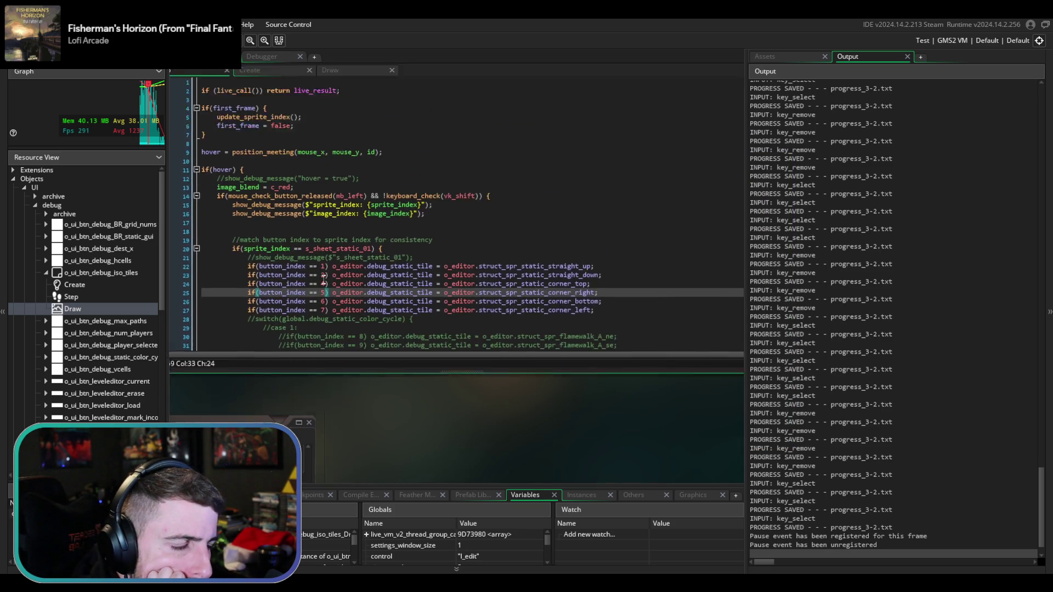
{"action": "scroll", "coordinate": [382, 311], "scroll_direction": "down", "scroll_amount": 7}
{"action": "scroll", "coordinate": [382, 311], "scroll_direction": "up", "scroll_amount": 4}
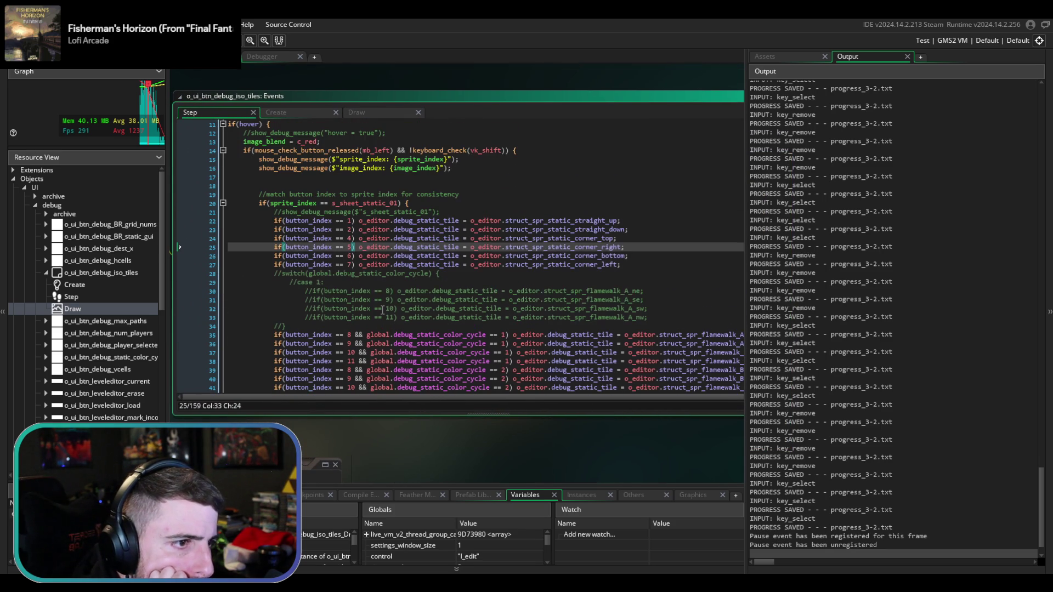
{"action": "left_click", "coordinate": [360, 113]}
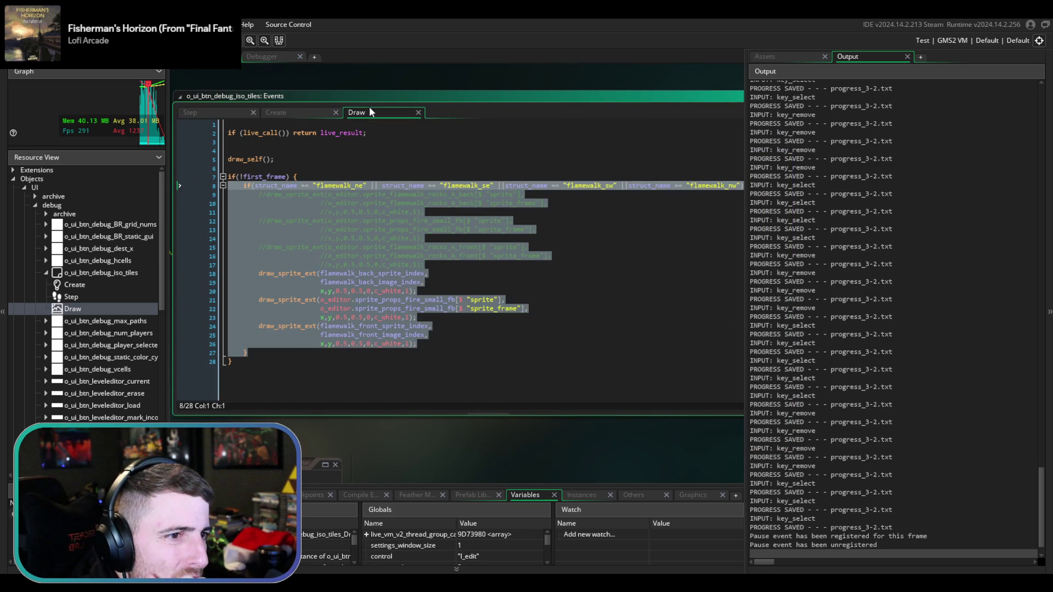
{"action": "left_click", "coordinate": [353, 202]}
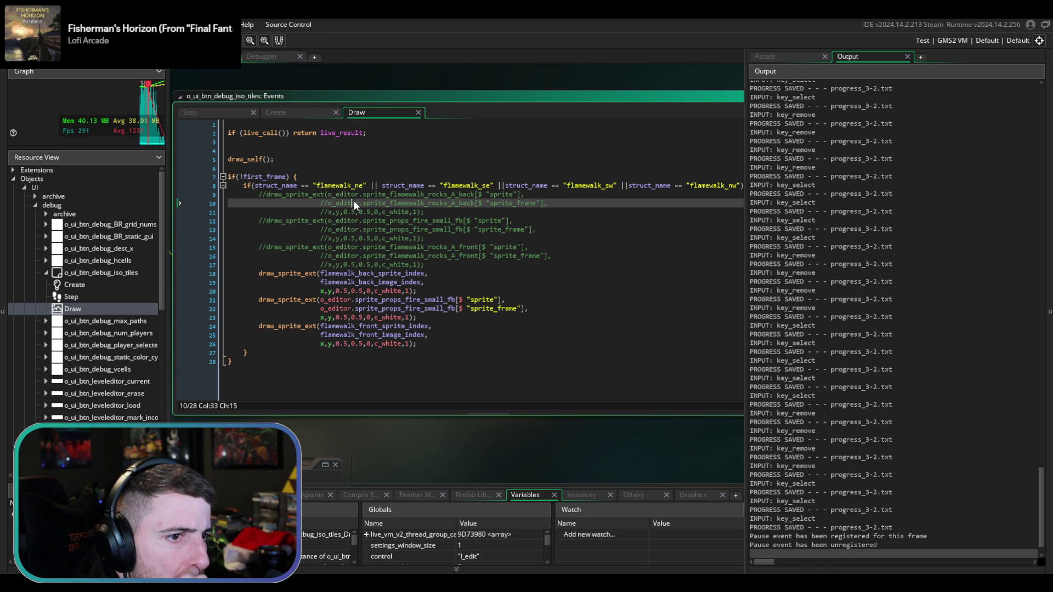
{"action": "left_click", "coordinate": [271, 111]}
{"action": "left_click", "coordinate": [230, 110]}
{"action": "left_click", "coordinate": [291, 109]}
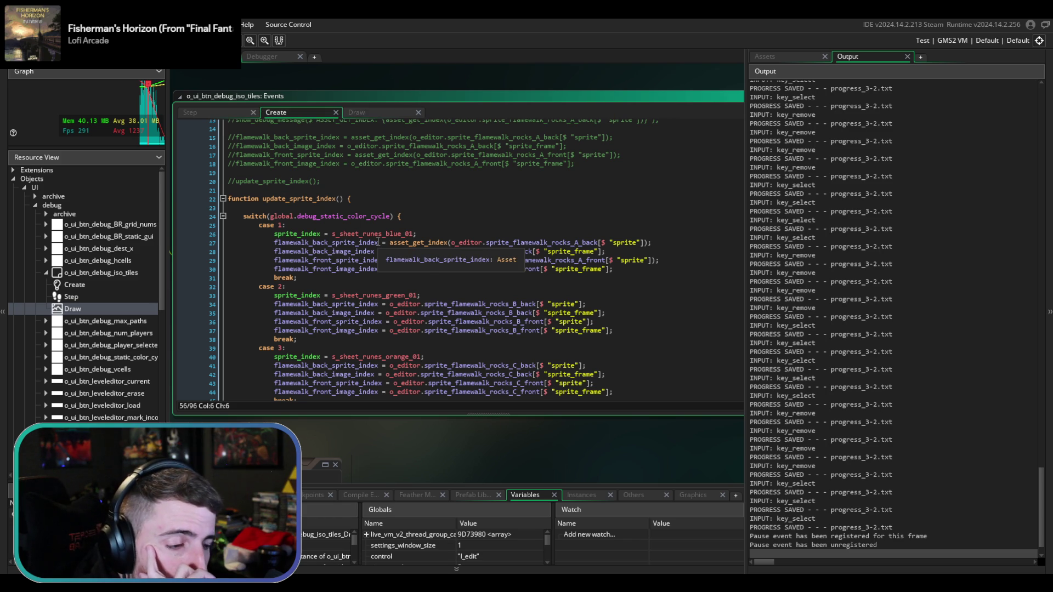
{"action": "scroll", "coordinate": [384, 307], "scroll_direction": "down", "scroll_amount": 7}
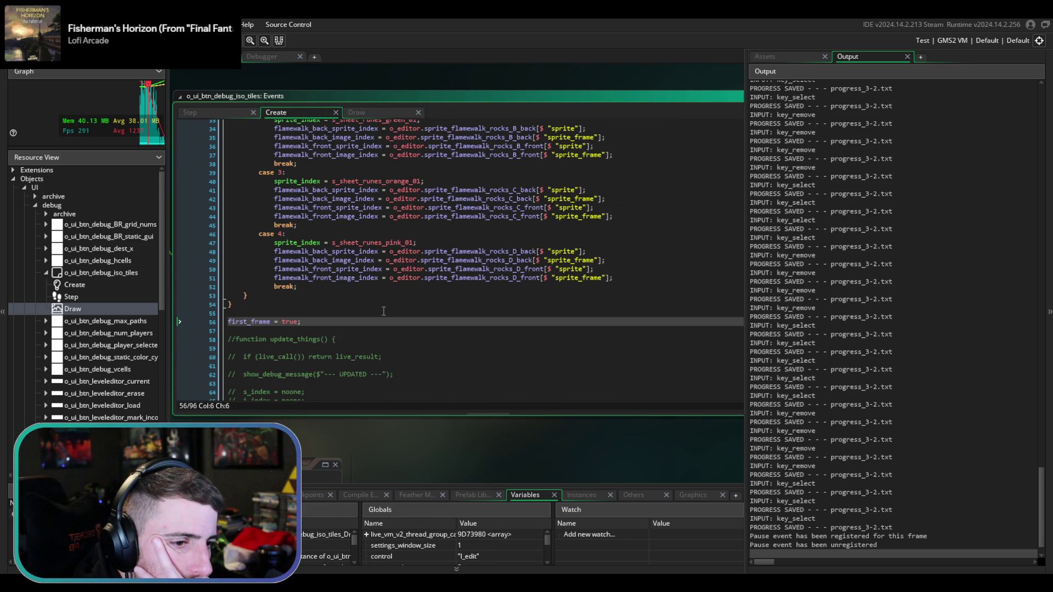
{"action": "scroll", "coordinate": [384, 311], "scroll_direction": "up", "scroll_amount": 10}
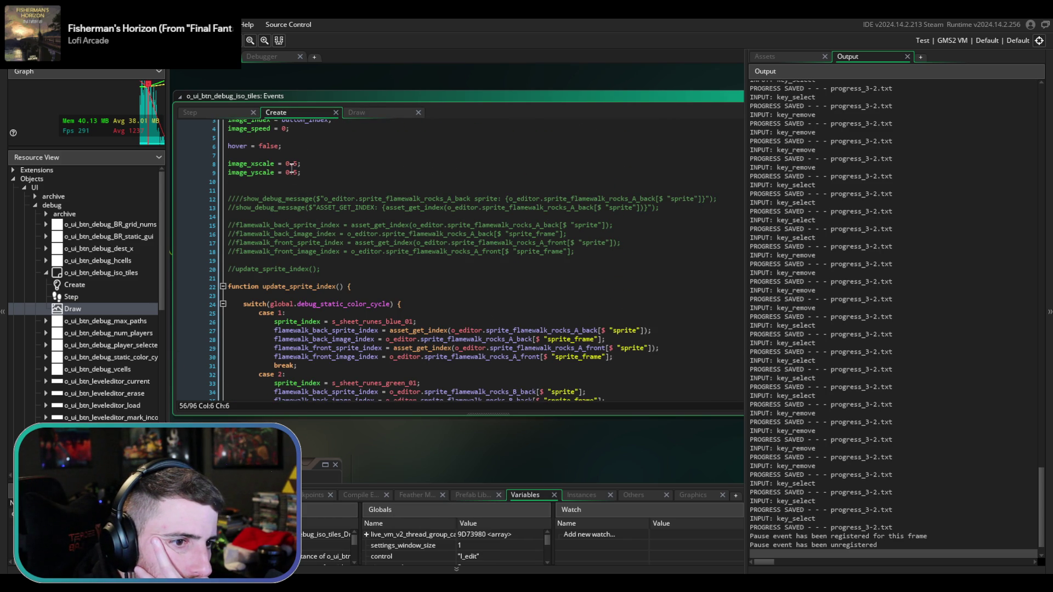
- Scroll through the Step event's button-index checks, then switch to the Create event
{"action": "left_click", "coordinate": [228, 112]}
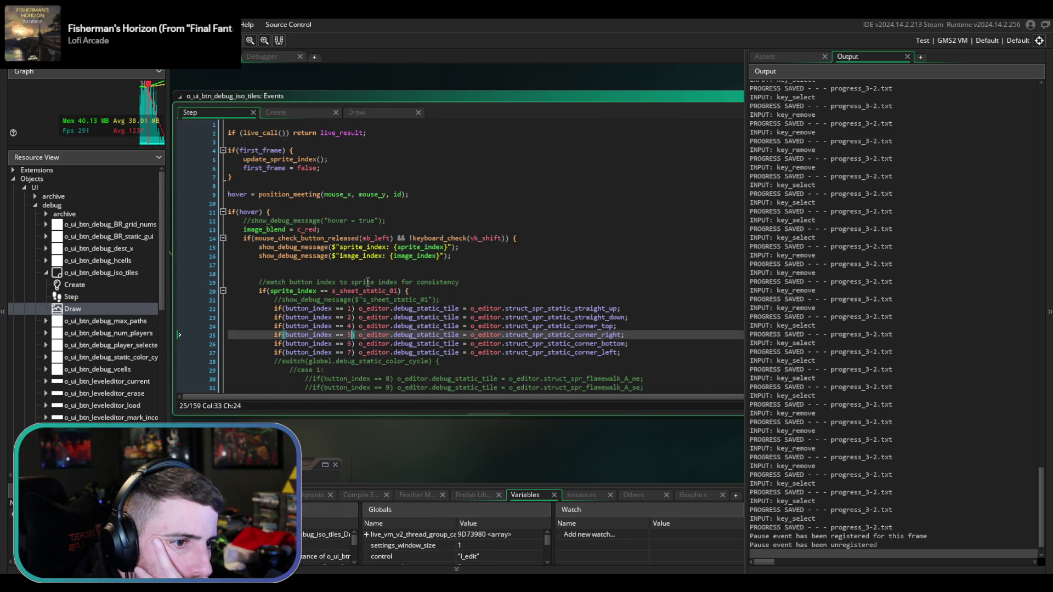
{"action": "scroll", "coordinate": [368, 282], "scroll_direction": "down", "scroll_amount": 3}
{"action": "scroll", "coordinate": [394, 308], "scroll_direction": "down", "scroll_amount": 2}
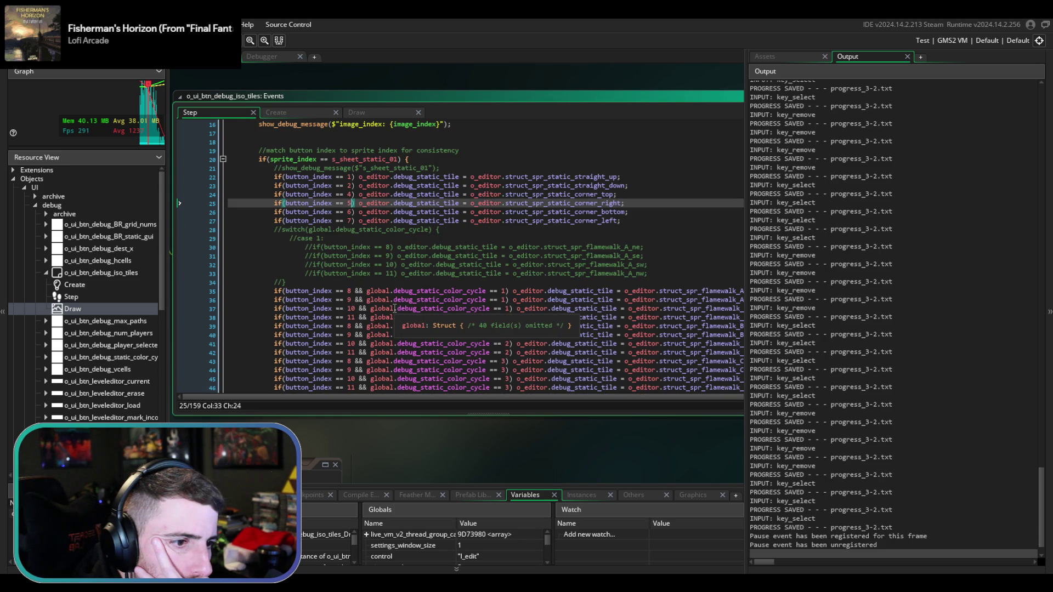
{"action": "scroll", "coordinate": [394, 309], "scroll_direction": "down", "scroll_amount": 2}
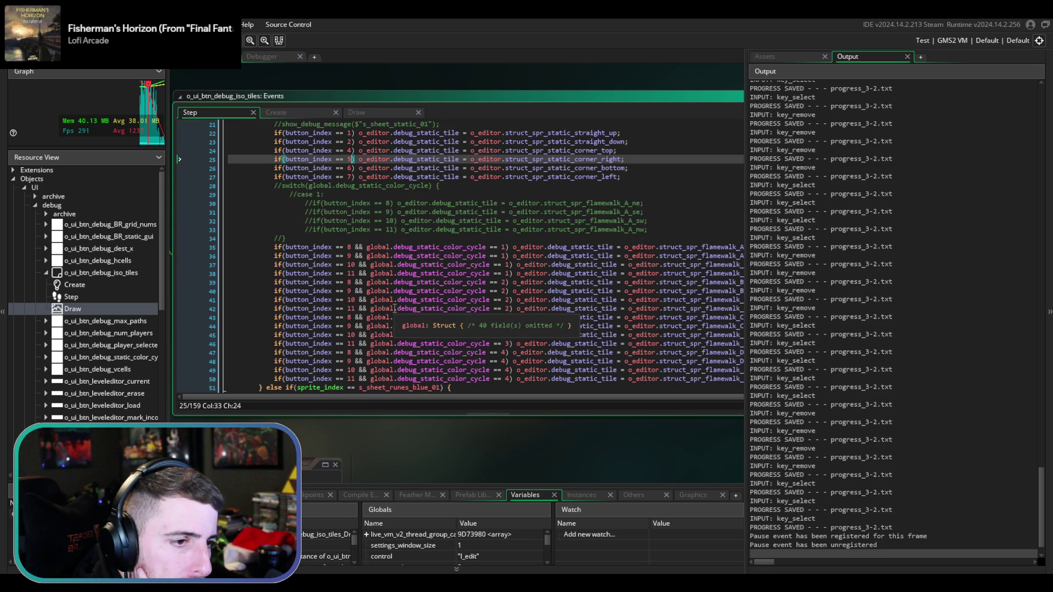
{"action": "scroll", "coordinate": [394, 309], "scroll_direction": "up", "scroll_amount": 3}
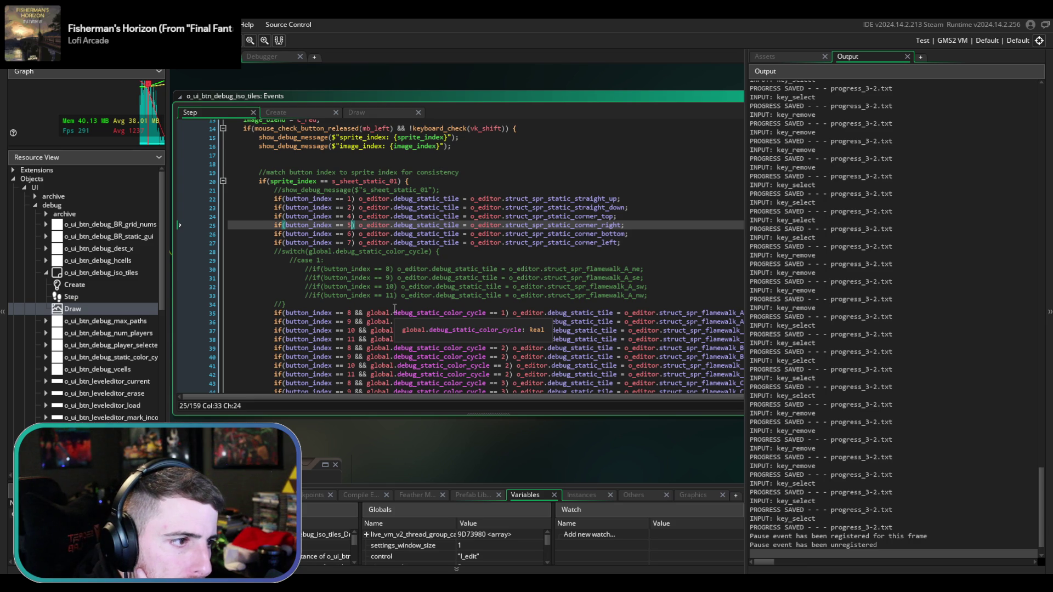
{"action": "scroll", "coordinate": [394, 309], "scroll_direction": "up", "scroll_amount": 5}
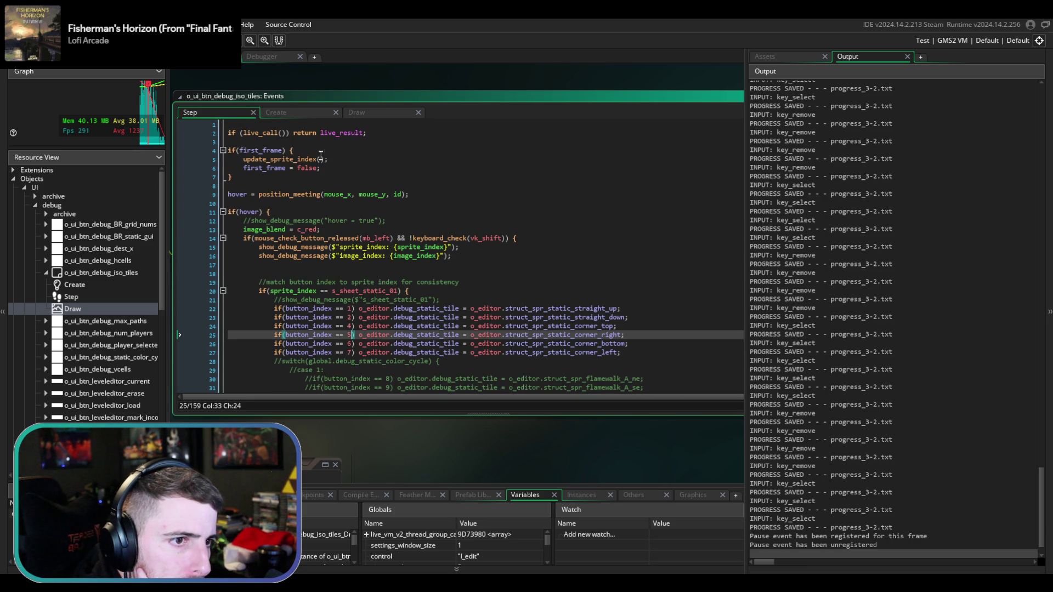
{"action": "left_click", "coordinate": [317, 114]}
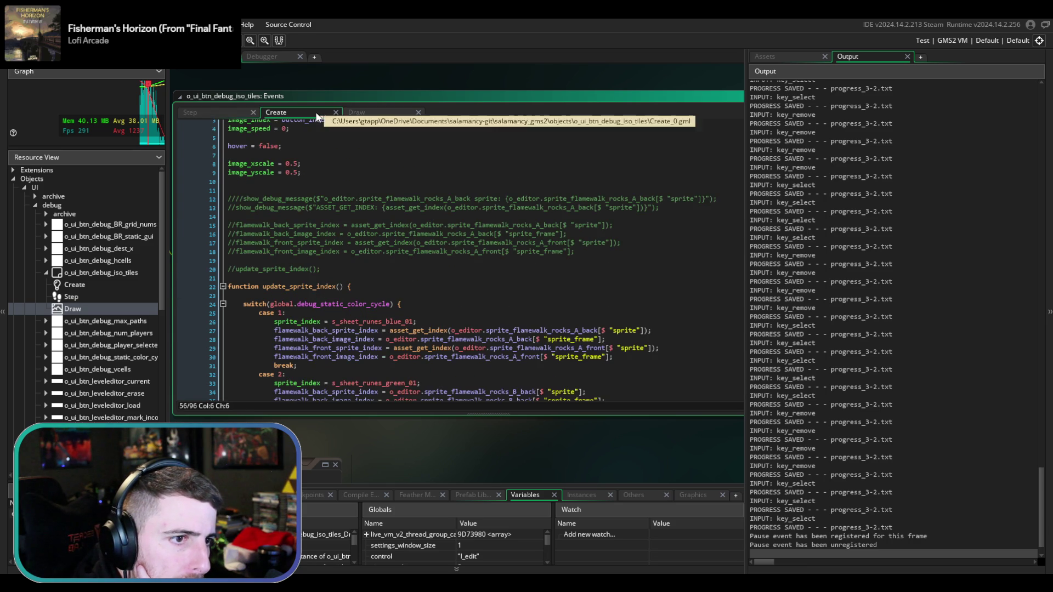
- Remove asset_get_index( and its extra closing parenthesis from the case 1 sprite assignments on lines 27 and 29
{"action": "scroll", "coordinate": [313, 212], "scroll_direction": "up", "scroll_amount": 1}
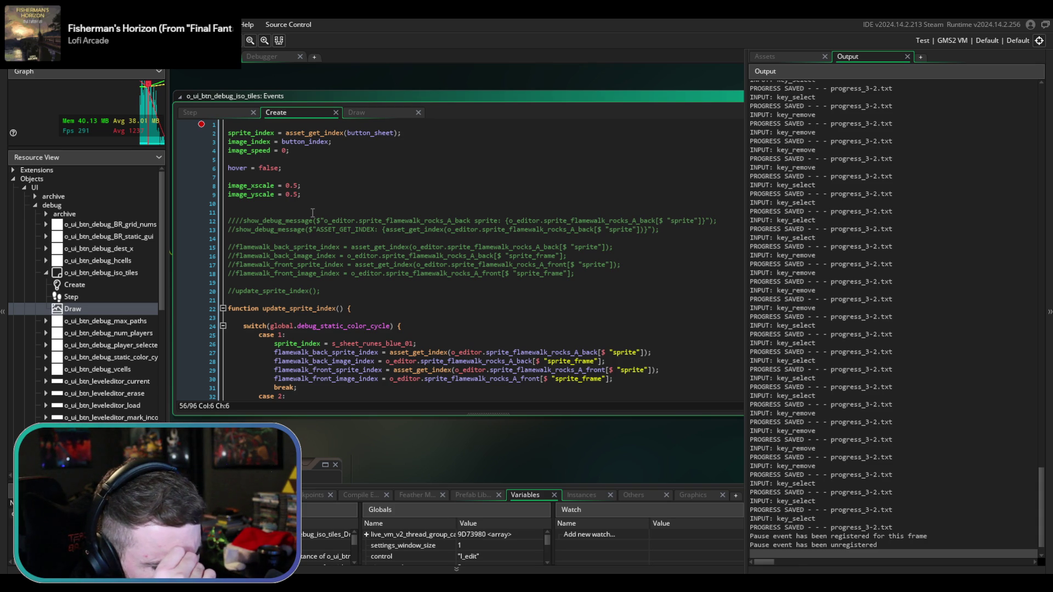
{"action": "scroll", "coordinate": [313, 212], "scroll_direction": "down", "scroll_amount": 2}
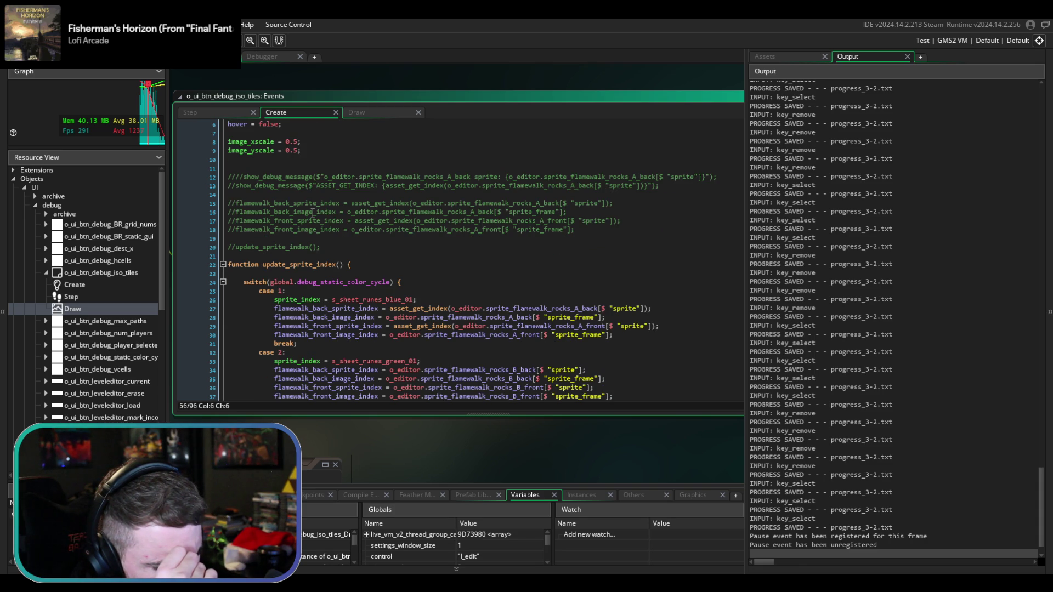
{"action": "scroll", "coordinate": [312, 212], "scroll_direction": "down", "scroll_amount": 2}
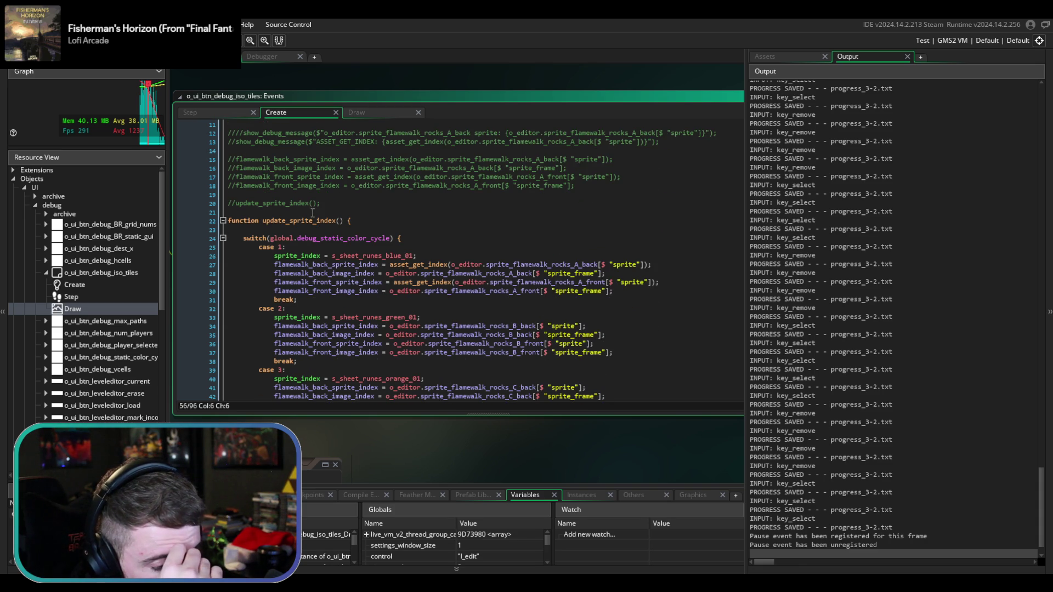
{"action": "double_click", "coordinate": [432, 264]}
{"action": "key", "text": "BackSpace"}
{"action": "key", "text": "Delete"}
{"action": "double_click", "coordinate": [400, 282]}
{"action": "key", "text": "Delete"}
{"action": "key", "text": "Delete"}
{"action": "left_click", "coordinate": [586, 265]}
{"action": "key", "text": "BackSpace"}
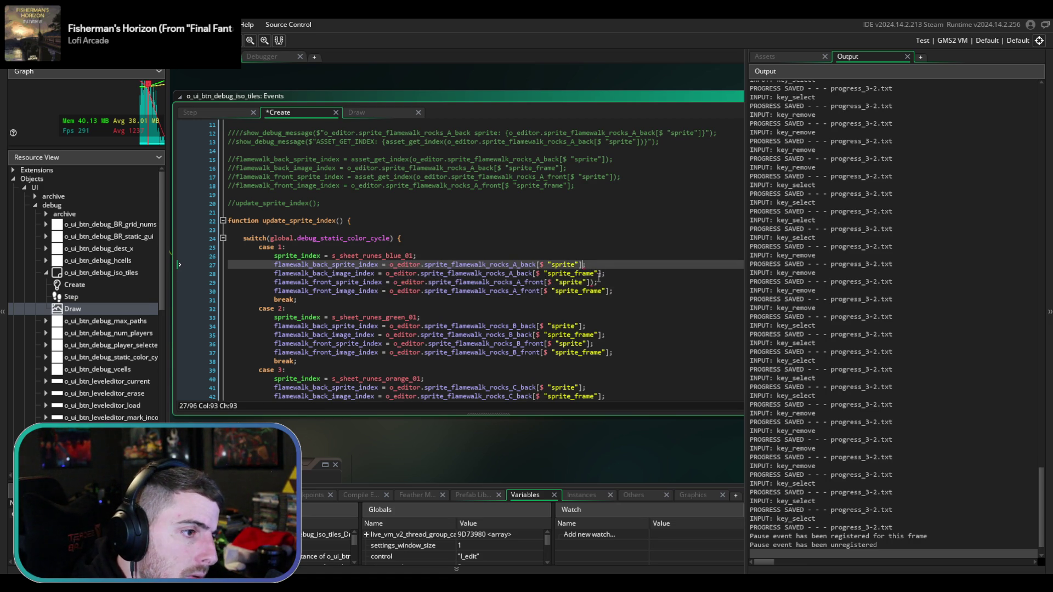
{"action": "left_click", "coordinate": [594, 282]}
{"action": "key", "text": "BackSpace"}
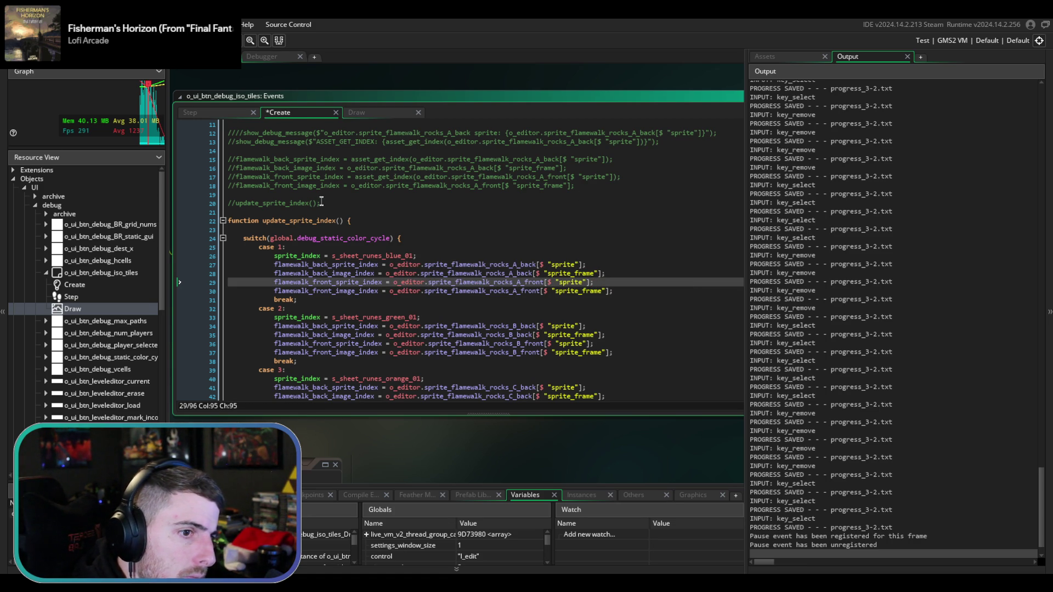
- Delete the commented-out lines above the function and save the Create event
{"action": "left_click", "coordinate": [318, 204]}
{"action": "scroll", "coordinate": [319, 204], "scroll_direction": "up", "scroll_amount": 2}
{"action": "mouse_move", "coordinate": [228, 257]}
{"action": "left_mouse_down"}
{"action": "mouse_move", "coordinate": [232, 203]}
{"action": "mouse_move", "coordinate": [216, 163]}
{"action": "left_mouse_up"}
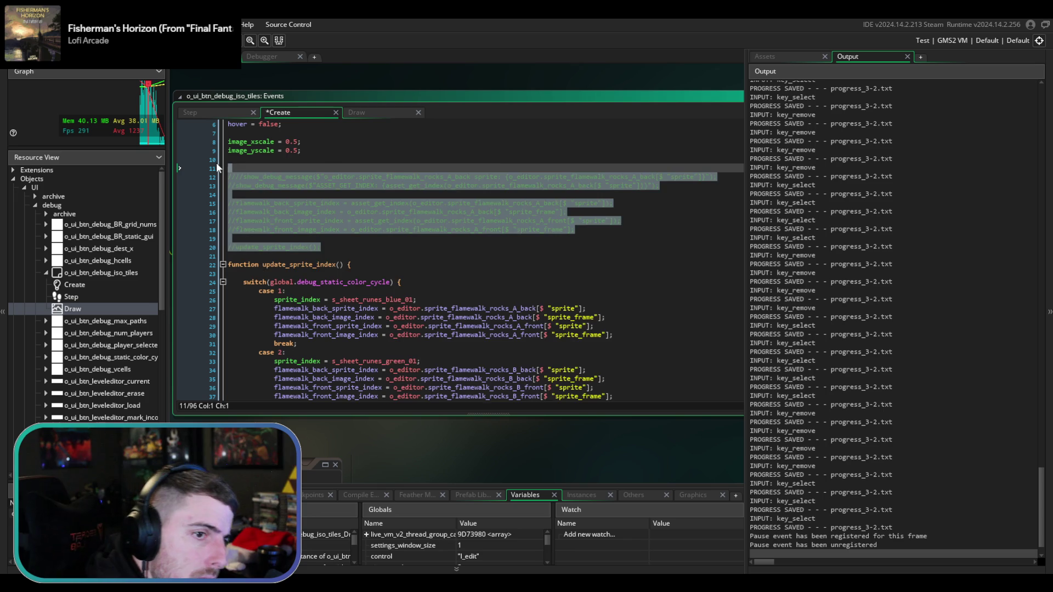
{"action": "key", "text": "Delete"}
{"action": "key", "text": "ctrl+s"}
- Delete the commented-out debug and switch code after first_frame = true, so the event ends at line 45
{"action": "scroll", "coordinate": [547, 312], "scroll_direction": "down", "scroll_amount": 5}
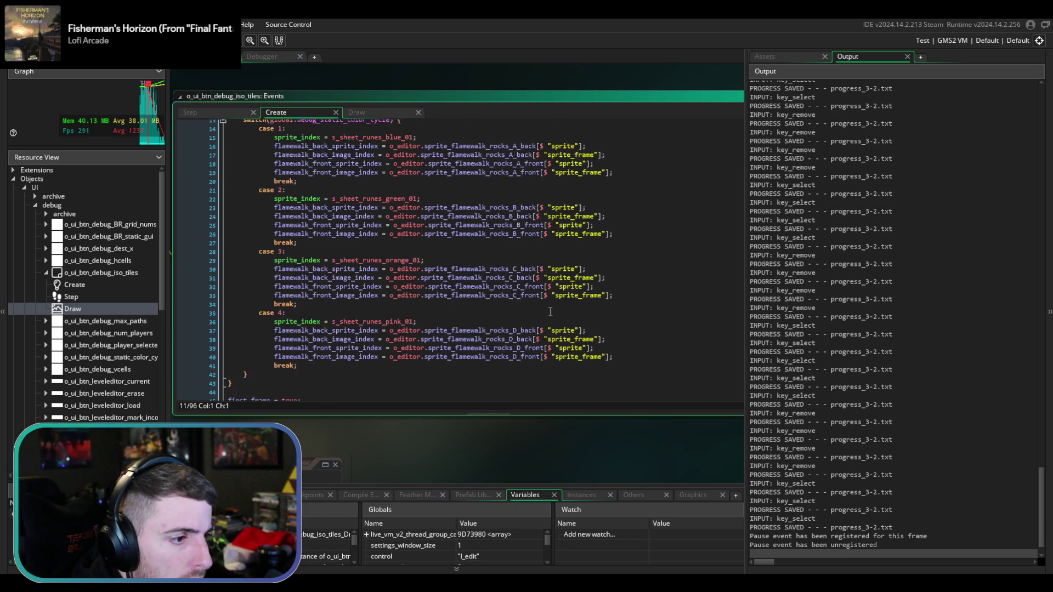
{"action": "scroll", "coordinate": [453, 432], "scroll_direction": "down", "scroll_amount": 5}
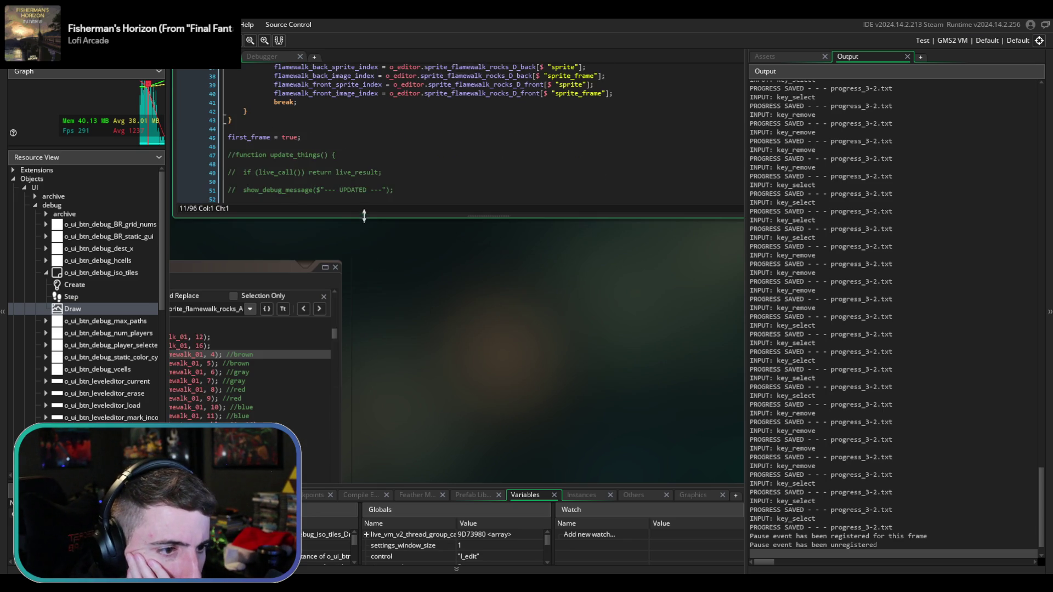
{"action": "scroll", "coordinate": [406, 142], "scroll_direction": "down", "scroll_amount": 4}
{"action": "scroll", "coordinate": [406, 278], "scroll_direction": "up", "scroll_amount": 3}
{"action": "scroll", "coordinate": [386, 242], "scroll_direction": "down", "scroll_amount": 3}
{"action": "scroll", "coordinate": [386, 242], "scroll_direction": "down", "scroll_amount": 3}
{"action": "mouse_move", "coordinate": [386, 242]}
{"action": "left_mouse_down"}
{"action": "mouse_move", "coordinate": [341, 135]}
{"action": "mouse_move", "coordinate": [369, 78]}
{"action": "mouse_move", "coordinate": [377, 83]}
{"action": "left_mouse_up"}
{"action": "key", "text": "Return"}
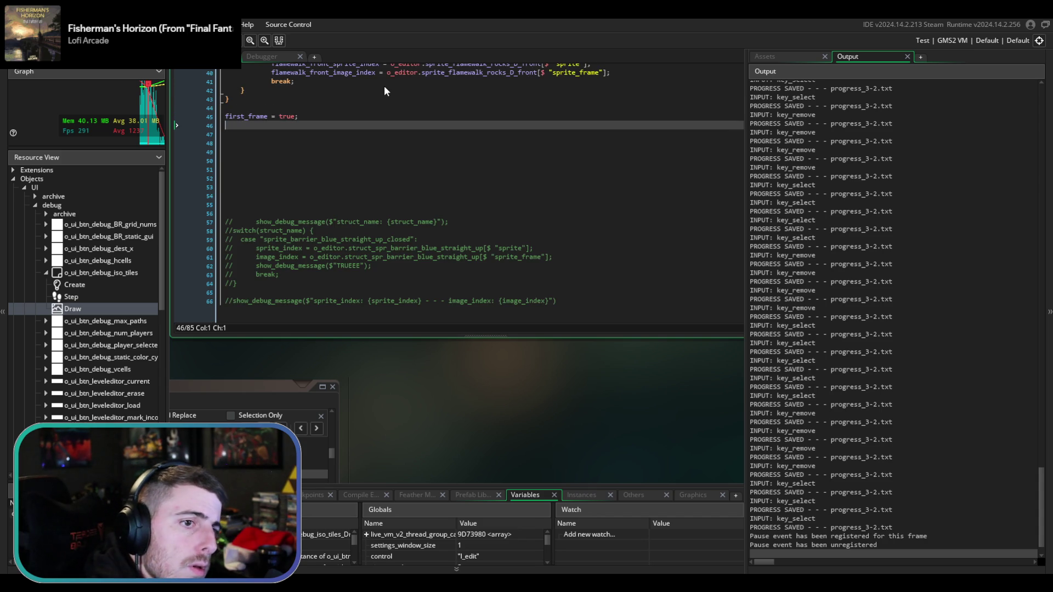
{"action": "left_click", "coordinate": [579, 292]}
{"action": "left_click_drag", "start_coordinate": [576, 301], "coordinate": [546, 188]}
{"action": "key", "text": "BackSpace"}
{"action": "key", "text": "BackSpace"}
{"action": "key", "text": "BackSpace"}
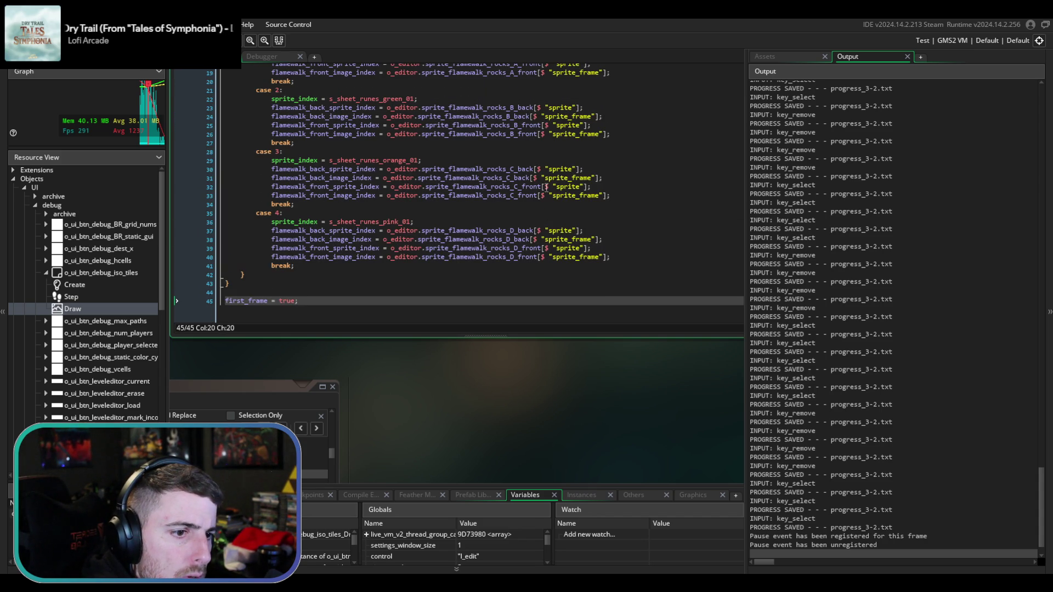
{"action": "scroll", "coordinate": [319, 305], "scroll_direction": "up", "scroll_amount": 10}
{"action": "left_click", "coordinate": [319, 302]}
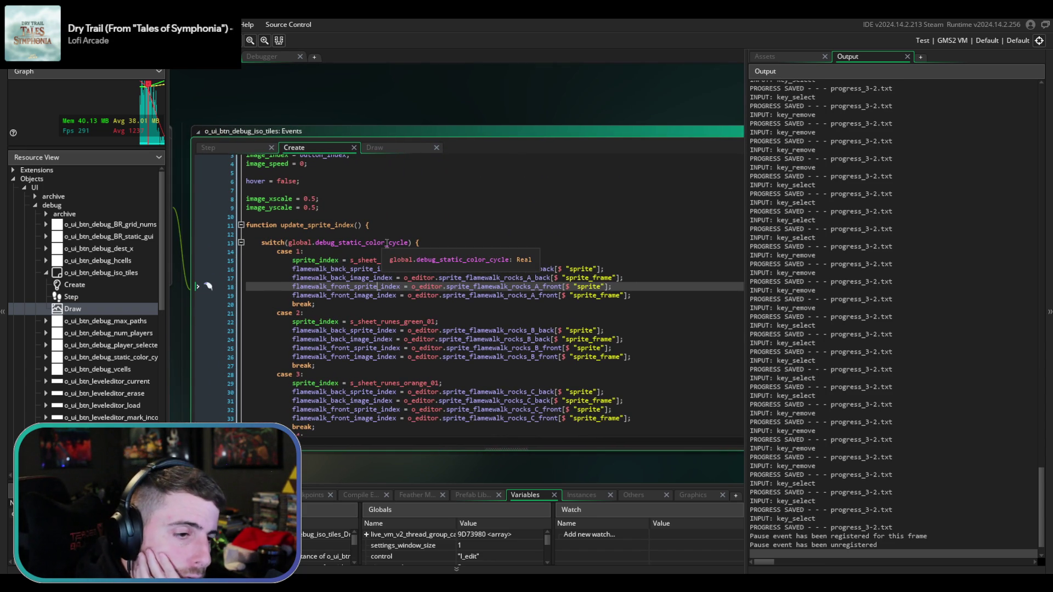
- Review the Draw and Step event code, checking the flamewalk colour-cycle tile condition
{"action": "left_click", "coordinate": [390, 149]}
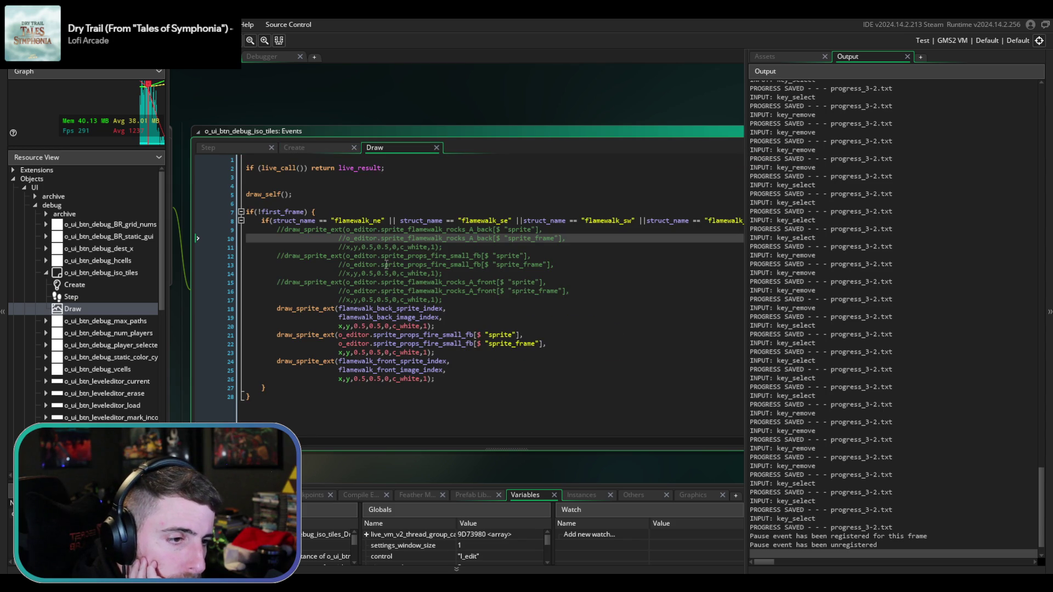
{"action": "left_click", "coordinate": [238, 146]}
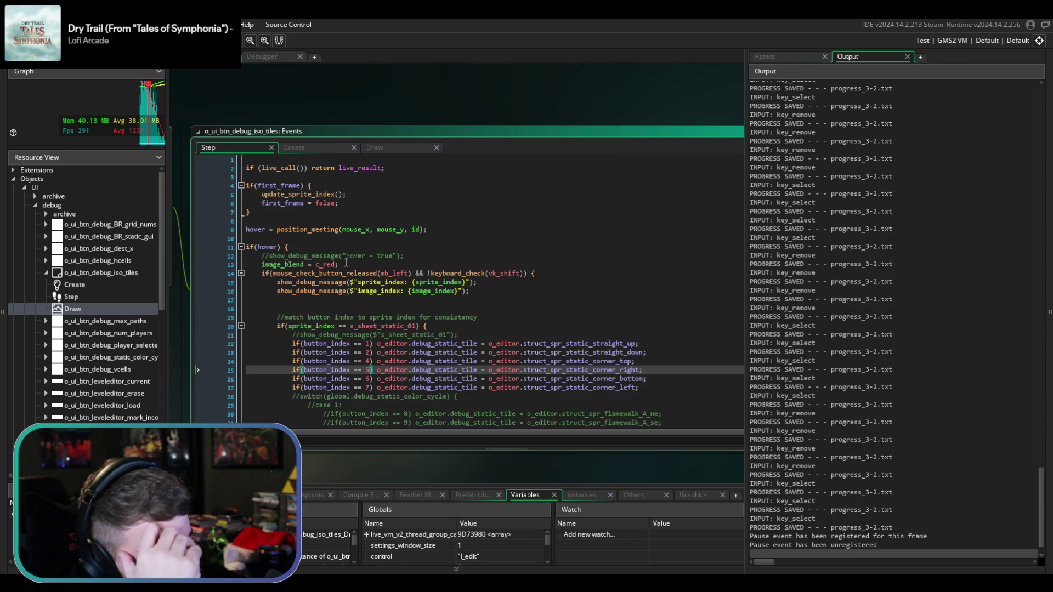
{"action": "scroll", "coordinate": [342, 266], "scroll_direction": "down", "scroll_amount": 1}
{"action": "scroll", "coordinate": [438, 298], "scroll_direction": "down", "scroll_amount": 3}
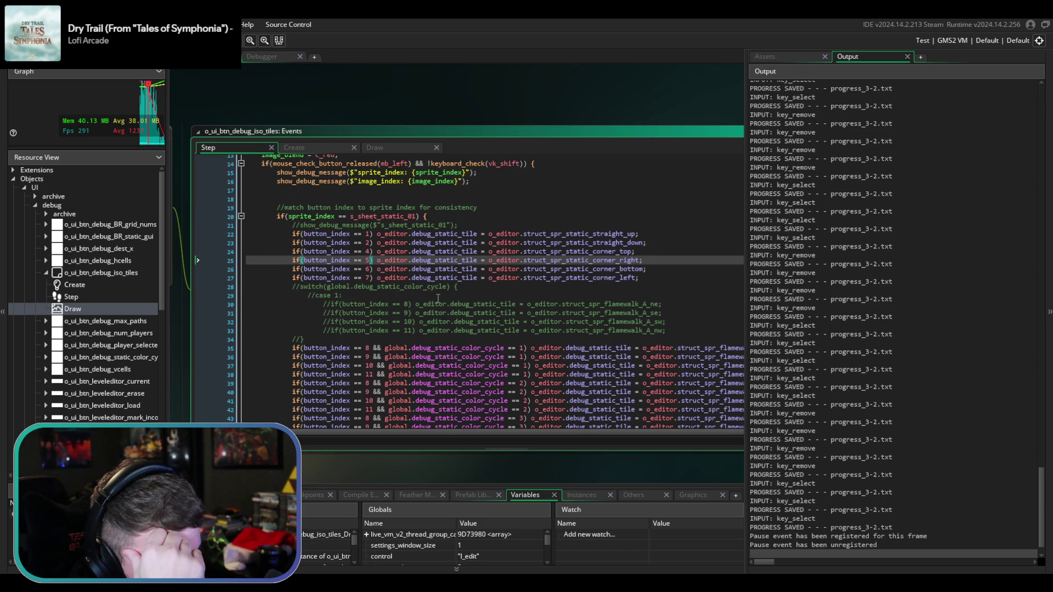
{"action": "scroll", "coordinate": [437, 299], "scroll_direction": "down", "scroll_amount": 2}
{"action": "scroll", "coordinate": [437, 298], "scroll_direction": "down", "scroll_amount": 1}
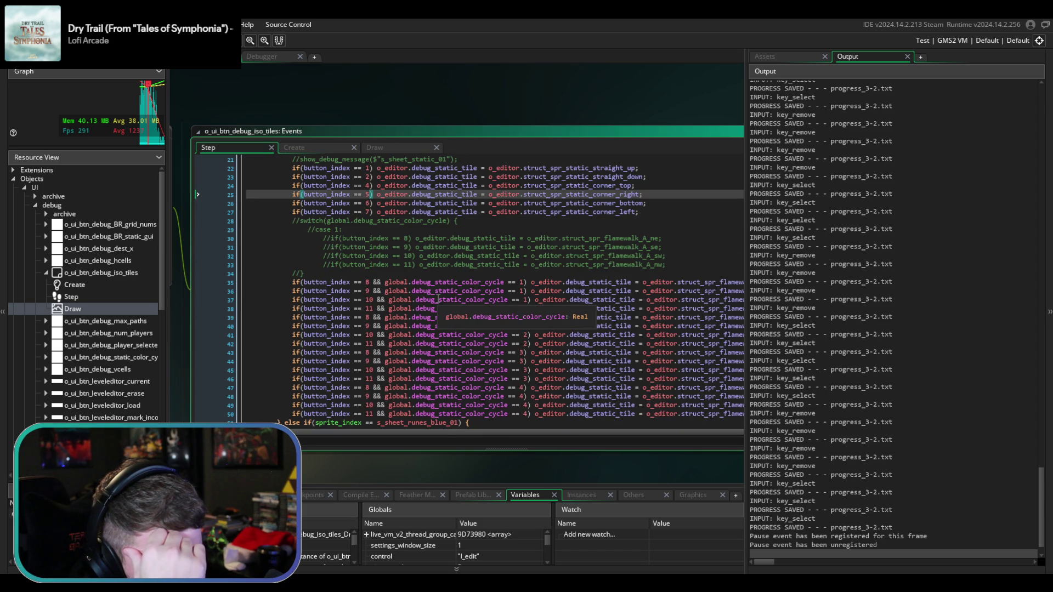
{"action": "scroll", "coordinate": [437, 299], "scroll_direction": "down", "scroll_amount": 1}
{"action": "left_click", "coordinate": [437, 286]}
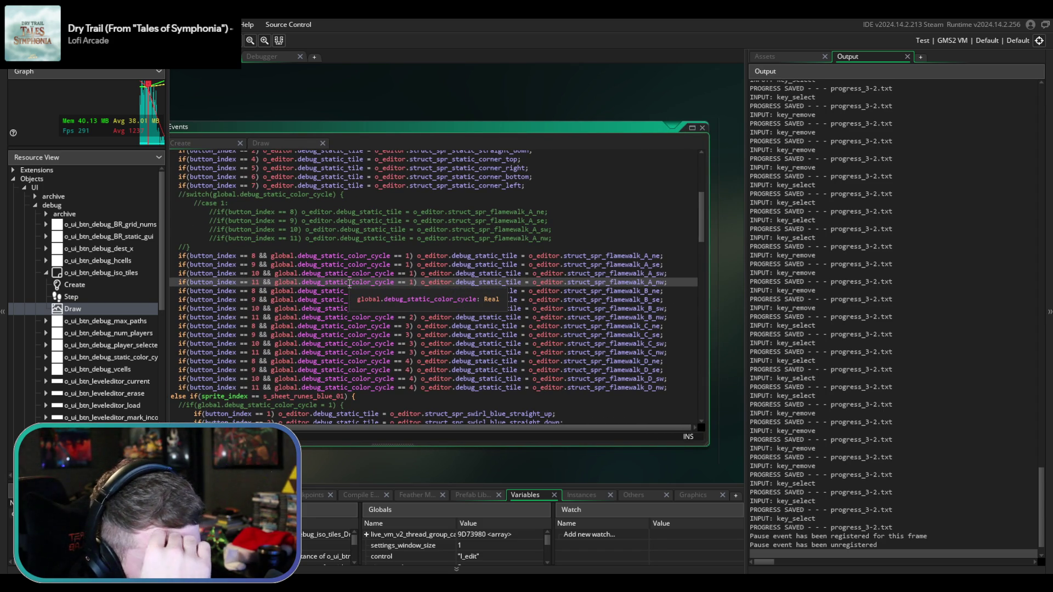
{"action": "scroll", "coordinate": [406, 296], "scroll_direction": "up", "scroll_amount": 6}
{"action": "scroll", "coordinate": [406, 297], "scroll_direction": "up", "scroll_amount": 2}
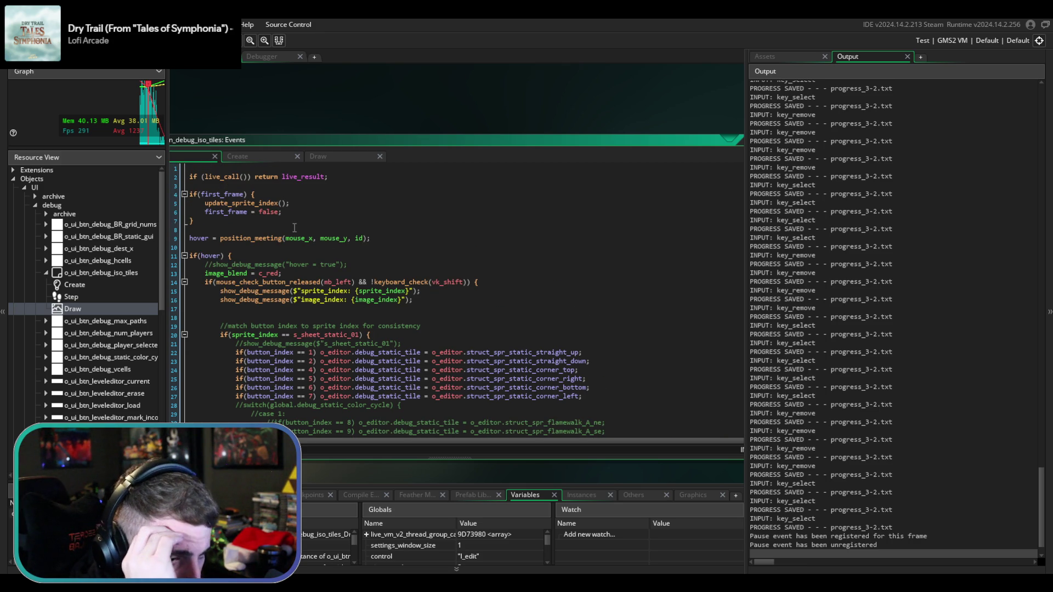
- Compare the Create, Draw and Step event code of the iso tiles button again
{"action": "left_click", "coordinate": [240, 156]}
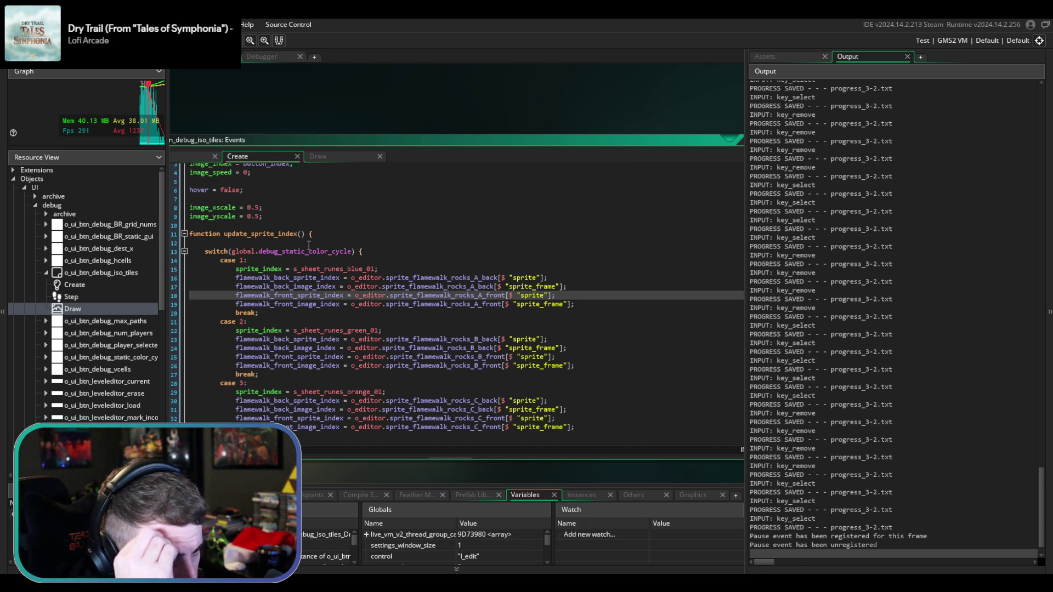
{"action": "scroll", "coordinate": [309, 245], "scroll_direction": "up", "scroll_amount": 1}
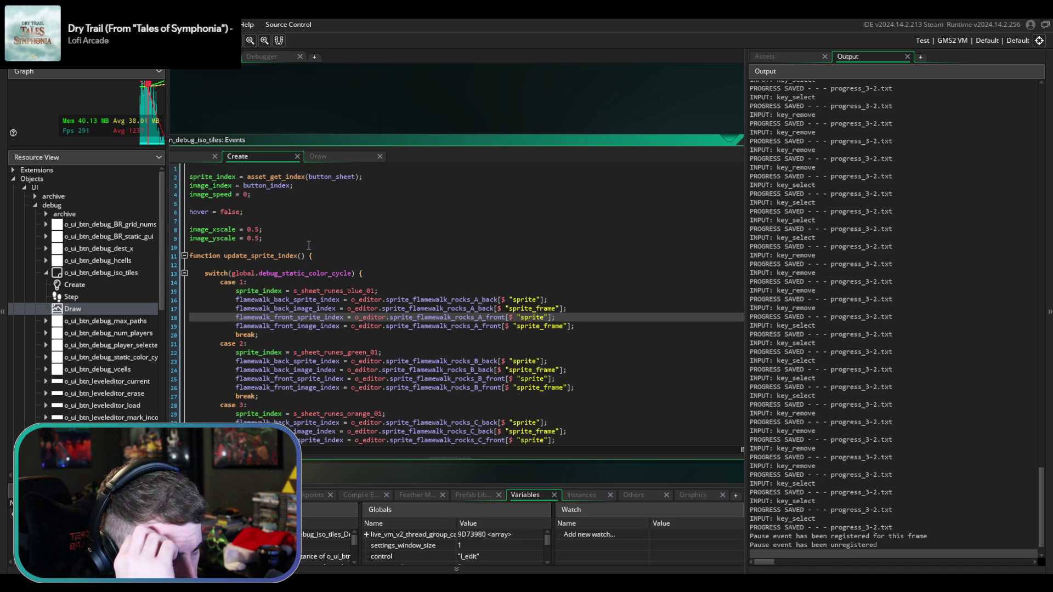
{"action": "scroll", "coordinate": [309, 245], "scroll_direction": "down", "scroll_amount": 2}
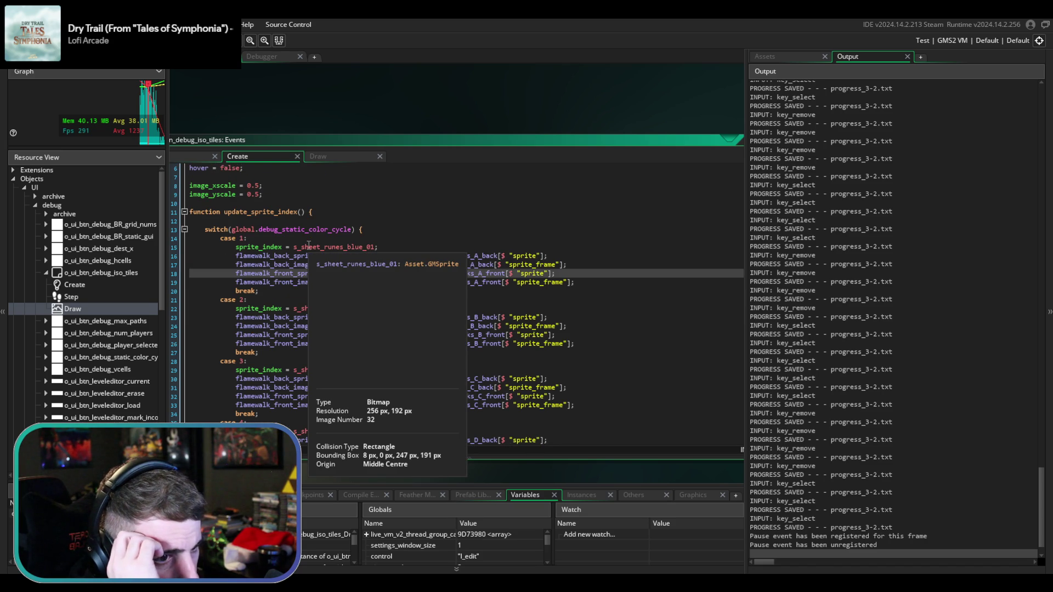
{"action": "left_click", "coordinate": [346, 154]}
{"action": "left_click", "coordinate": [257, 155]}
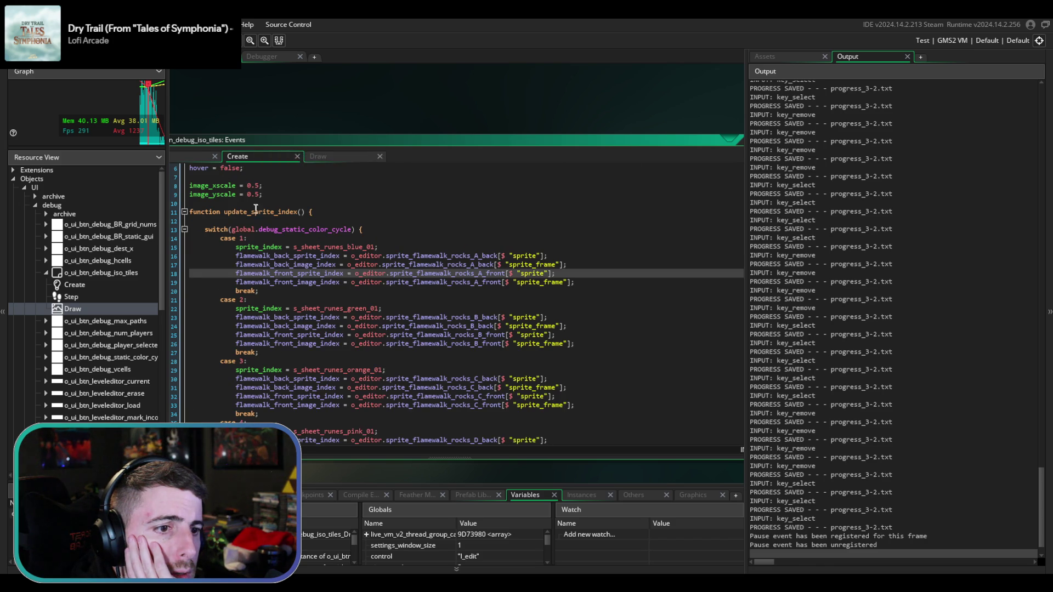
{"action": "left_click", "coordinate": [214, 170]}
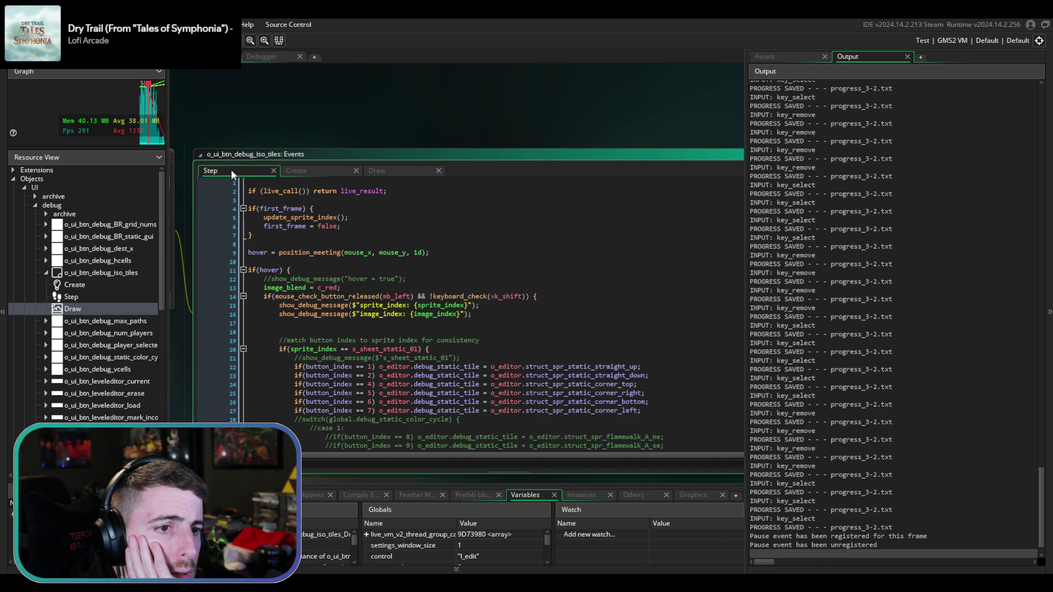
{"action": "scroll", "coordinate": [484, 311], "scroll_direction": "down", "scroll_amount": 4}
{"action": "scroll", "coordinate": [484, 311], "scroll_direction": "up", "scroll_amount": 4}
{"action": "scroll", "coordinate": [484, 310], "scroll_direction": "down", "scroll_amount": 7}
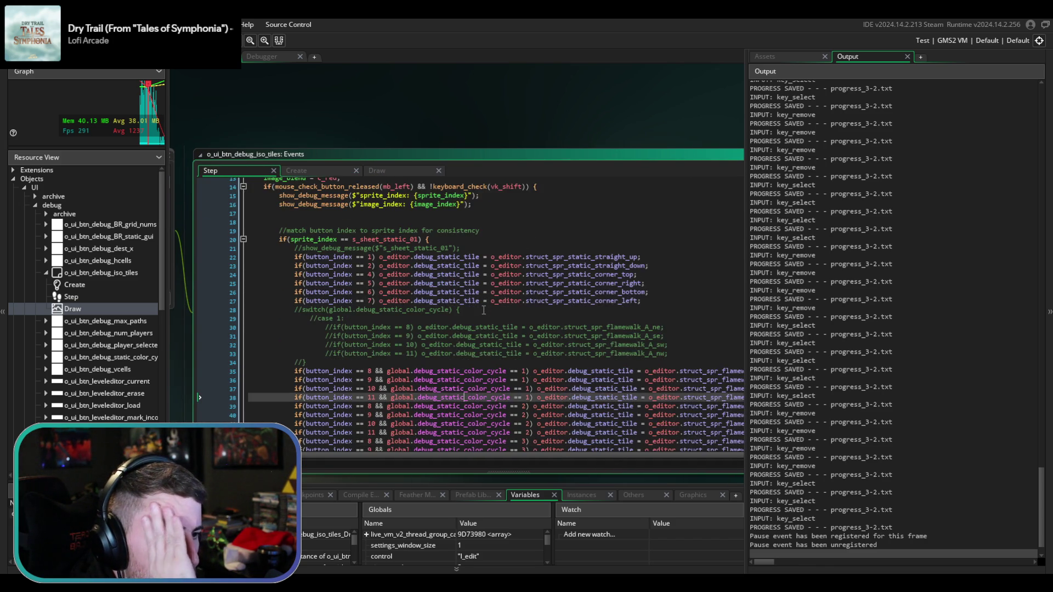
{"action": "scroll", "coordinate": [484, 310], "scroll_direction": "up", "scroll_amount": 3}
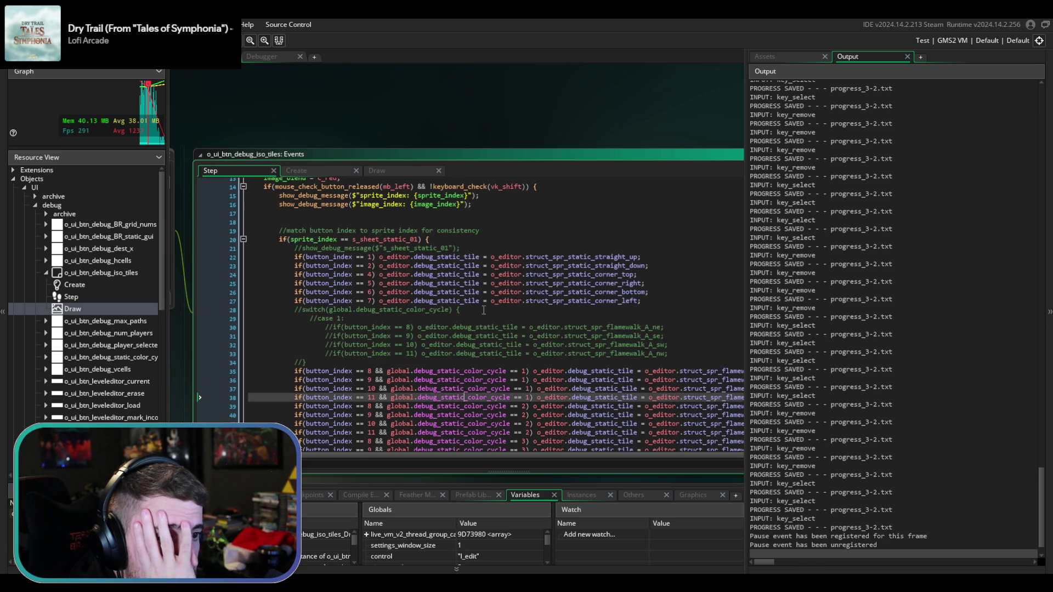
- Show the Asset Browser in place of Output, with the Create code scrolled to line 1
{"action": "left_click", "coordinate": [315, 171]}
{"action": "left_click", "coordinate": [393, 167]}
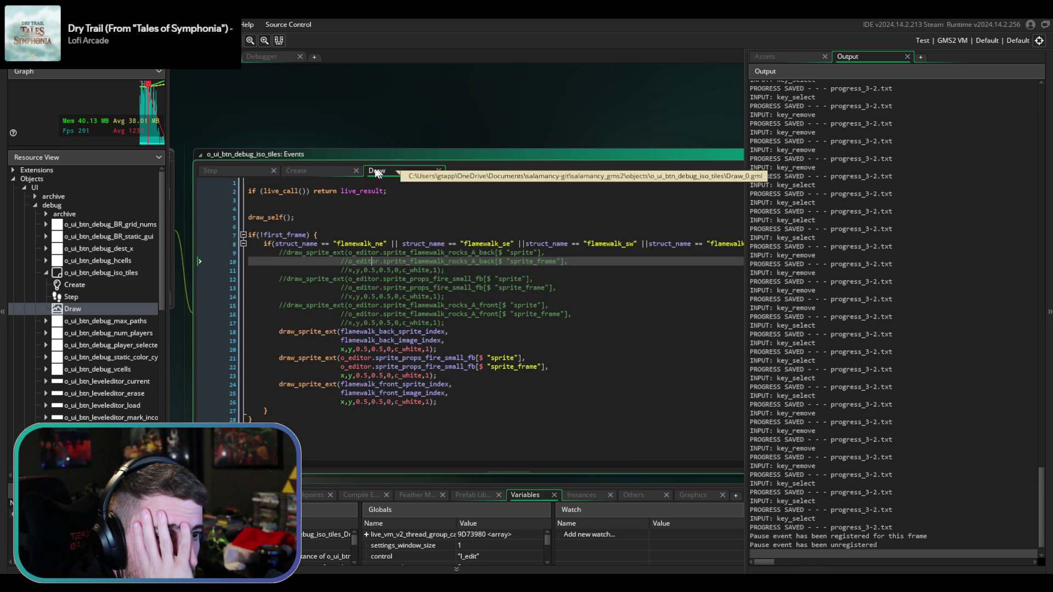
{"action": "left_click", "coordinate": [341, 171]}
{"action": "scroll", "coordinate": [481, 404], "scroll_direction": "up", "scroll_amount": 10}
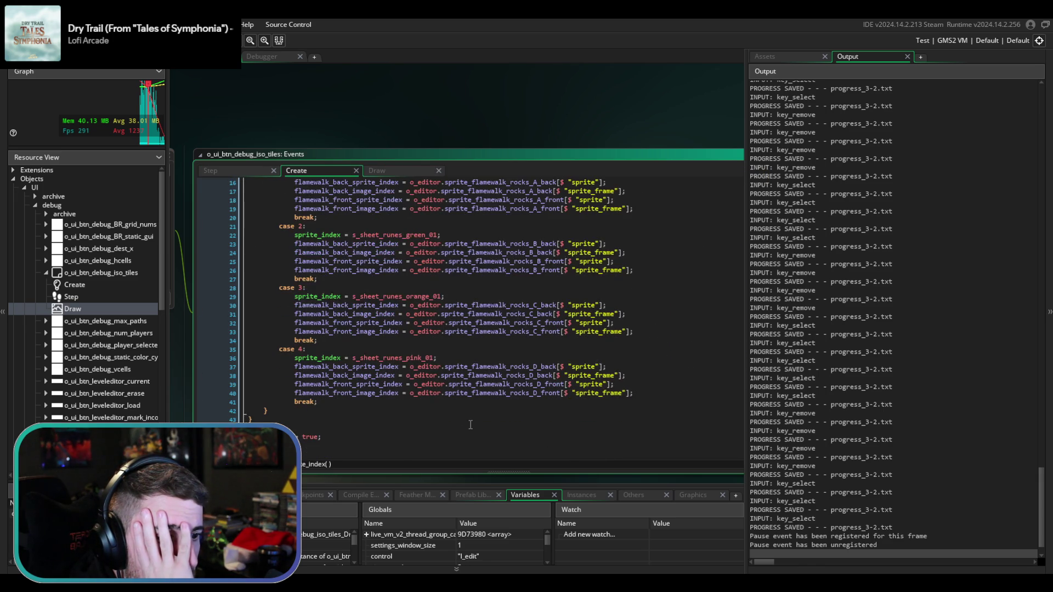
{"action": "left_click", "coordinate": [798, 56]}
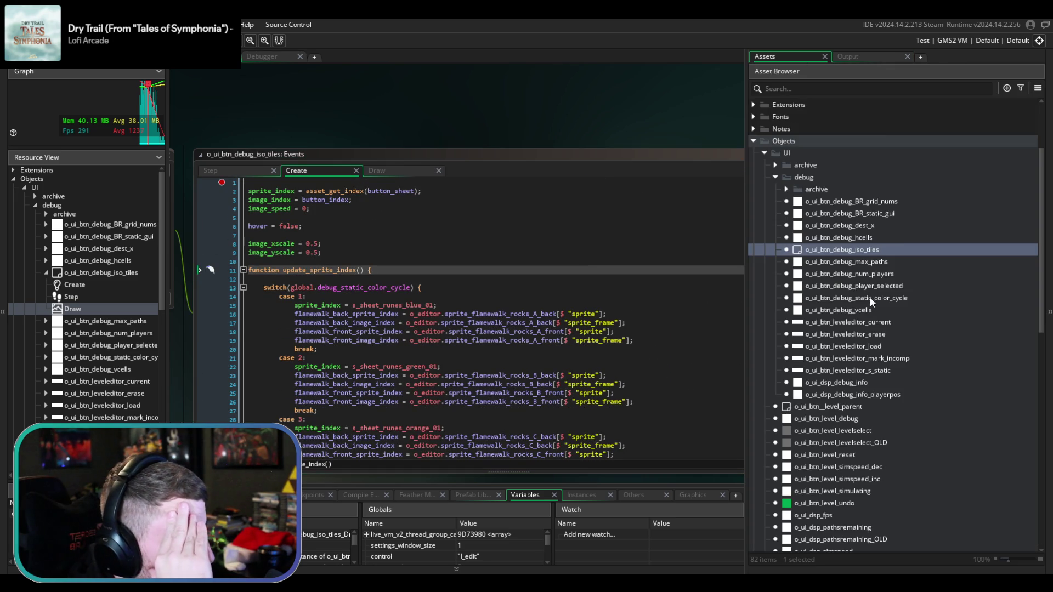
- Uncomment the sprite check on lines 27–31 in o_ui_btn_debug_static_color_cycle's Create code, then run with F5
{"action": "double_click", "coordinate": [870, 297]}
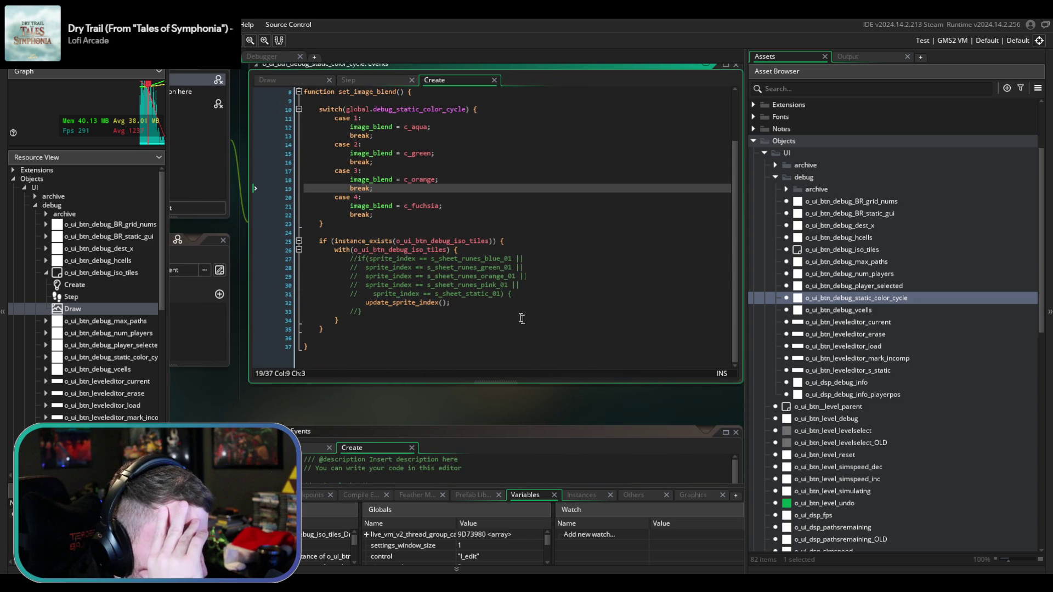
{"action": "mouse_move", "coordinate": [500, 294]}
{"action": "left_mouse_down"}
{"action": "mouse_move", "coordinate": [522, 286]}
{"action": "mouse_move", "coordinate": [520, 254]}
{"action": "left_mouse_up"}
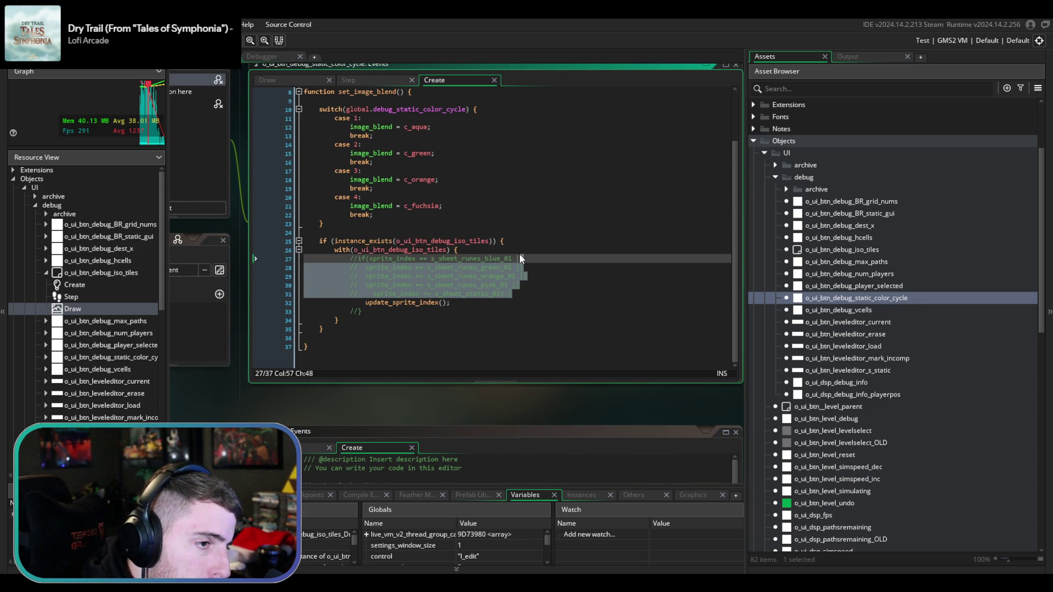
{"action": "key", "text": "ctrl+shift+k"}
{"action": "key", "text": "Down"}
{"action": "key", "text": "Down"}
{"action": "key", "text": "Down"}
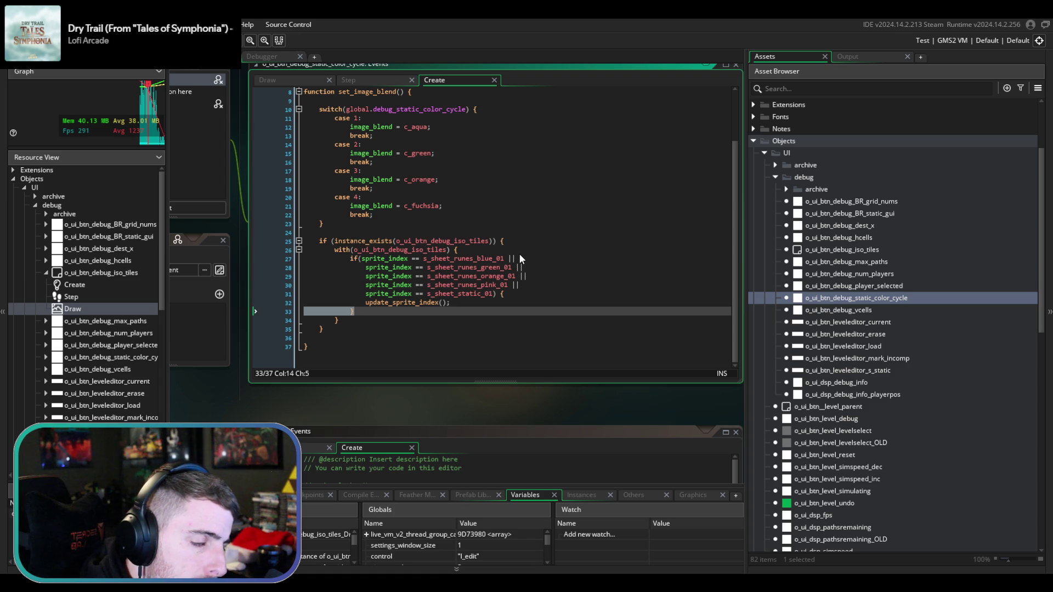
{"action": "key", "text": "F5"}
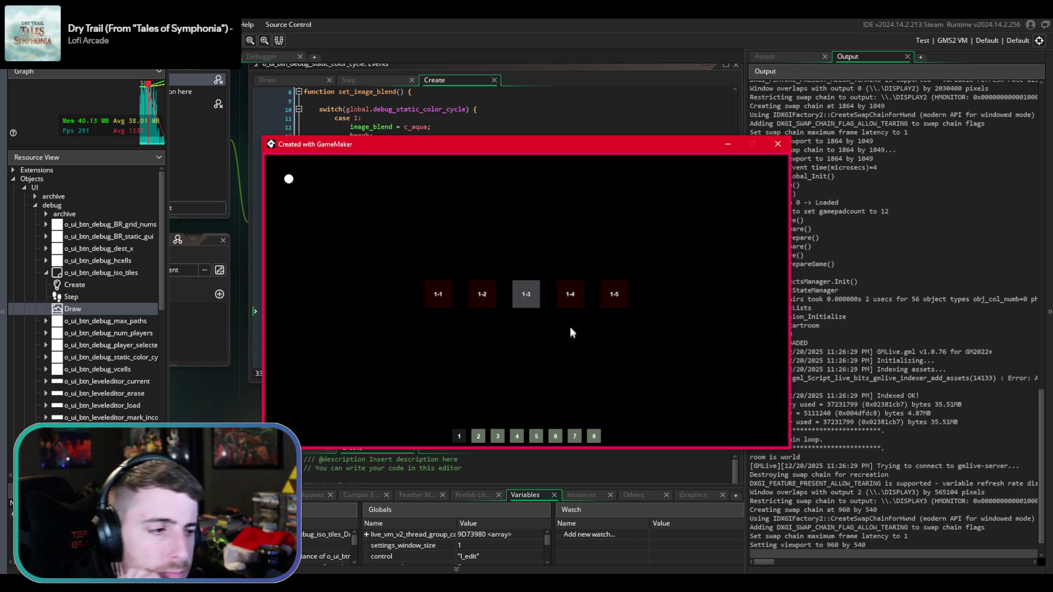
- Load level 3-2 from the 3-x row and enable debug and the debug static GUI
{"action": "left_click", "coordinate": [492, 436]}
{"action": "left_click", "coordinate": [503, 294]}
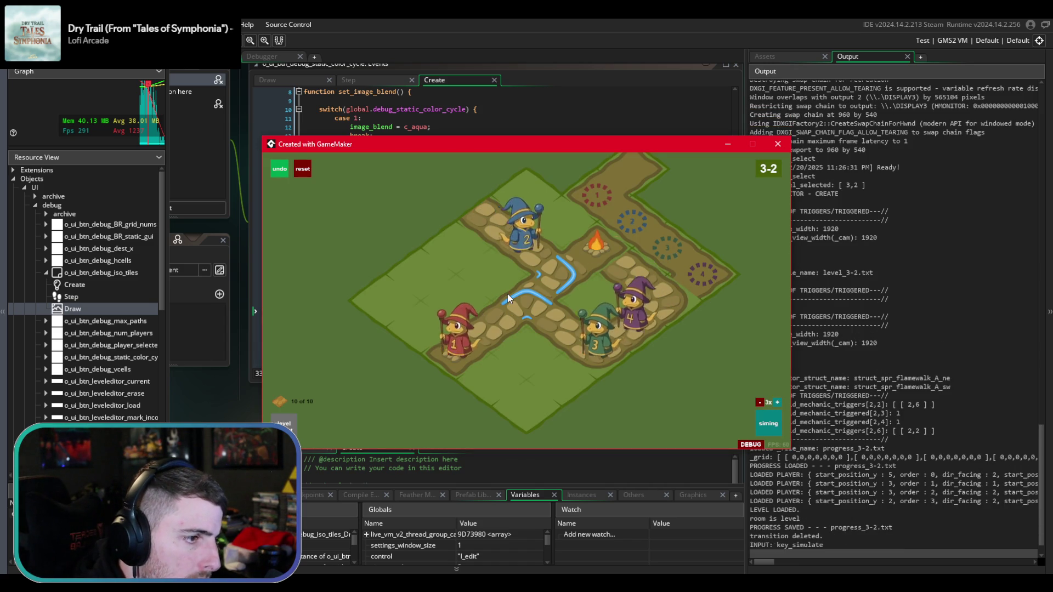
{"action": "left_click", "coordinate": [736, 429]}
{"action": "left_click", "coordinate": [737, 423]}
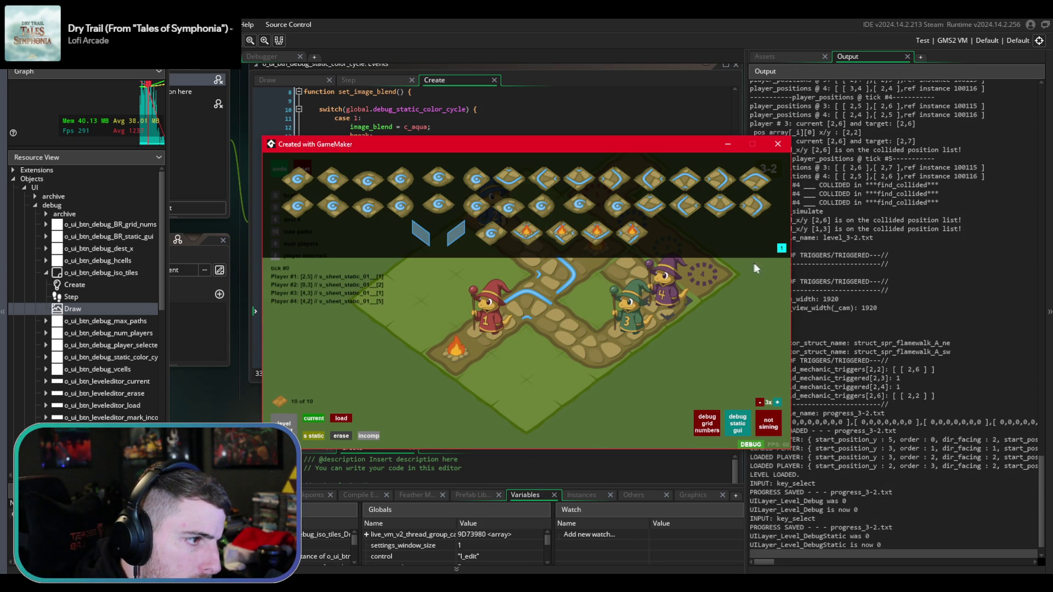
- Cycle the static tile colour forward to 4, then close the game
{"action": "left_click", "coordinate": [781, 247]}
{"action": "left_click", "coordinate": [782, 248]}
{"action": "left_click", "coordinate": [781, 247]}
{"action": "left_click", "coordinate": [782, 247]}
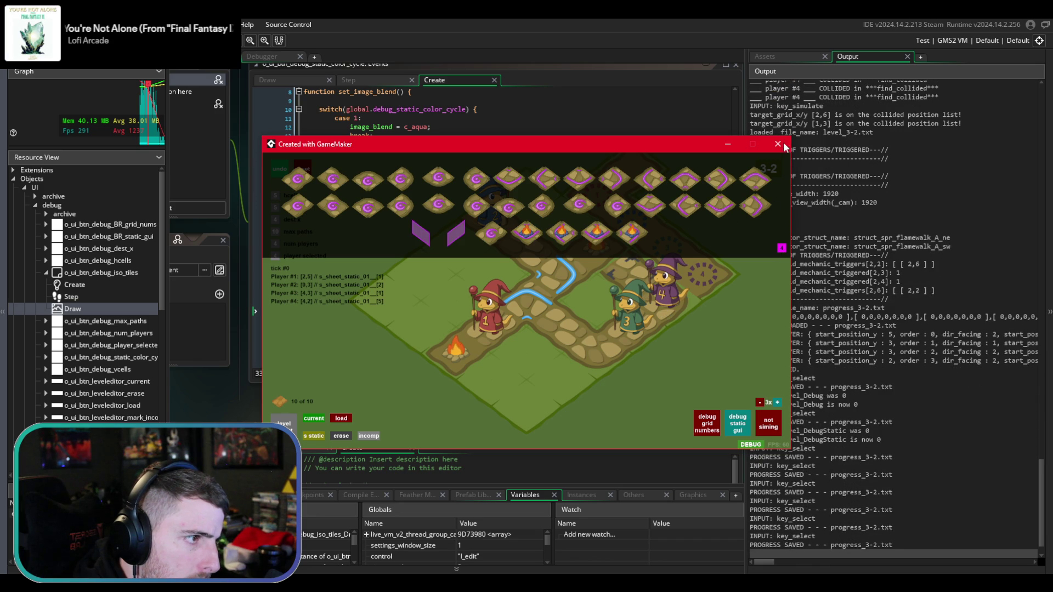
{"action": "left_click", "coordinate": [785, 147]}
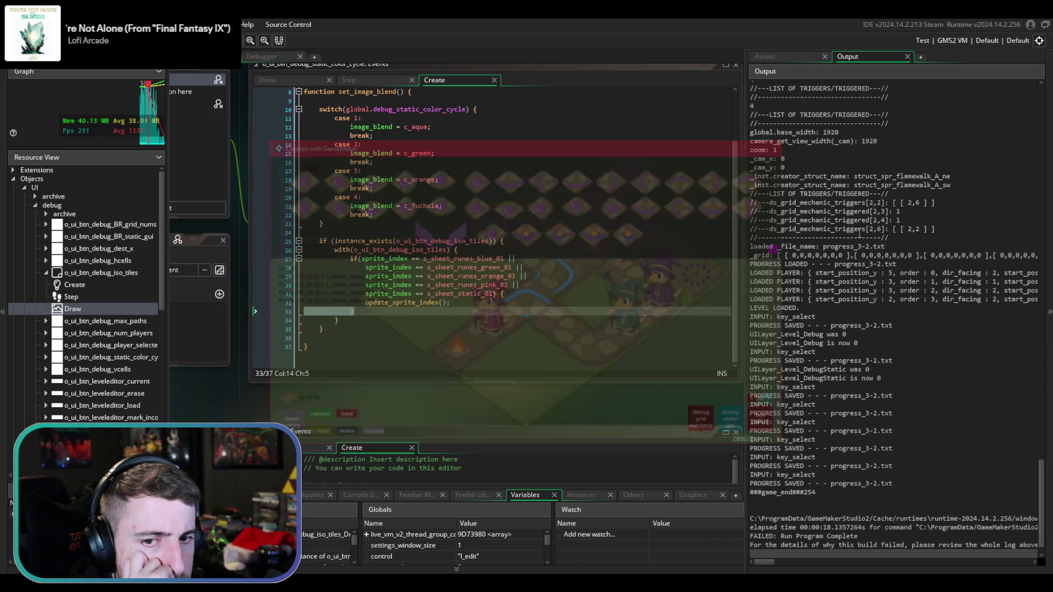
- Add a semicolon after update_sprite_index() on line 32
{"action": "left_click", "coordinate": [434, 304]}
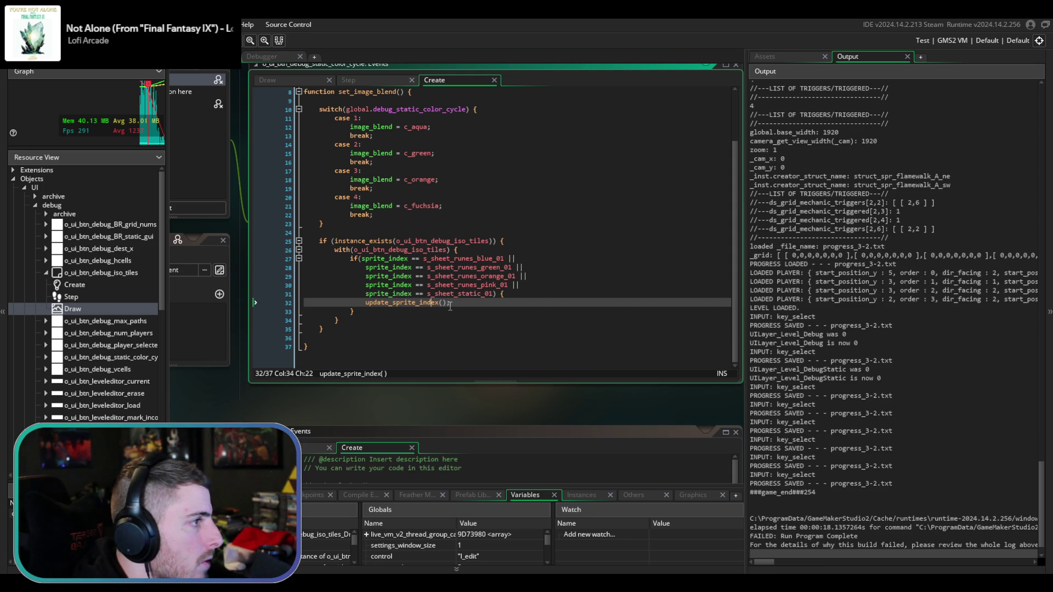
{"action": "type", "text": ";"}
{"action": "left_click", "coordinate": [459, 304]}
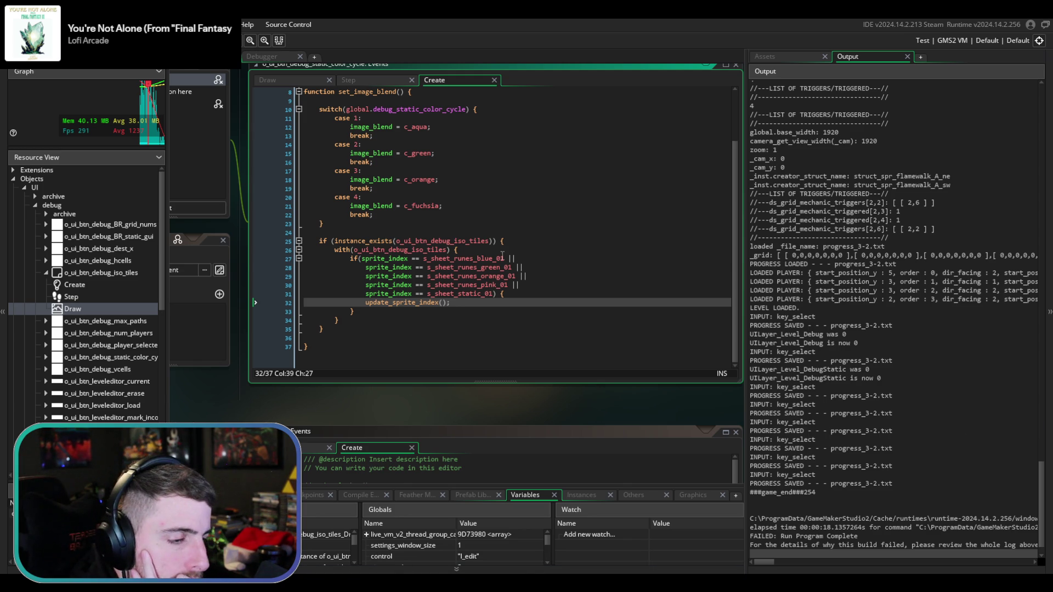
{"action": "left_click", "coordinate": [503, 257]}
- Look through the button's Draw, Step and Create event code, ending on Create
{"action": "left_click", "coordinate": [291, 78]}
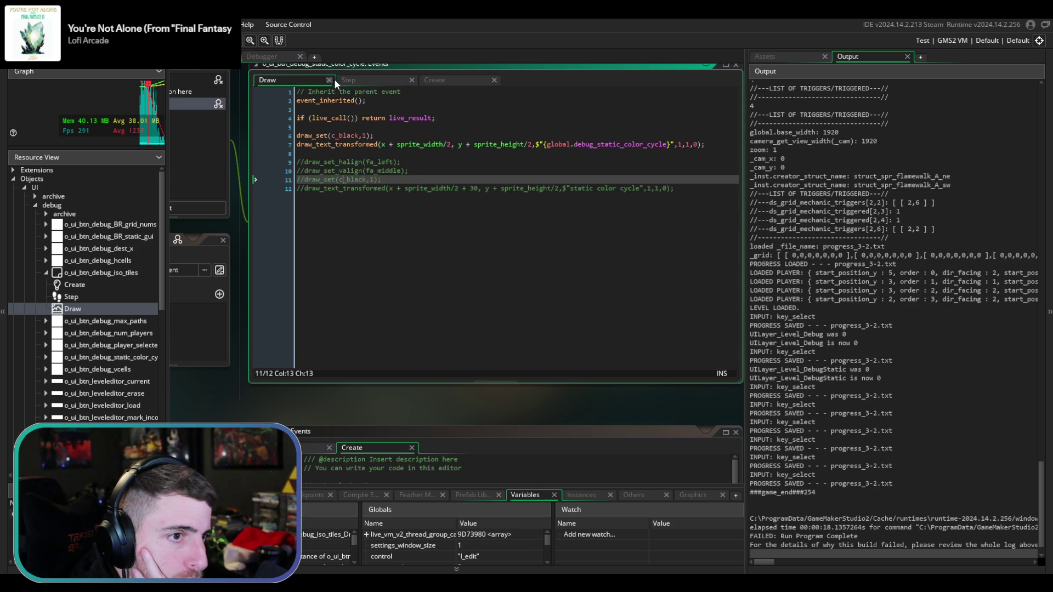
{"action": "left_click", "coordinate": [345, 78]}
{"action": "left_click", "coordinate": [461, 83]}
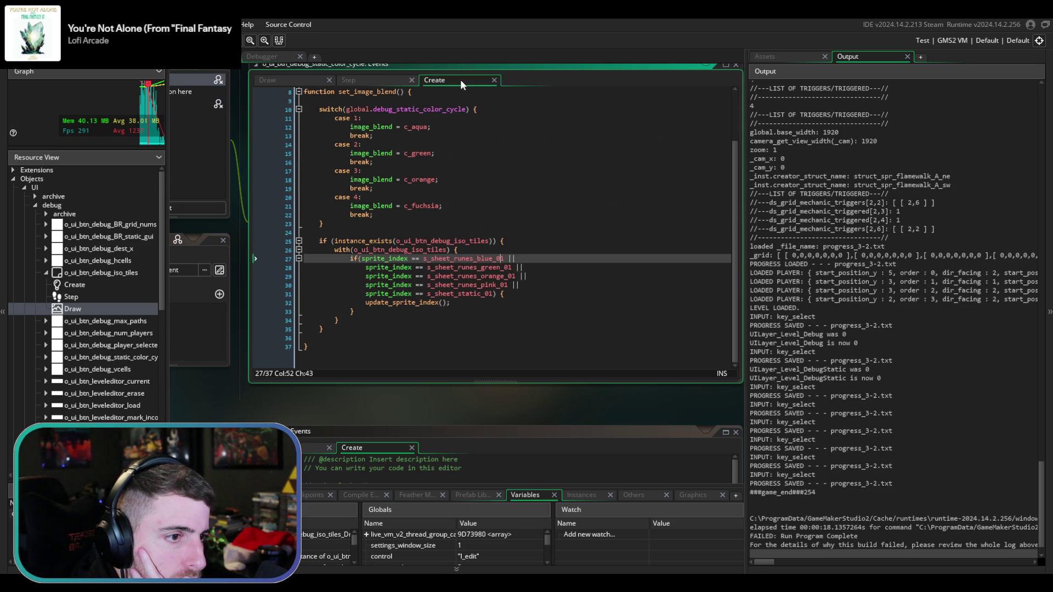
{"action": "left_click", "coordinate": [399, 78]}
{"action": "left_click", "coordinate": [288, 78]}
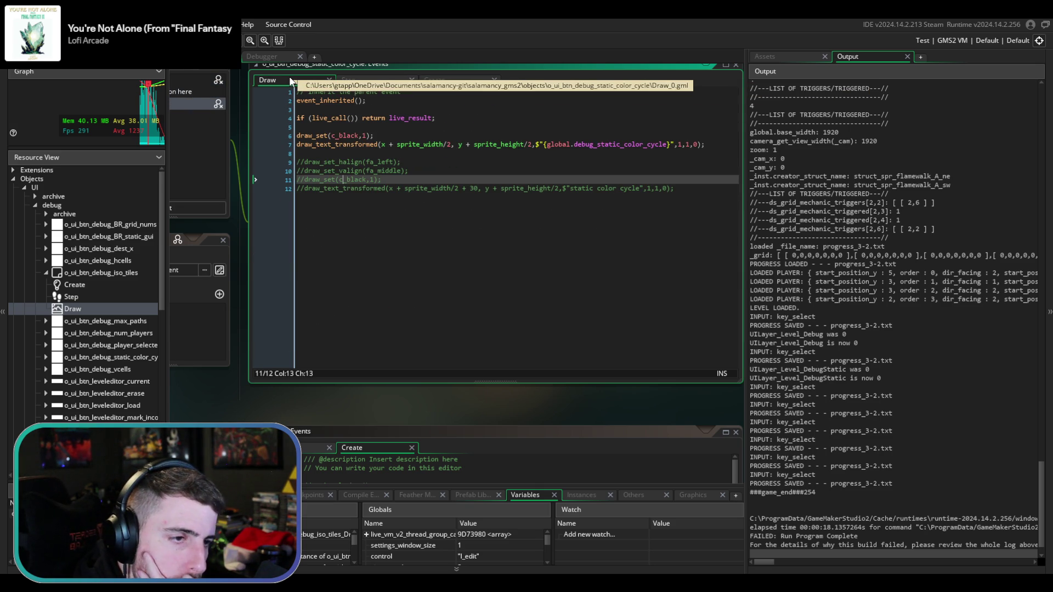
{"action": "left_click", "coordinate": [448, 77]}
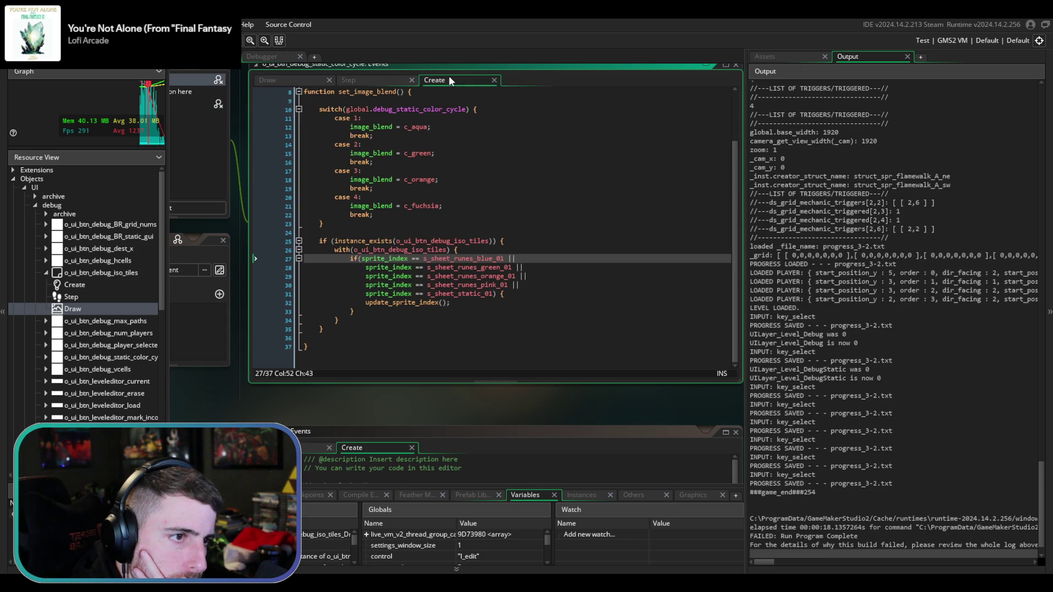
{"action": "left_click", "coordinate": [370, 82]}
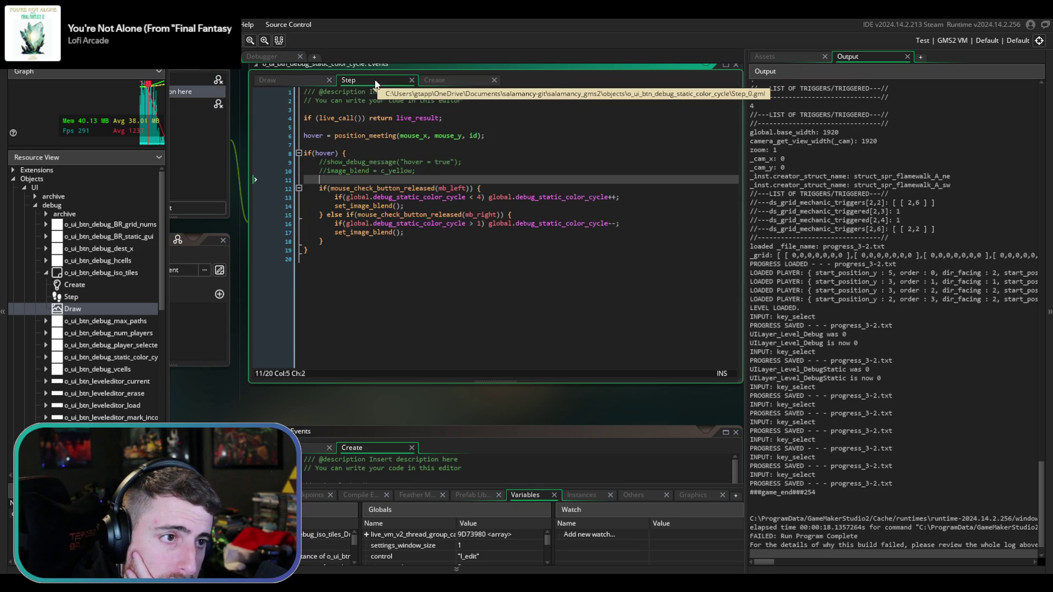
{"action": "left_click", "coordinate": [272, 79]}
{"action": "left_click", "coordinate": [365, 79]}
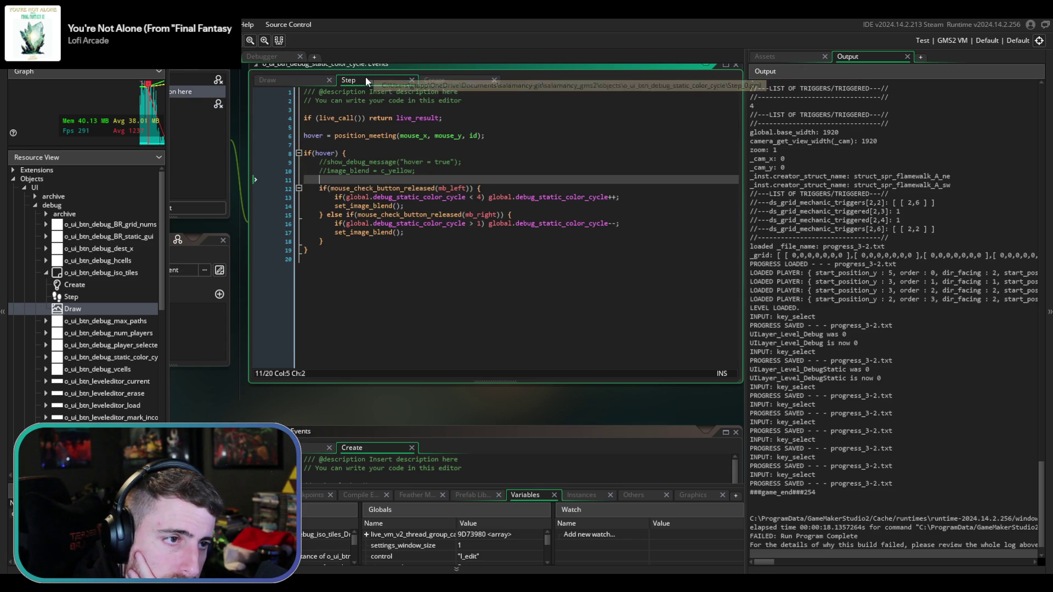
{"action": "left_click", "coordinate": [437, 82]}
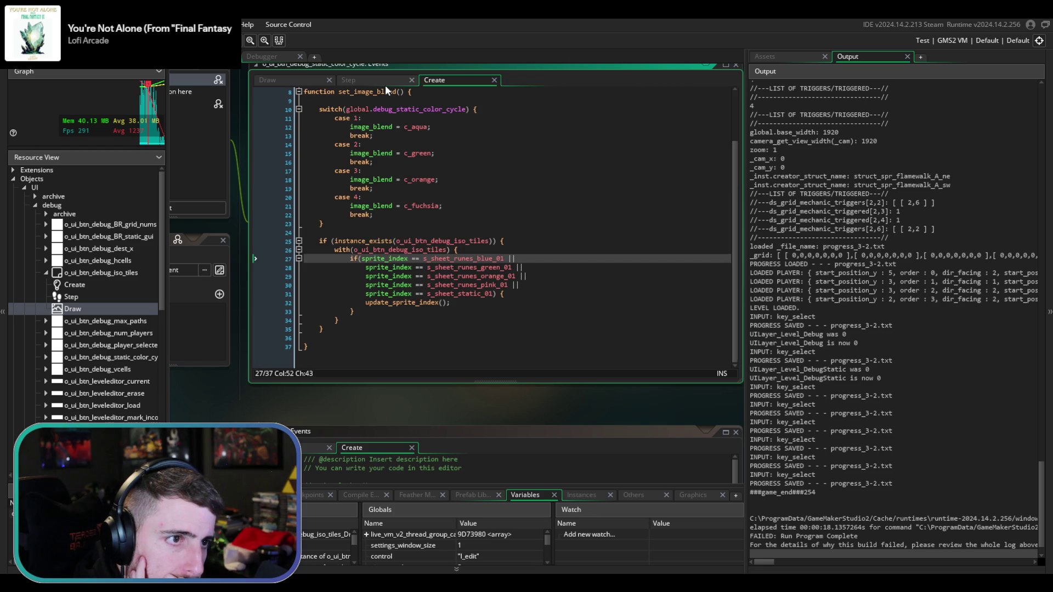
{"action": "left_click", "coordinate": [385, 84]}
{"action": "left_click", "coordinate": [281, 80]}
{"action": "left_click", "coordinate": [290, 116]}
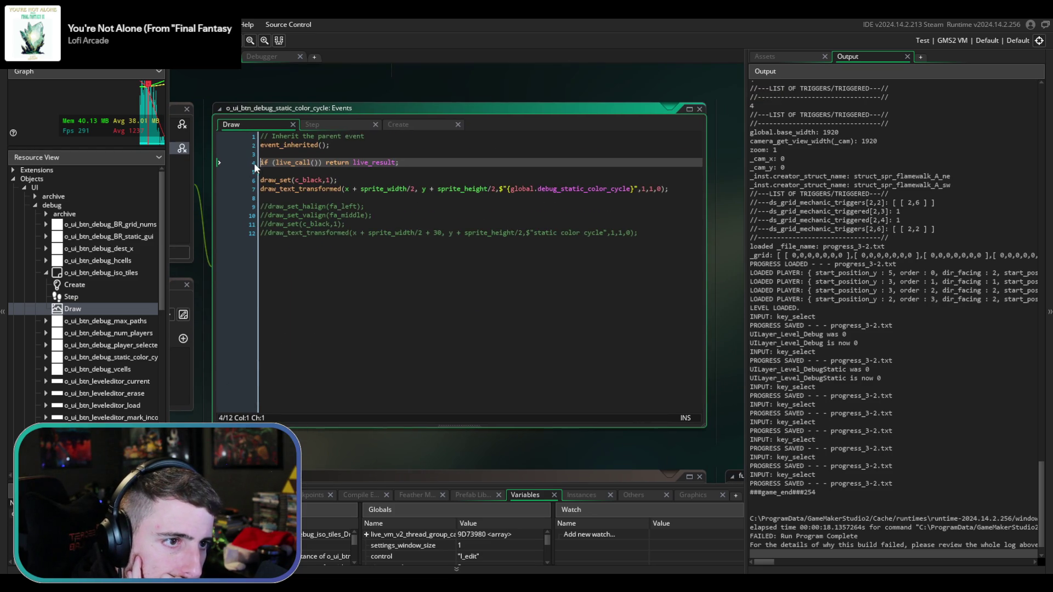
{"action": "left_click", "coordinate": [347, 126]}
{"action": "left_click", "coordinate": [408, 128]}
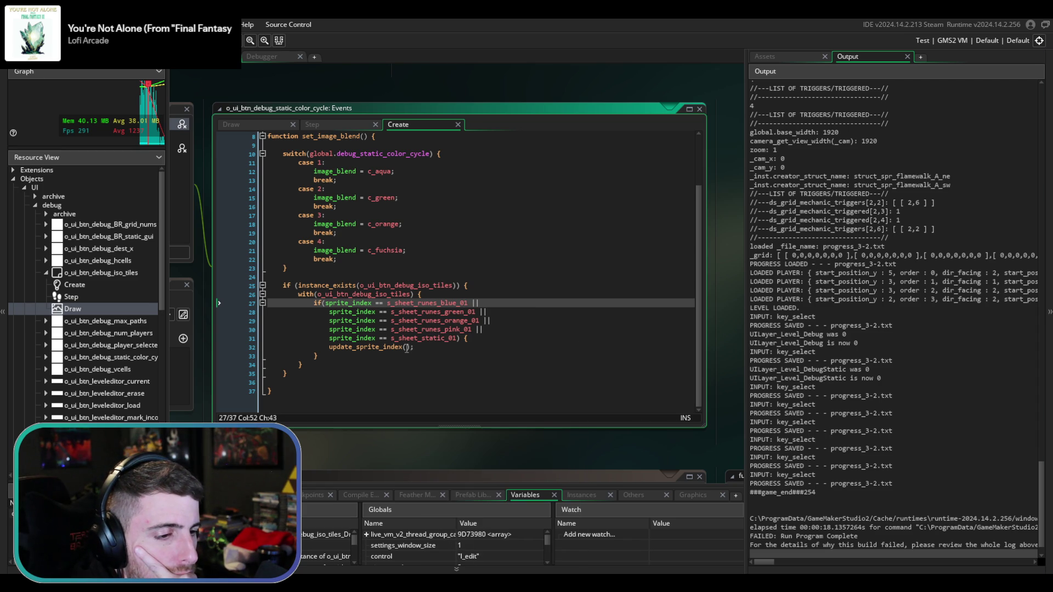
- Jump to update_sprite_index's definition from its call below s_sheet_static_01
{"action": "double_click", "coordinate": [428, 339]}
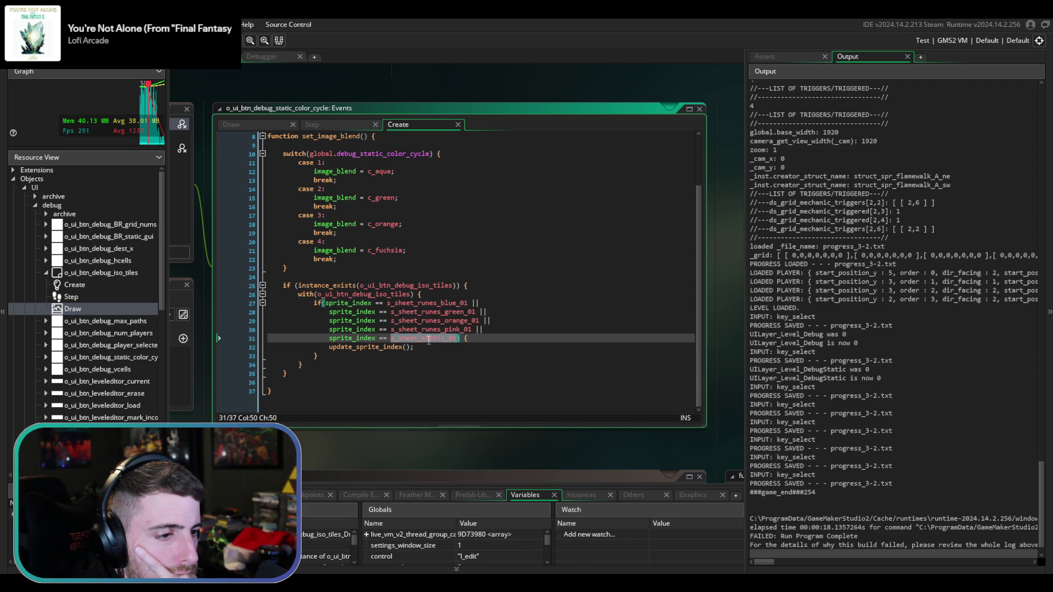
{"action": "left_click", "coordinate": [428, 338]}
{"action": "left_click", "coordinate": [388, 352]}
{"action": "middle_click", "coordinate": [387, 352]}
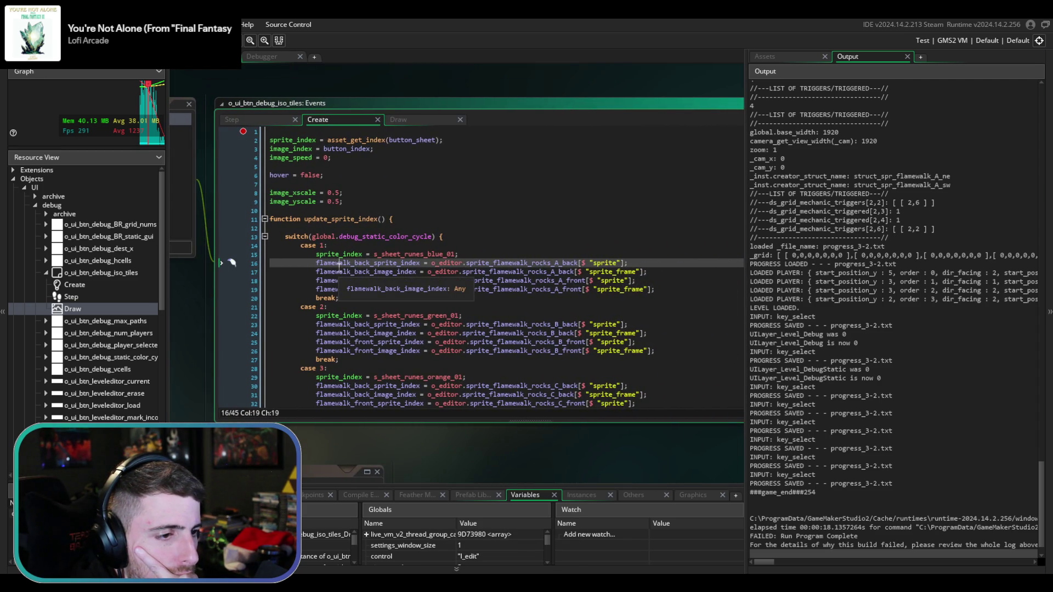
- Append && sprite_index != s_sheet_static_01 to the switch condition on line 13
{"action": "left_click", "coordinate": [489, 251]}
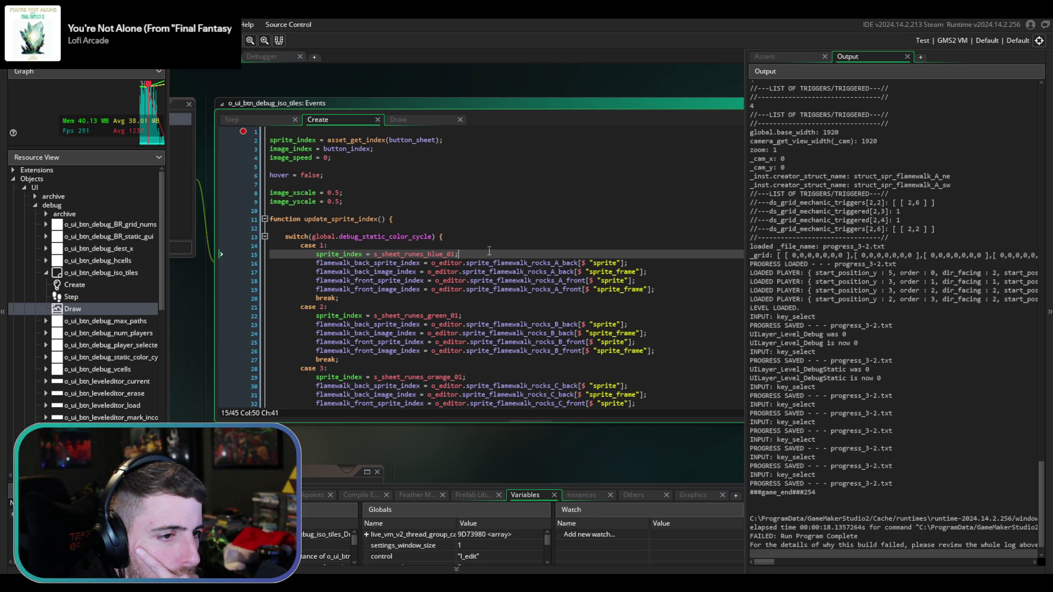
{"action": "left_click", "coordinate": [434, 237]}
{"action": "type", "text": "&& s"}
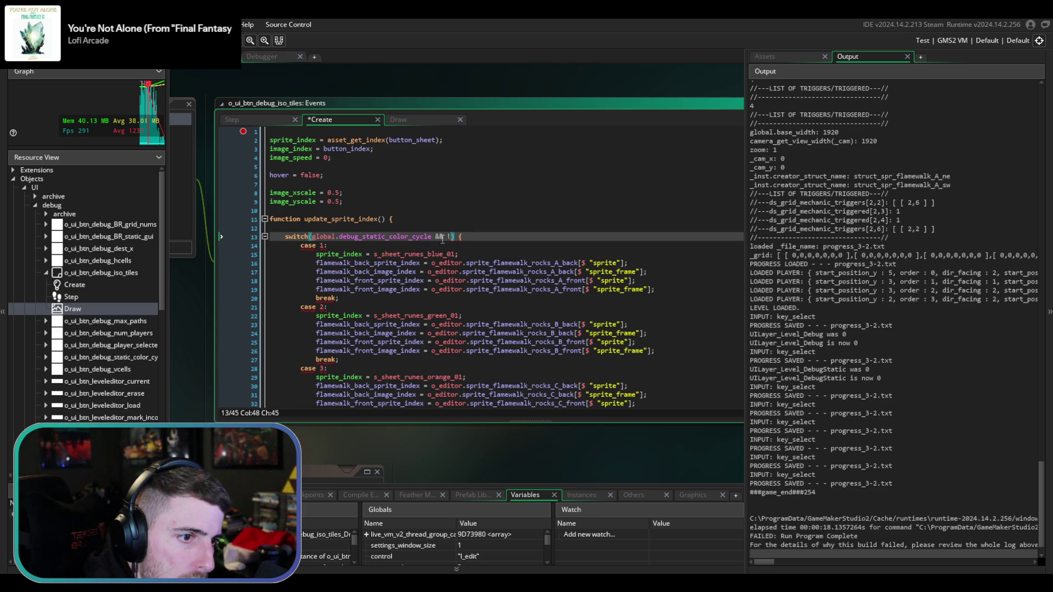
{"action": "type", "text": "prite_"}
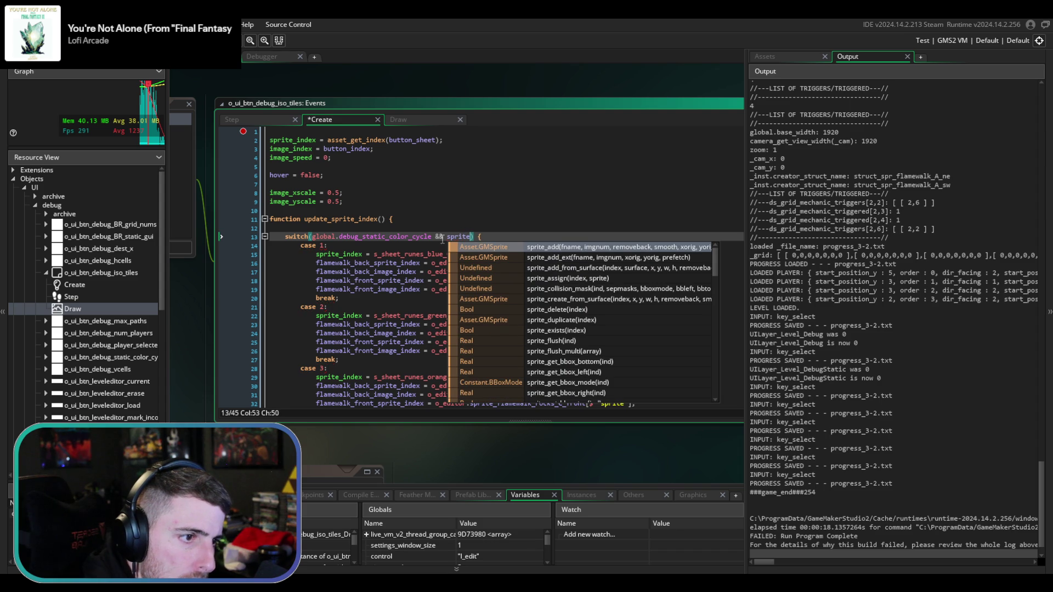
{"action": "type", "text": "index !"}
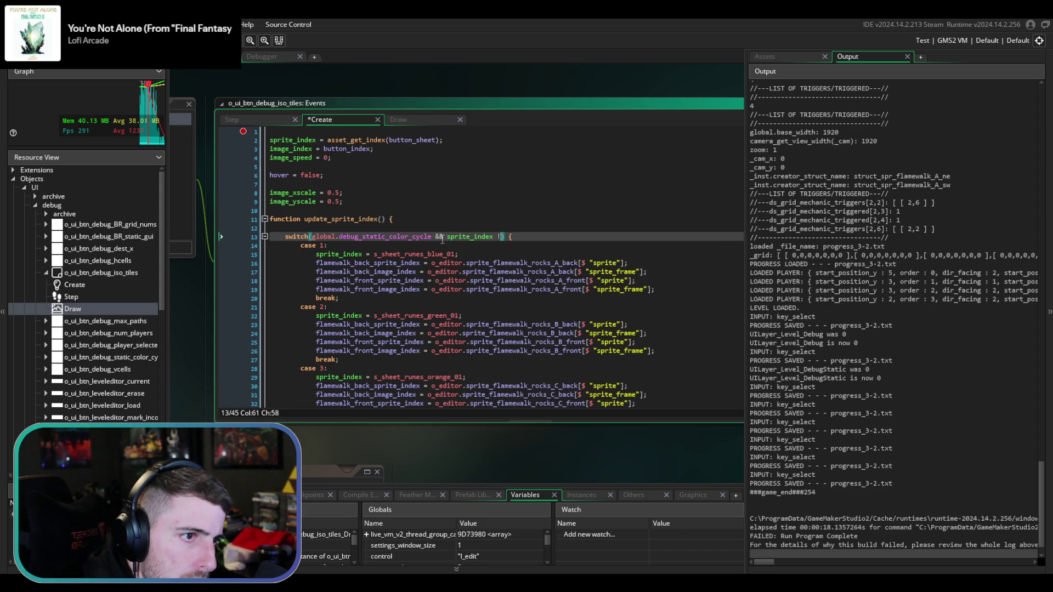
{"action": "type", "text": "= "}
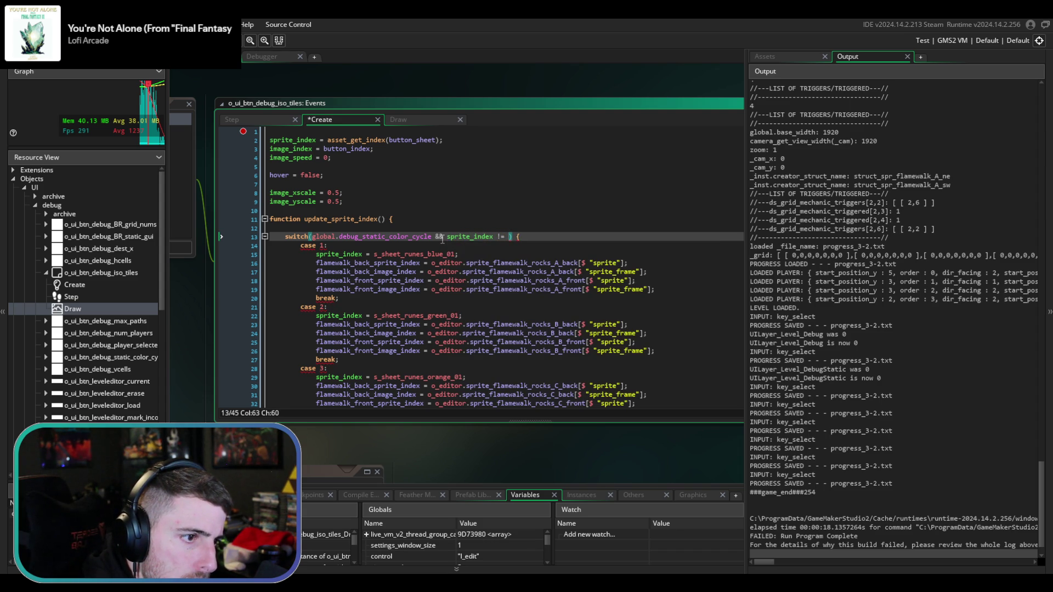
{"action": "type", "text": "s_shee"}
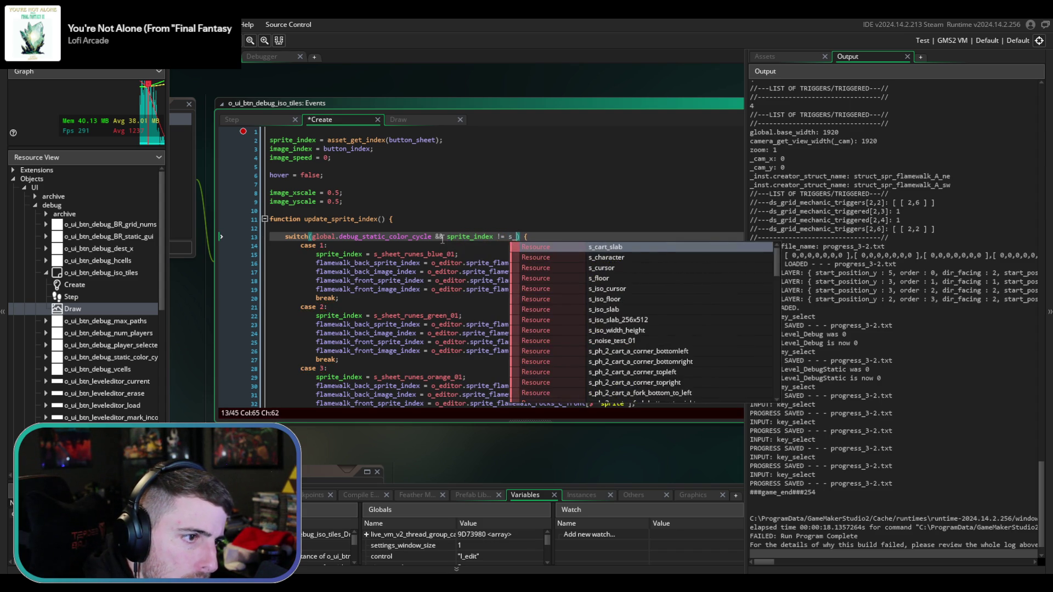
{"action": "type", "text": "t_fl"}
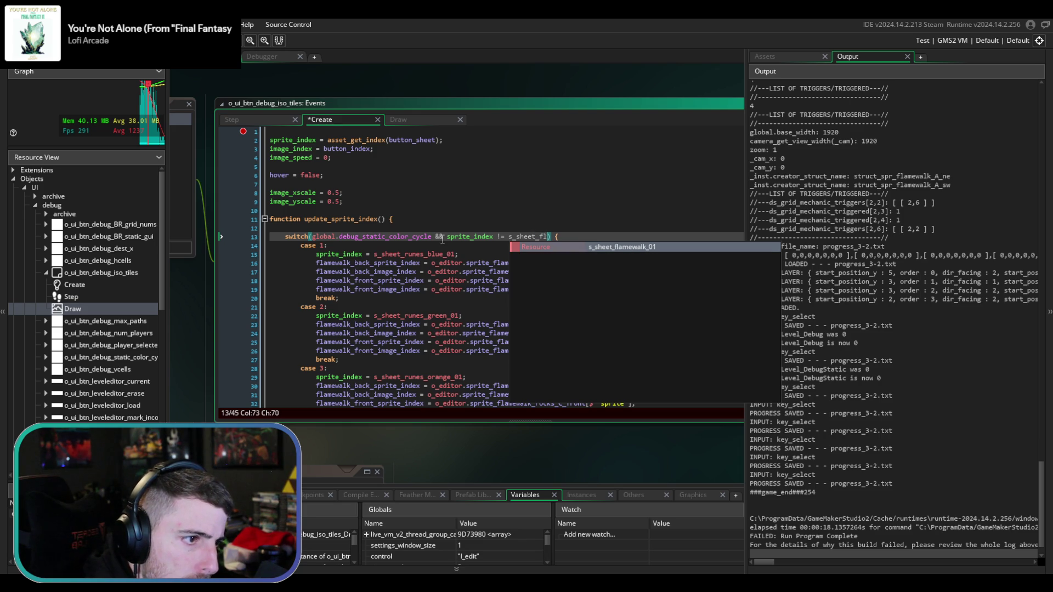
{"action": "key", "text": "BackSpace"}
{"action": "key", "text": "BackSpace"}
{"action": "key", "text": "BackSpace"}
{"action": "type", "text": "_stati"}
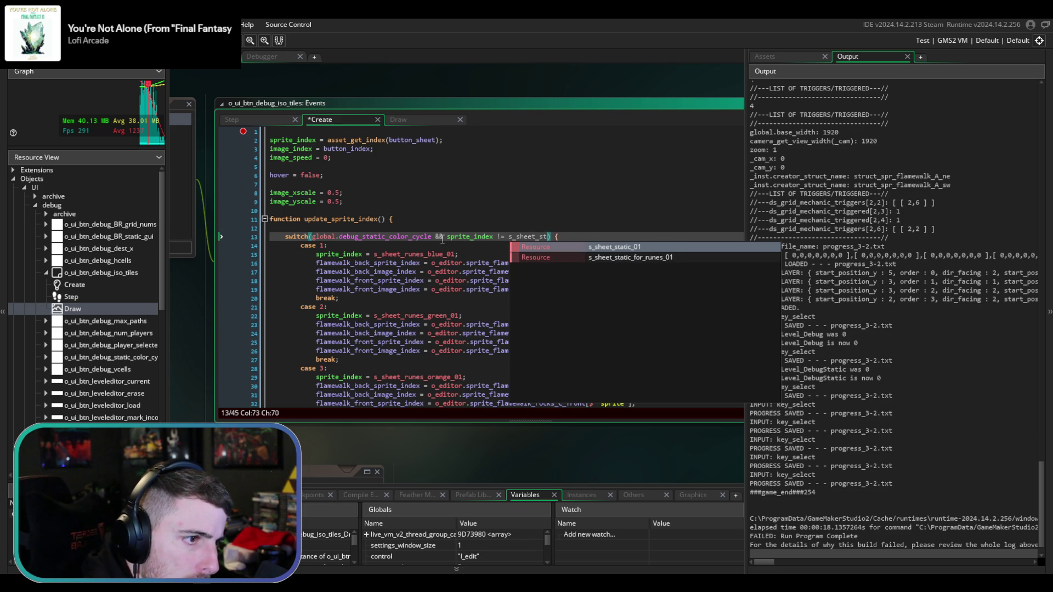
{"action": "key", "text": "Return"}
{"action": "scroll", "coordinate": [509, 256], "scroll_direction": "down", "scroll_amount": 5}
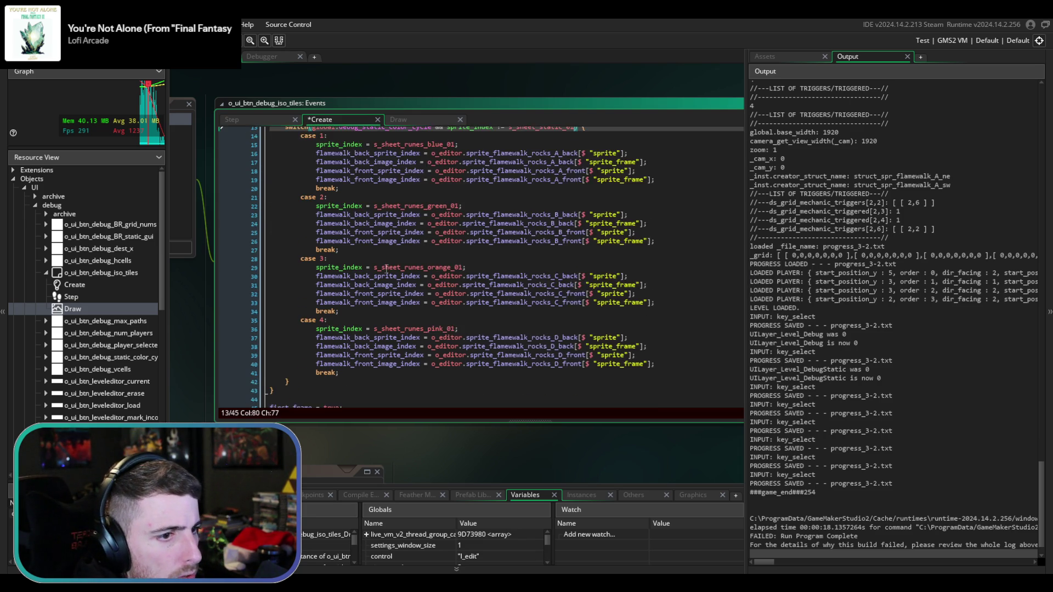
- Duplicate the switch block below itself and change the copy's != to ==
{"action": "mouse_move", "coordinate": [630, 384]}
{"action": "left_mouse_down"}
{"action": "mouse_move", "coordinate": [317, 317]}
{"action": "mouse_move", "coordinate": [281, 187]}
{"action": "left_mouse_up"}
{"action": "key", "text": "ctrl+c"}
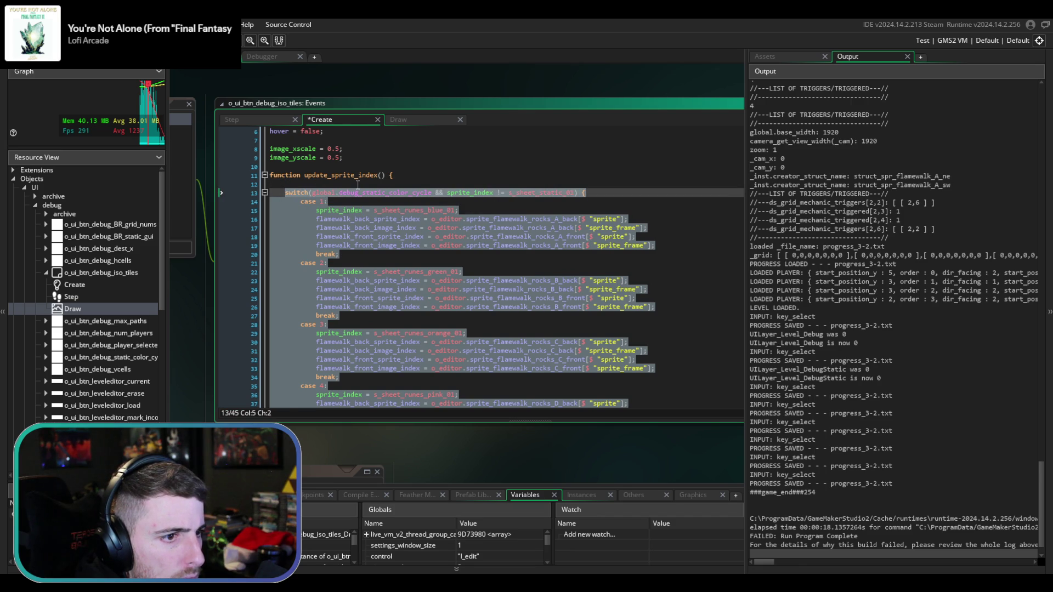
{"action": "scroll", "coordinate": [351, 351], "scroll_direction": "down", "scroll_amount": 3}
{"action": "left_click", "coordinate": [314, 384]}
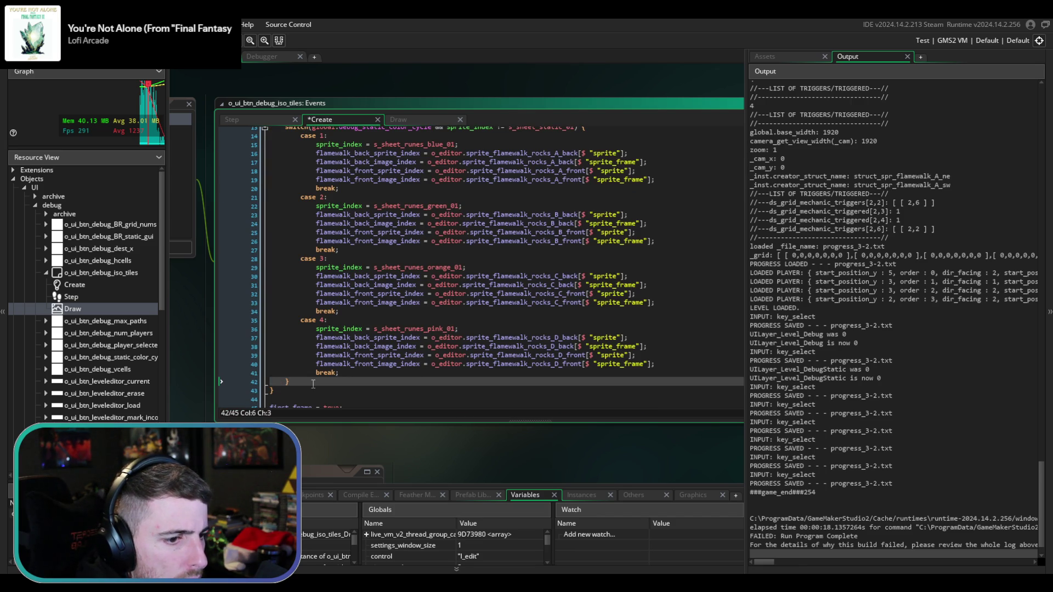
{"action": "key", "text": "Return"}
{"action": "key", "text": "ctrl+v"}
{"action": "scroll", "coordinate": [483, 318], "scroll_direction": "up", "scroll_amount": 3}
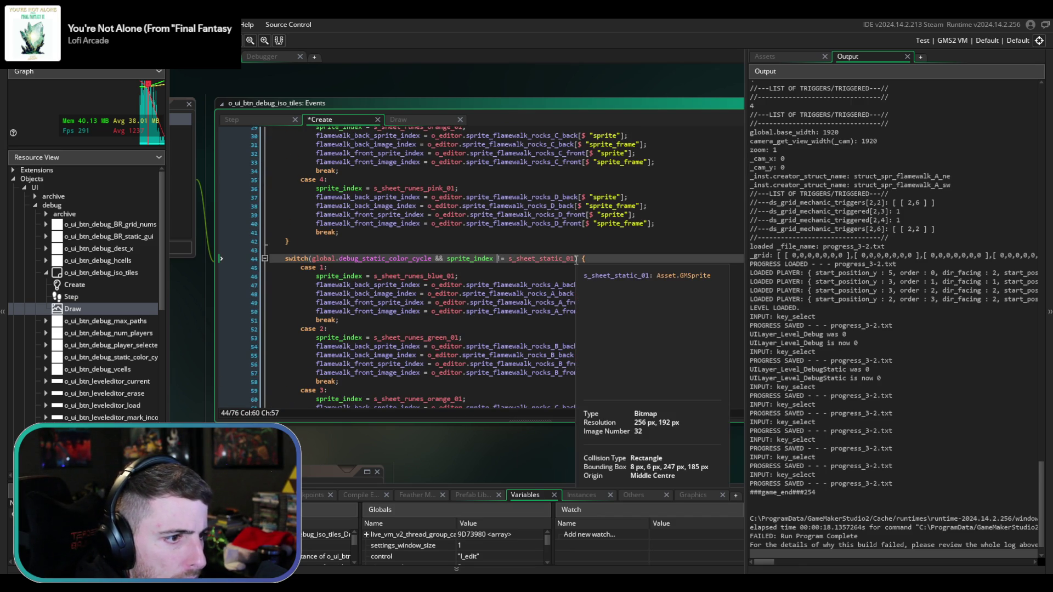
{"action": "left_click", "coordinate": [500, 259]}
{"action": "key", "text": "BackSpace"}
{"action": "type", "text": "="}
- Delete the flamewalk rocks A–D lines from cases 1–4 of the first switch
{"action": "scroll", "coordinate": [576, 260], "scroll_direction": "up", "scroll_amount": 1}
{"action": "scroll", "coordinate": [576, 260], "scroll_direction": "up", "scroll_amount": 6}
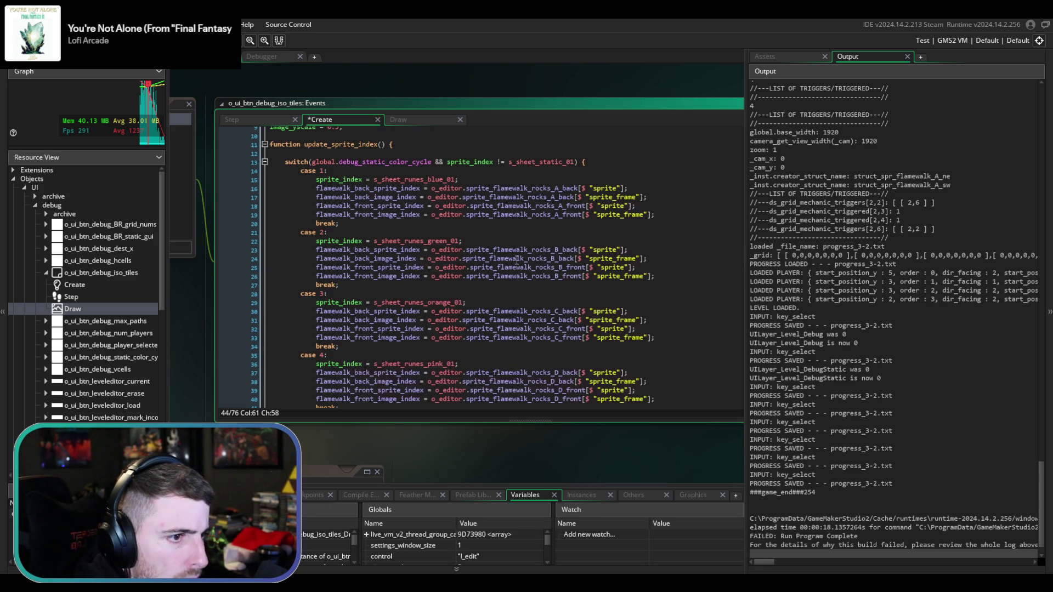
{"action": "left_click", "coordinate": [662, 213]}
{"action": "left_click_drag", "start_coordinate": [663, 203], "coordinate": [665, 181]}
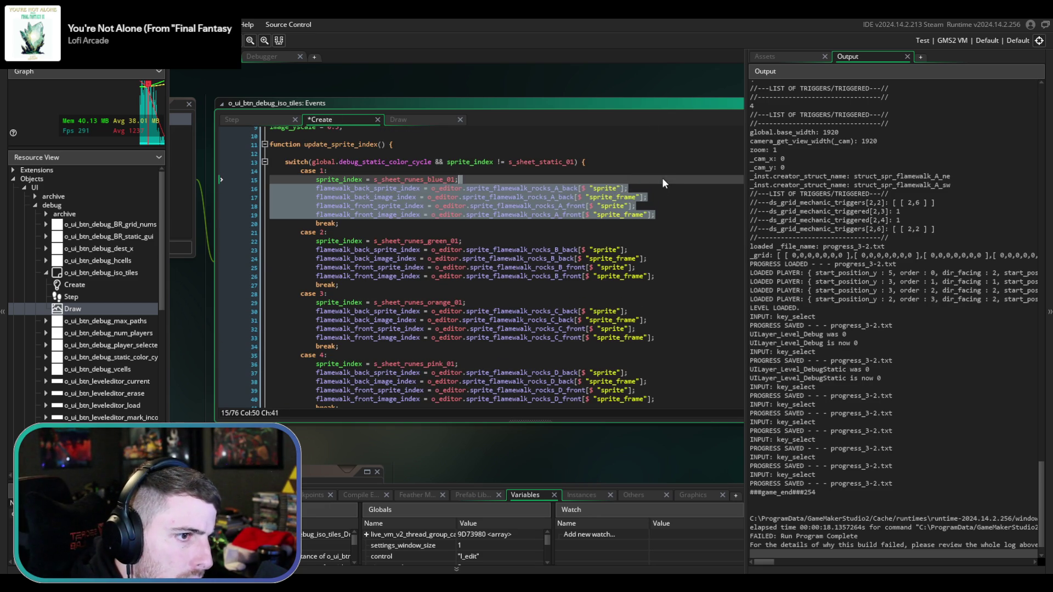
{"action": "key", "text": "Delete"}
{"action": "left_click_drag", "start_coordinate": [666, 241], "coordinate": [668, 211]}
{"action": "key", "text": "Delete"}
{"action": "left_click_drag", "start_coordinate": [656, 267], "coordinate": [660, 230]}
{"action": "key", "text": "Delete"}
{"action": "left_click_drag", "start_coordinate": [665, 293], "coordinate": [663, 257]}
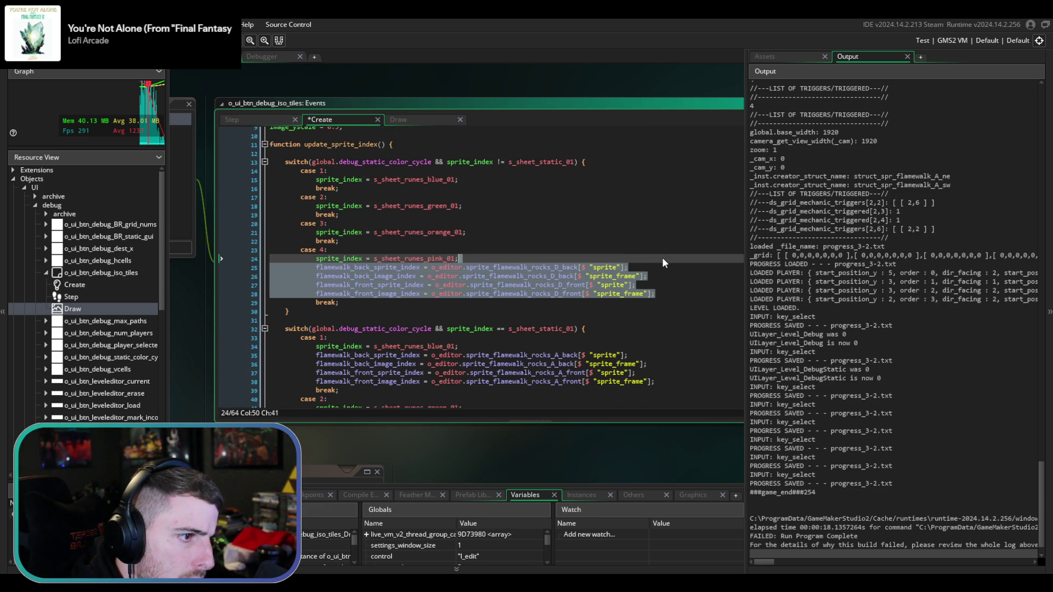
{"action": "key", "text": "Delete"}
- Delete the blue, green and orange rune lines from the second switch
{"action": "scroll", "coordinate": [660, 256], "scroll_direction": "down", "scroll_amount": 2}
{"action": "left_click_drag", "start_coordinate": [600, 264], "coordinate": [604, 257]}
{"action": "key", "text": "Delete"}
{"action": "scroll", "coordinate": [604, 257], "scroll_direction": "down", "scroll_amount": 1}
{"action": "left_click", "coordinate": [566, 295]}
{"action": "left_click_drag", "start_coordinate": [566, 295], "coordinate": [565, 289]}
{"action": "key", "text": "Delete"}
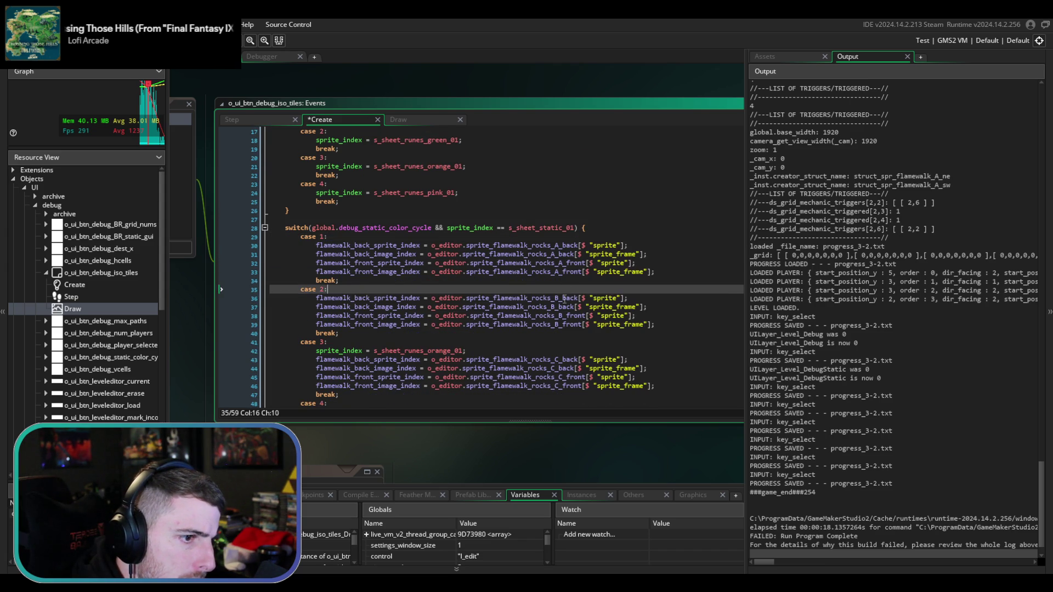
{"action": "scroll", "coordinate": [565, 289], "scroll_direction": "down", "scroll_amount": 2}
{"action": "left_click_drag", "start_coordinate": [493, 324], "coordinate": [464, 330]}
{"action": "key", "text": "Delete"}
{"action": "key", "text": "Delete"}
- Save the code and run the game to test the split switches
{"action": "key", "text": "ctrl+s"}
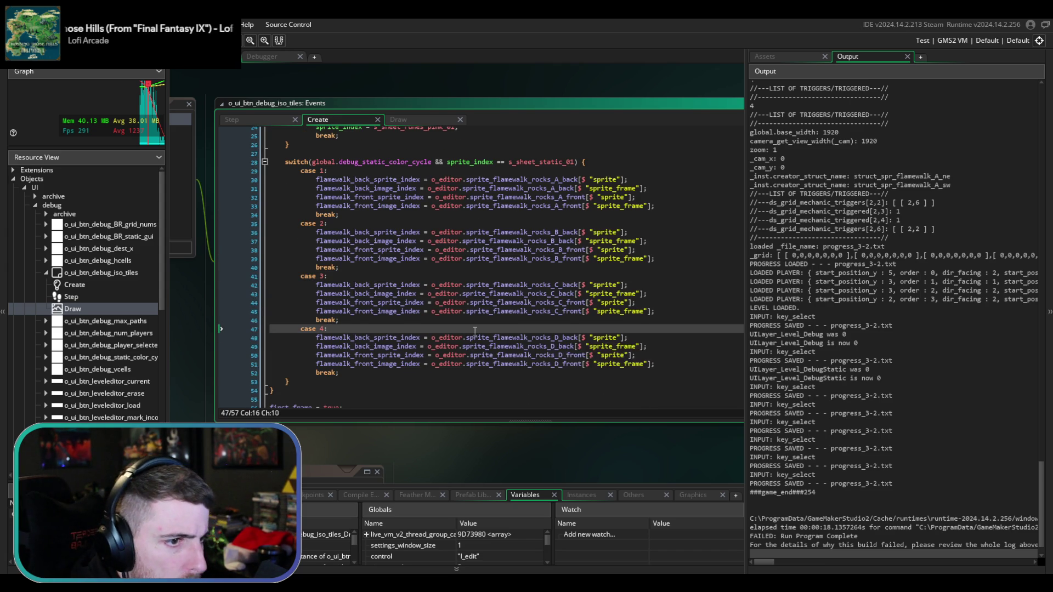
{"action": "scroll", "coordinate": [475, 331], "scroll_direction": "up", "scroll_amount": 4}
{"action": "key", "text": "F5"}
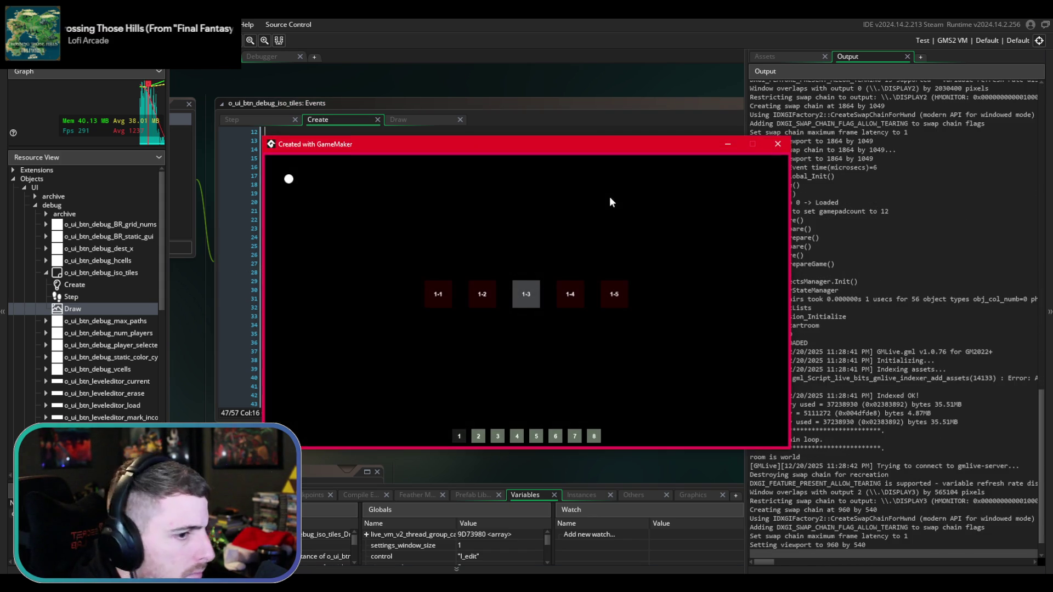
- Load level 3-2 from page 3 and turn on the debug static tile palette
{"action": "left_click", "coordinate": [498, 437]}
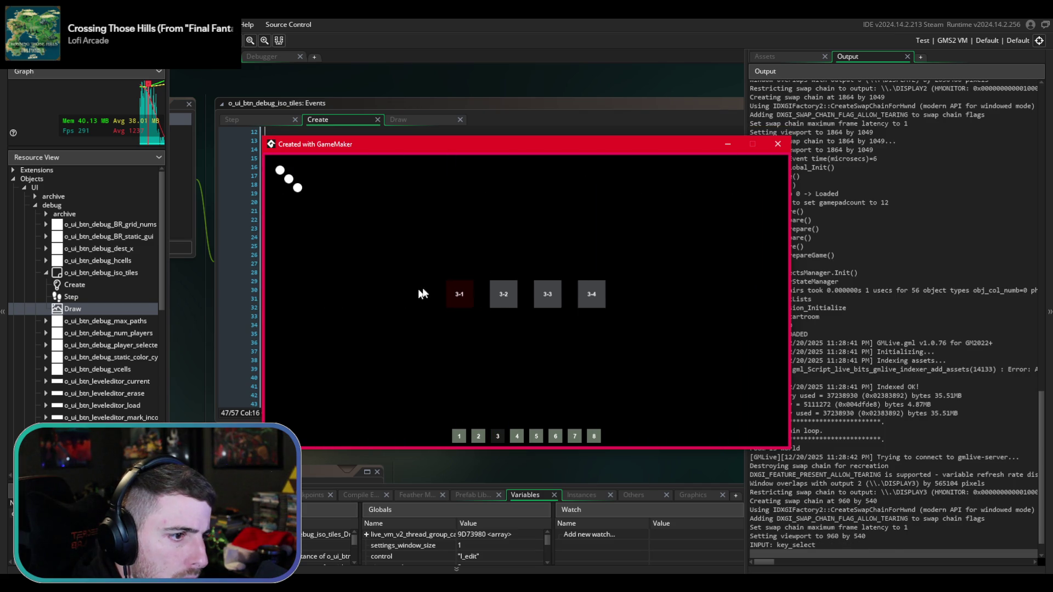
{"action": "left_click", "coordinate": [493, 285]}
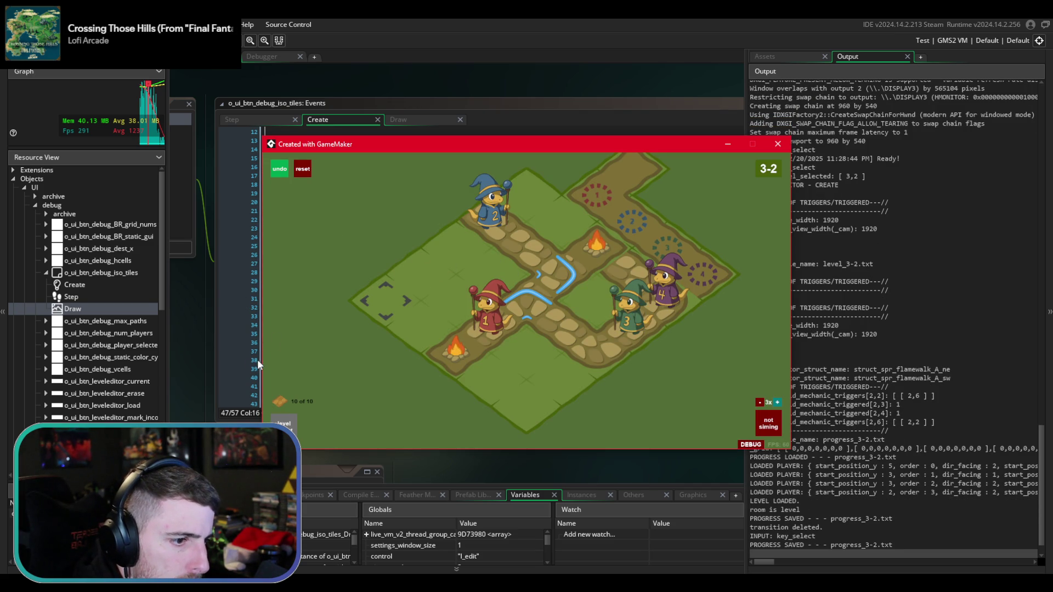
{"action": "left_click", "coordinate": [752, 446]}
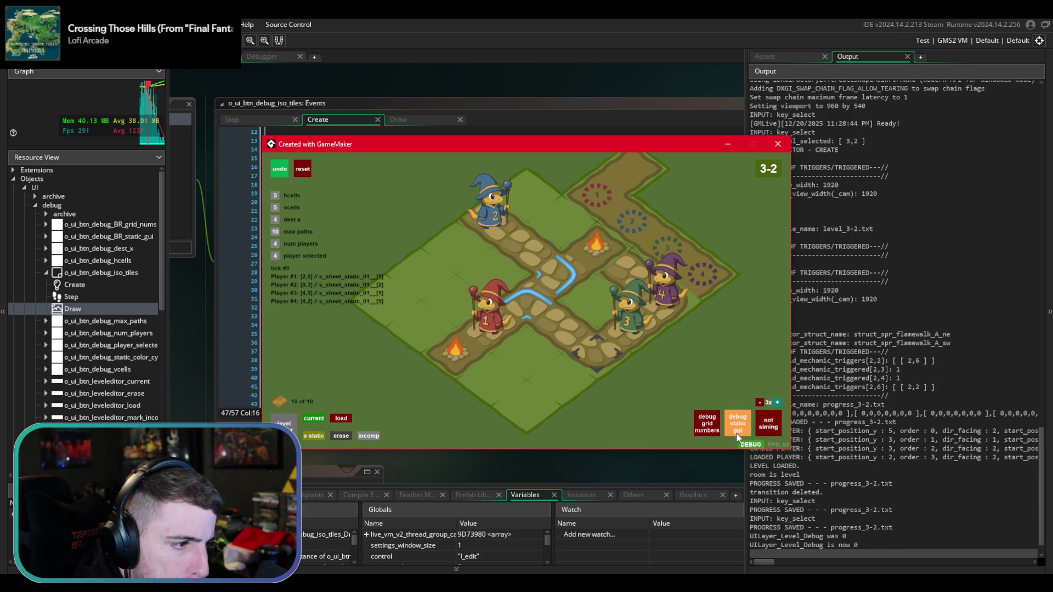
{"action": "left_click", "coordinate": [739, 432]}
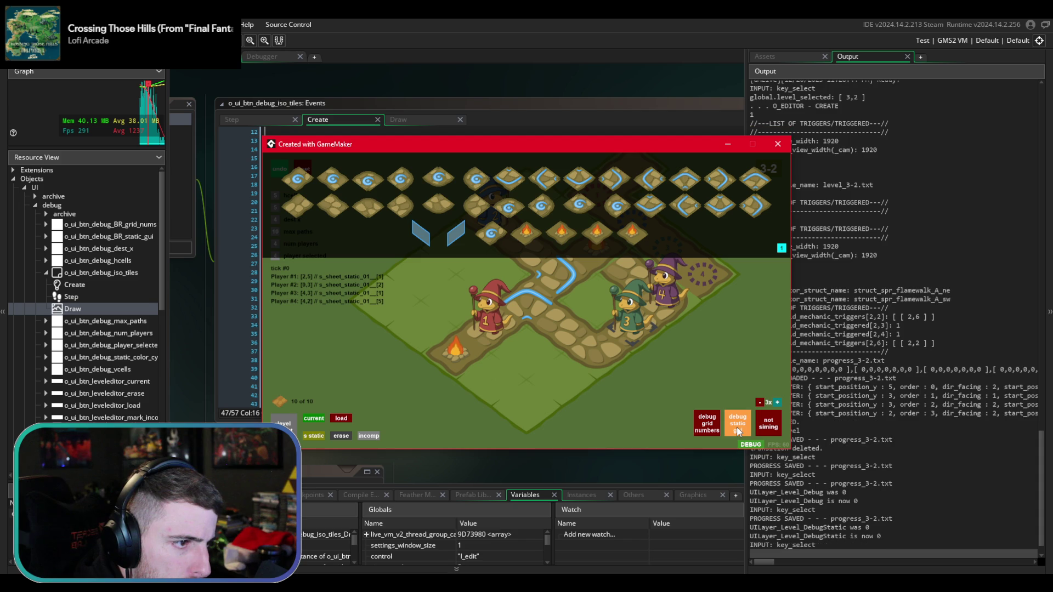
{"action": "left_click", "coordinate": [740, 291]}
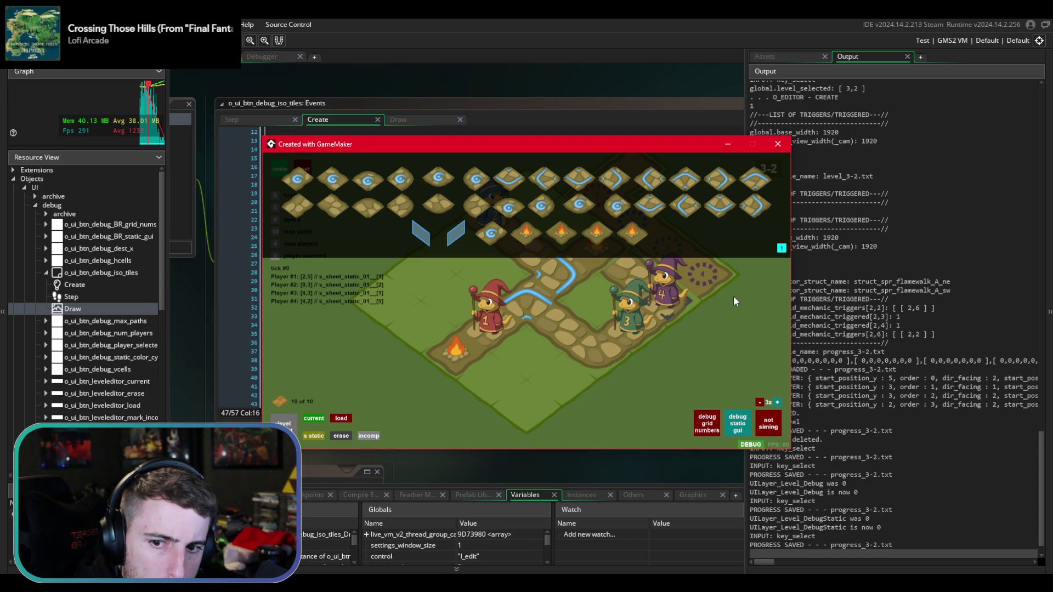
- Advance the tile colour cycle counter twice, step it back to 1, and close the game
{"action": "left_click", "coordinate": [782, 248]}
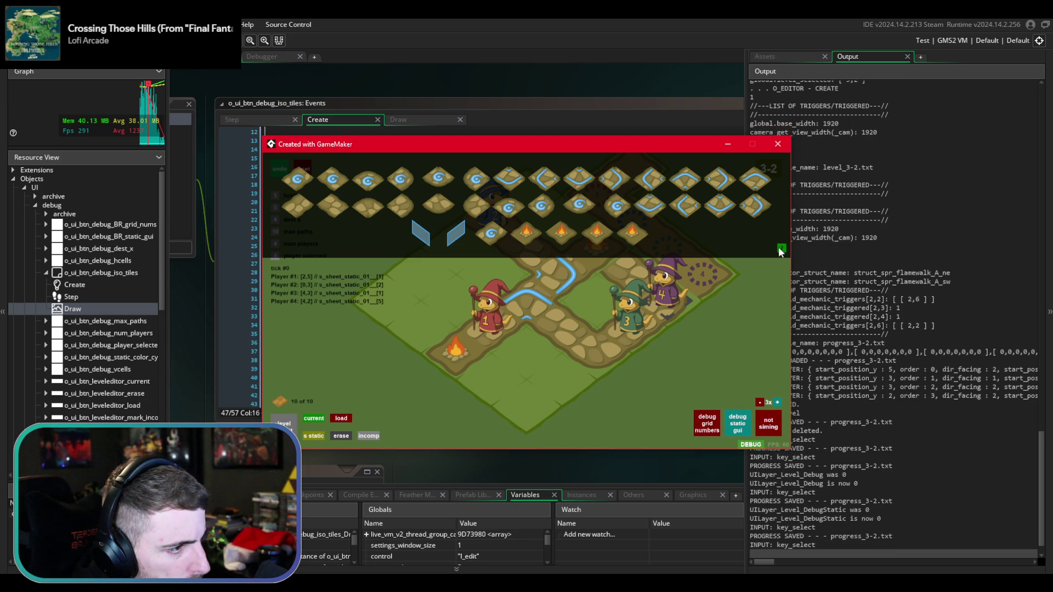
{"action": "left_click", "coordinate": [781, 248]}
{"action": "right_click", "coordinate": [781, 248]}
{"action": "right_click", "coordinate": [781, 248]}
{"action": "right_click", "coordinate": [781, 248]}
{"action": "right_click", "coordinate": [781, 249]}
{"action": "right_click", "coordinate": [781, 248]}
{"action": "key", "text": "alt+Tab"}
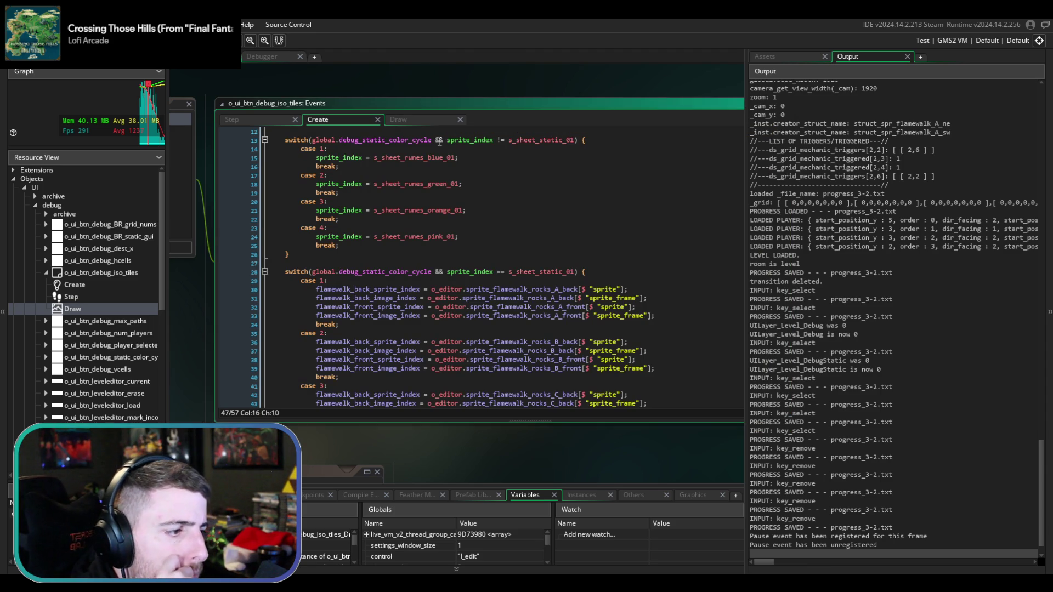
- Inspect the Step event's flamewalk D tile assignments and the commented-out colour cycle switch
{"action": "left_click", "coordinate": [438, 123]}
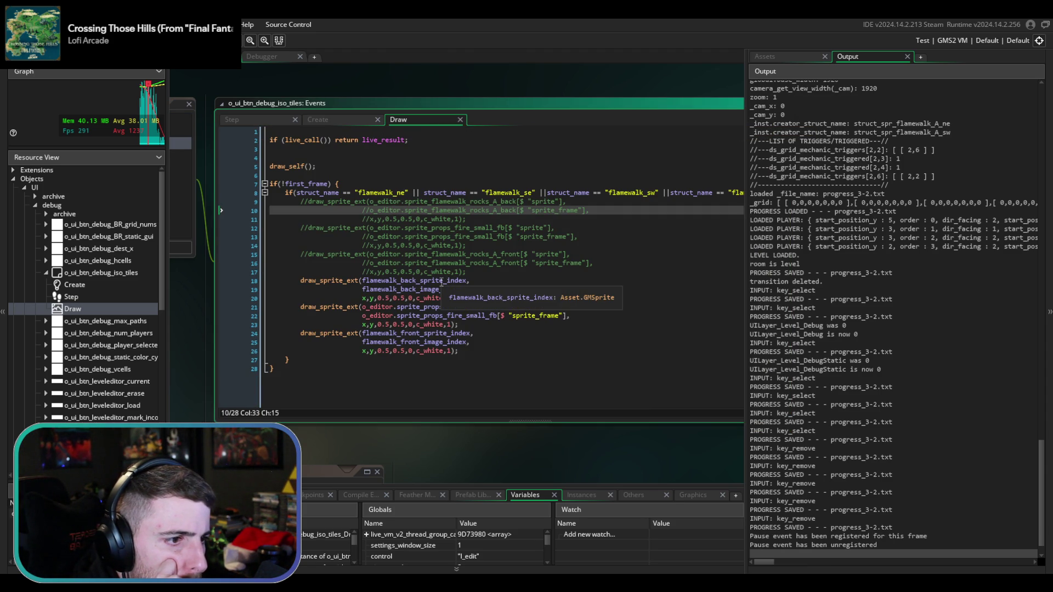
{"action": "left_click", "coordinate": [269, 121]}
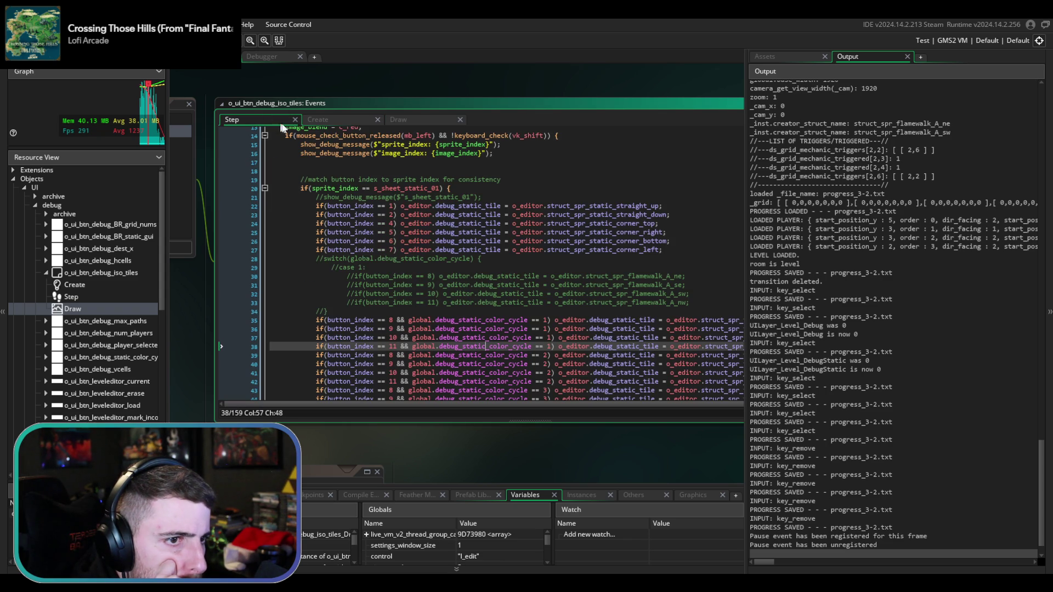
{"action": "scroll", "coordinate": [445, 251], "scroll_direction": "down", "scroll_amount": 3}
{"action": "left_click", "coordinate": [341, 244]}
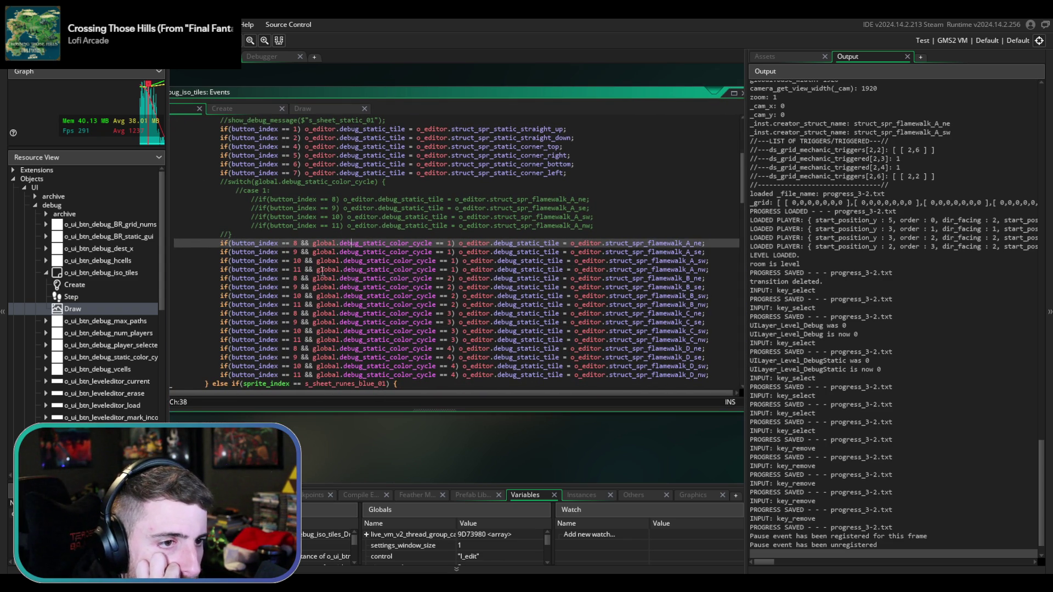
{"action": "scroll", "coordinate": [337, 280], "scroll_direction": "down", "scroll_amount": 1}
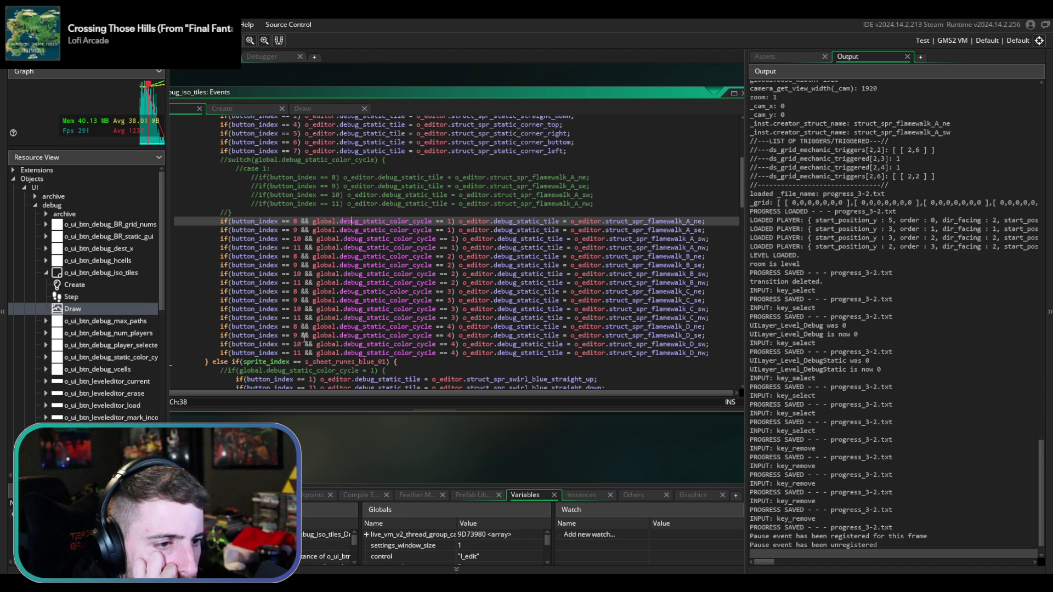
{"action": "mouse_move", "coordinate": [290, 353]}
{"action": "left_mouse_down"}
{"action": "mouse_move", "coordinate": [269, 328]}
{"action": "mouse_move", "coordinate": [307, 356]}
{"action": "left_mouse_up"}
{"action": "left_click", "coordinate": [269, 328]}
{"action": "left_click", "coordinate": [309, 353]}
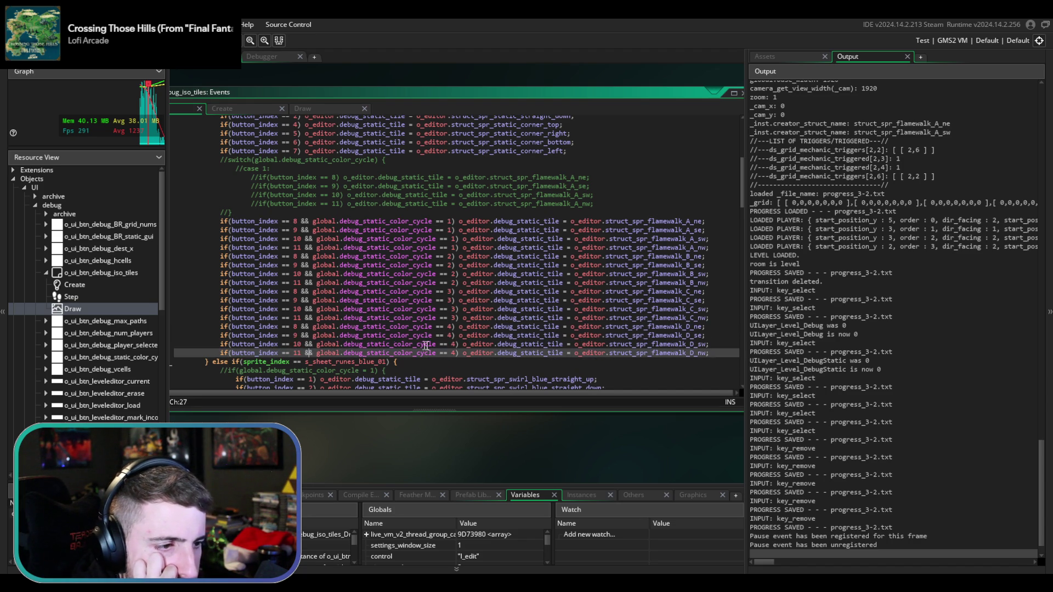
{"action": "left_click", "coordinate": [356, 160]}
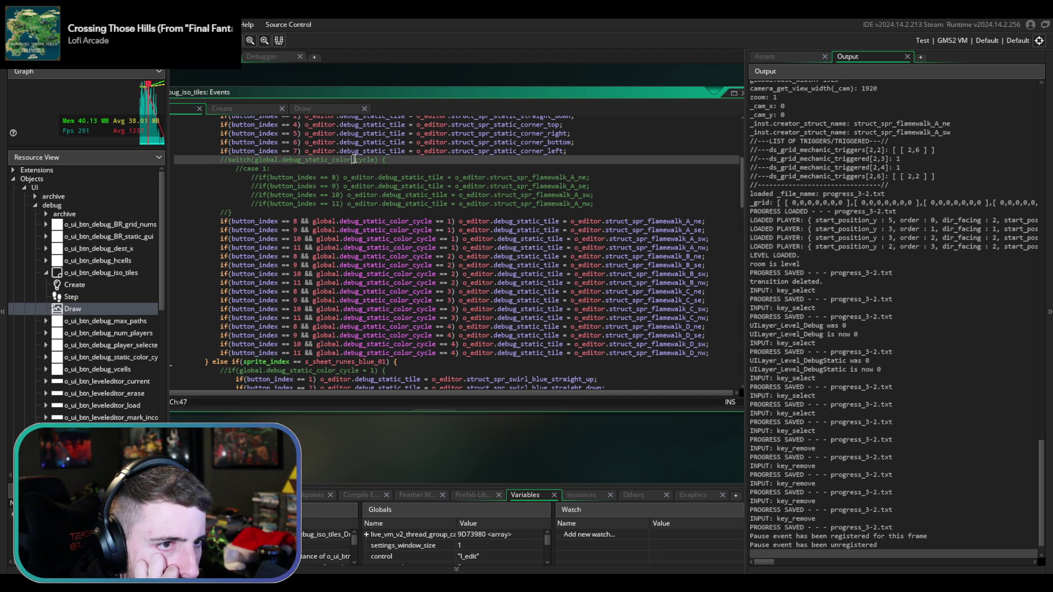
{"action": "left_click", "coordinate": [285, 122]}
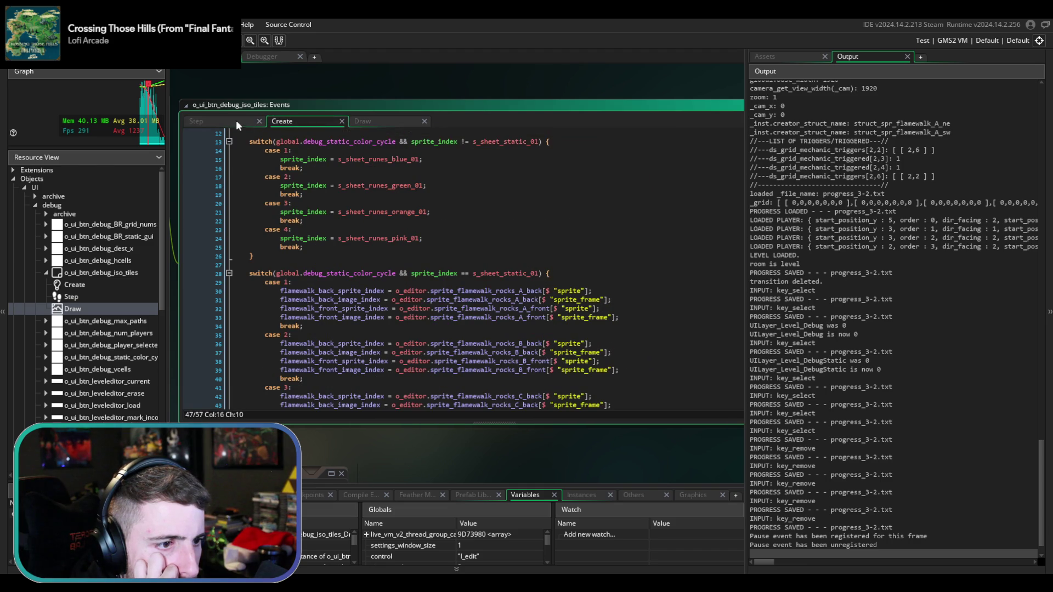
{"action": "left_click", "coordinate": [241, 121]}
{"action": "scroll", "coordinate": [468, 272], "scroll_direction": "up", "scroll_amount": 7}
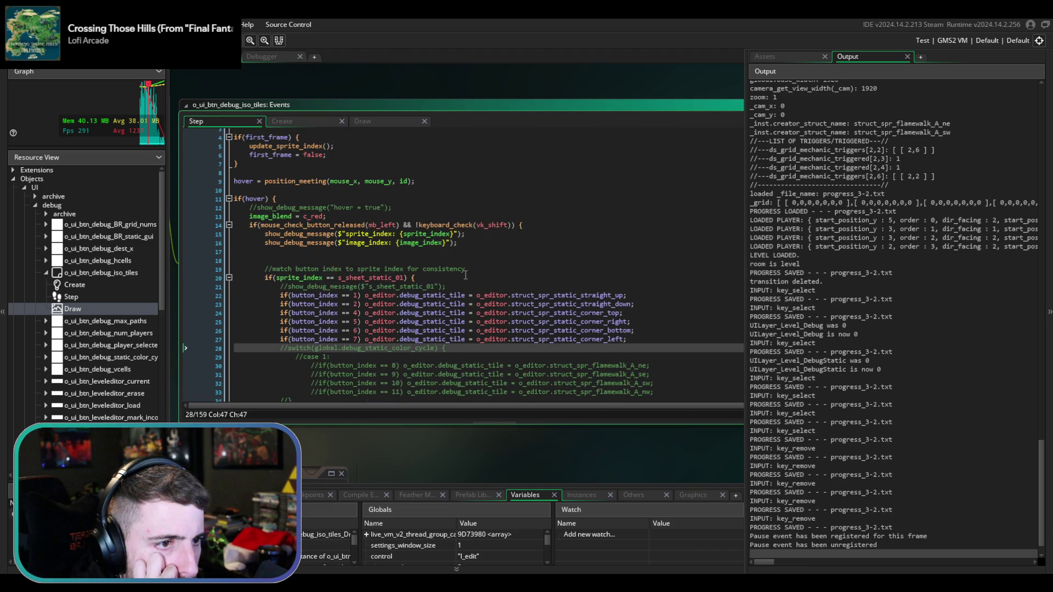
{"action": "scroll", "coordinate": [440, 290], "scroll_direction": "down", "scroll_amount": 2}
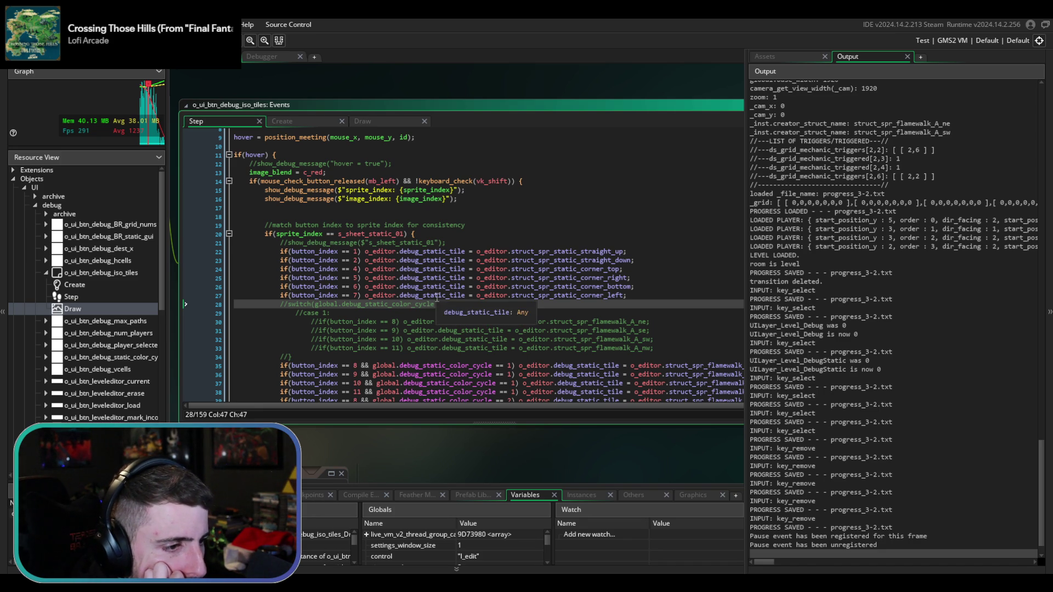
- Examine the static corner_top tile assignment lines, then open o_ui_btn_debug_static_color_cycle from the asset browser
{"action": "left_click", "coordinate": [420, 285]}
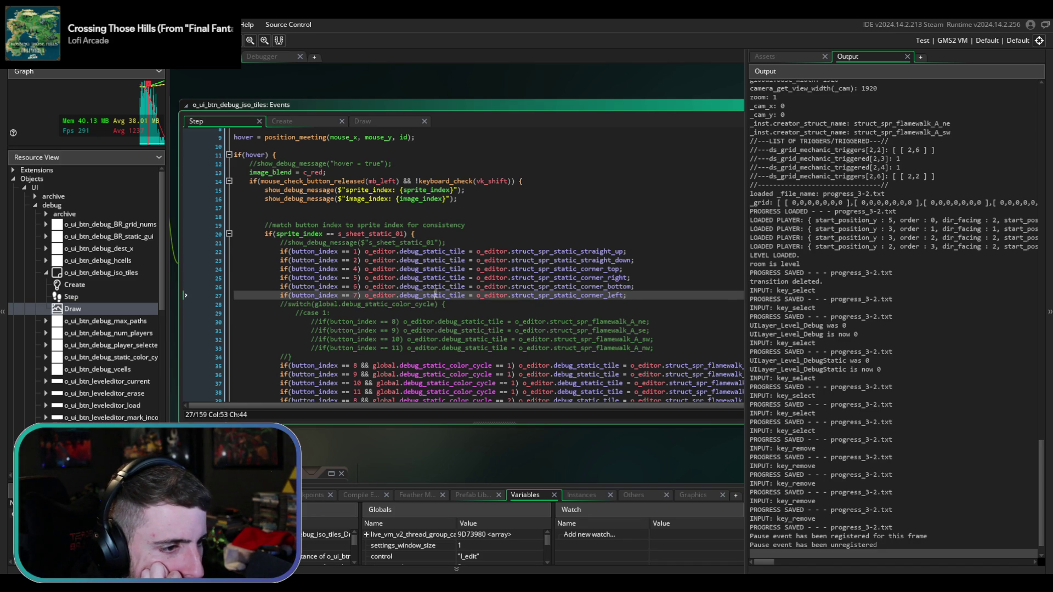
{"action": "left_click", "coordinate": [429, 269]}
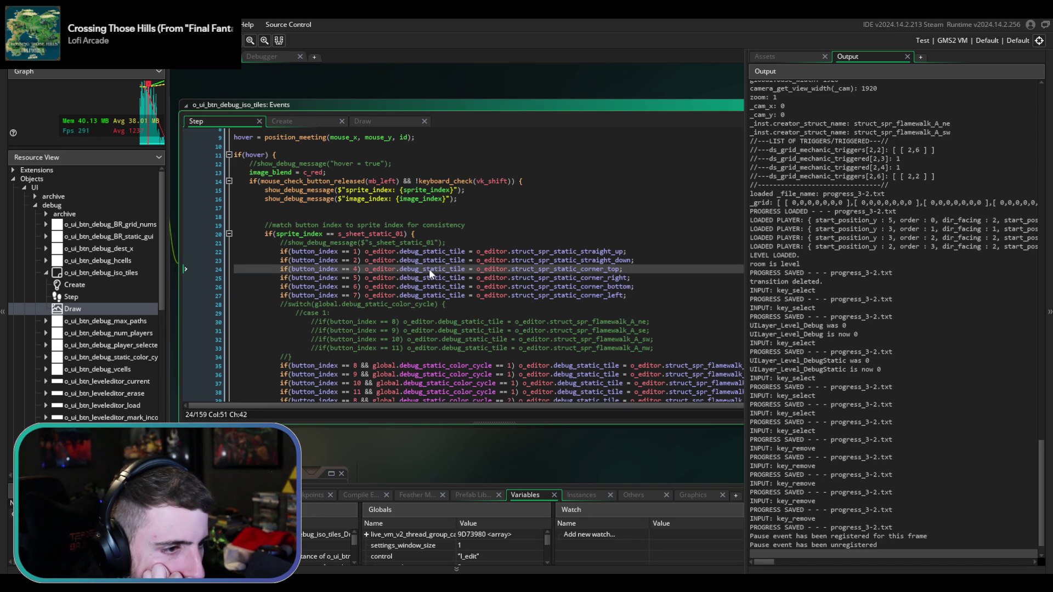
{"action": "left_click_drag", "start_coordinate": [429, 269], "coordinate": [443, 277]}
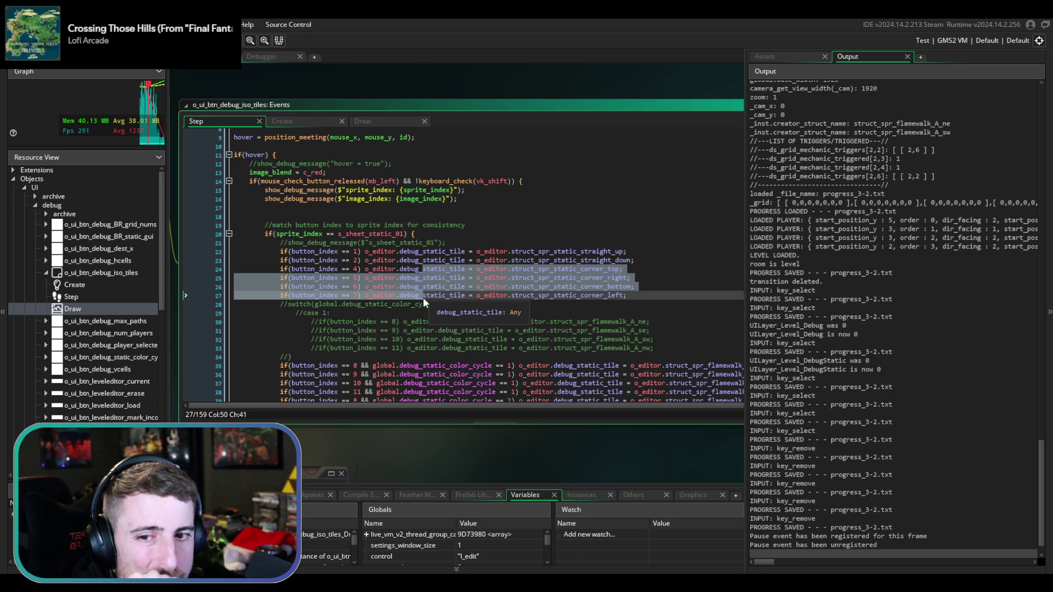
{"action": "left_click", "coordinate": [423, 297]}
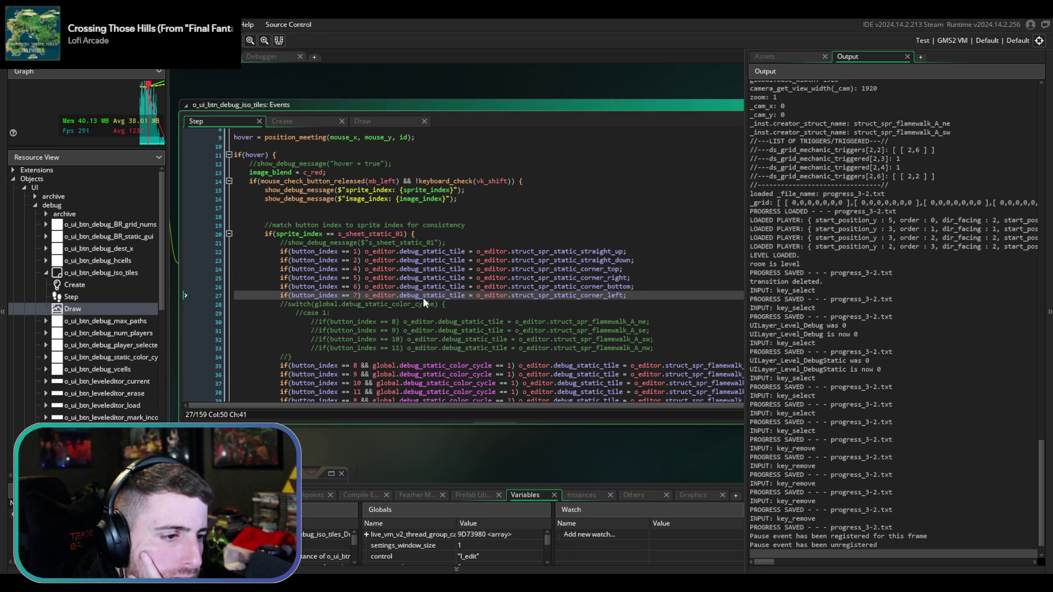
{"action": "mouse_move", "coordinate": [423, 297]}
{"action": "left_mouse_down"}
{"action": "mouse_move", "coordinate": [394, 278]}
{"action": "mouse_move", "coordinate": [398, 268]}
{"action": "left_mouse_up"}
{"action": "left_click", "coordinate": [401, 268]}
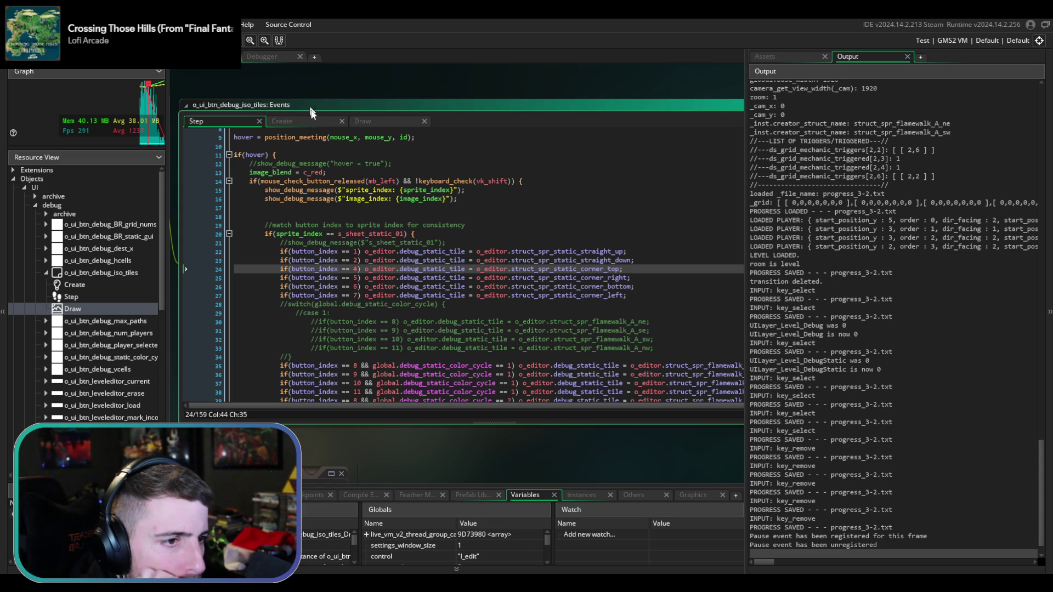
{"action": "left_click", "coordinate": [301, 123]}
{"action": "left_click", "coordinate": [212, 118]}
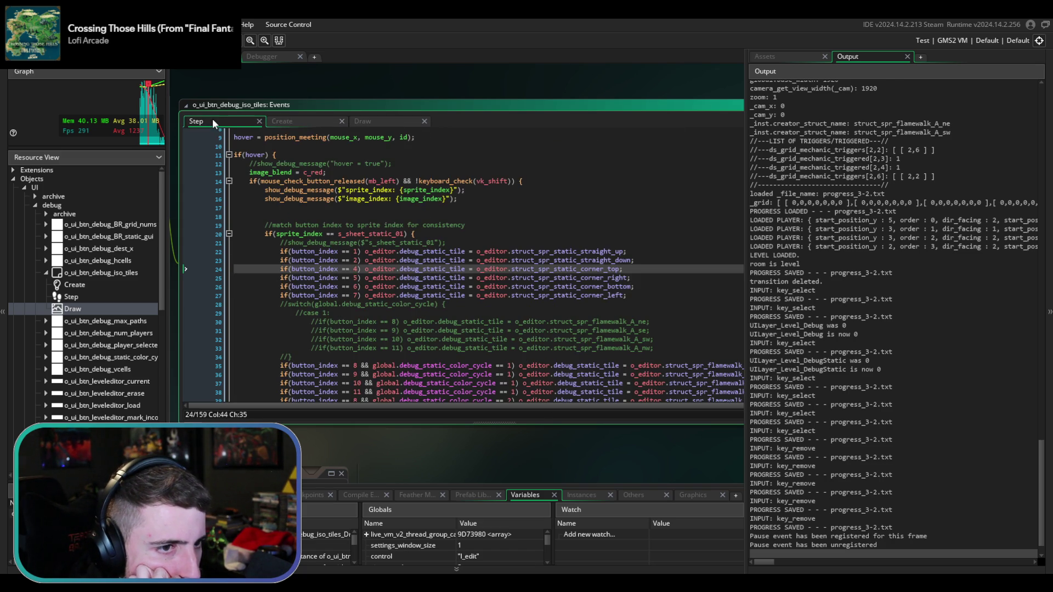
{"action": "left_click_drag", "start_coordinate": [369, 209], "coordinate": [351, 263]}
{"action": "scroll", "coordinate": [351, 264], "scroll_direction": "up", "scroll_amount": 4}
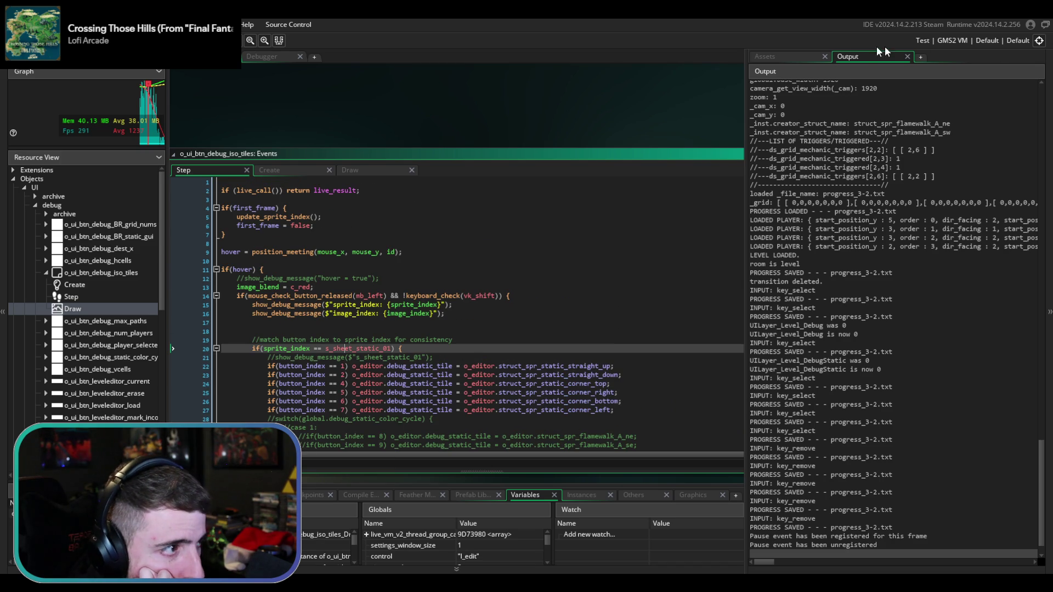
{"action": "left_click", "coordinate": [785, 59]}
{"action": "double_click", "coordinate": [837, 298]}
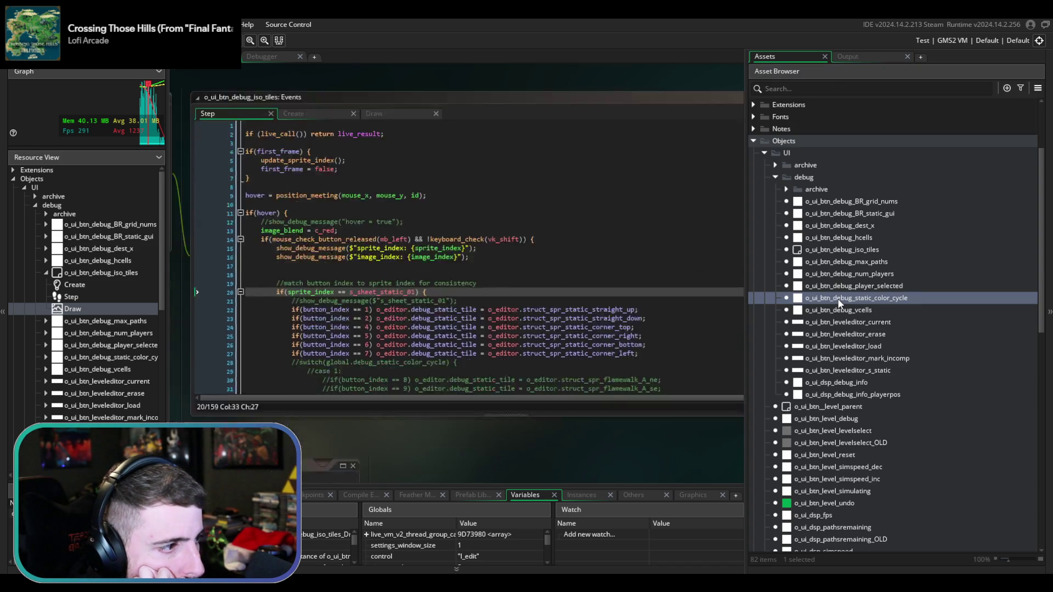
- Follow the s_sheet_static_01 check into the update_sprite_index definition, then bring the game back up
{"action": "left_click", "coordinate": [648, 286]}
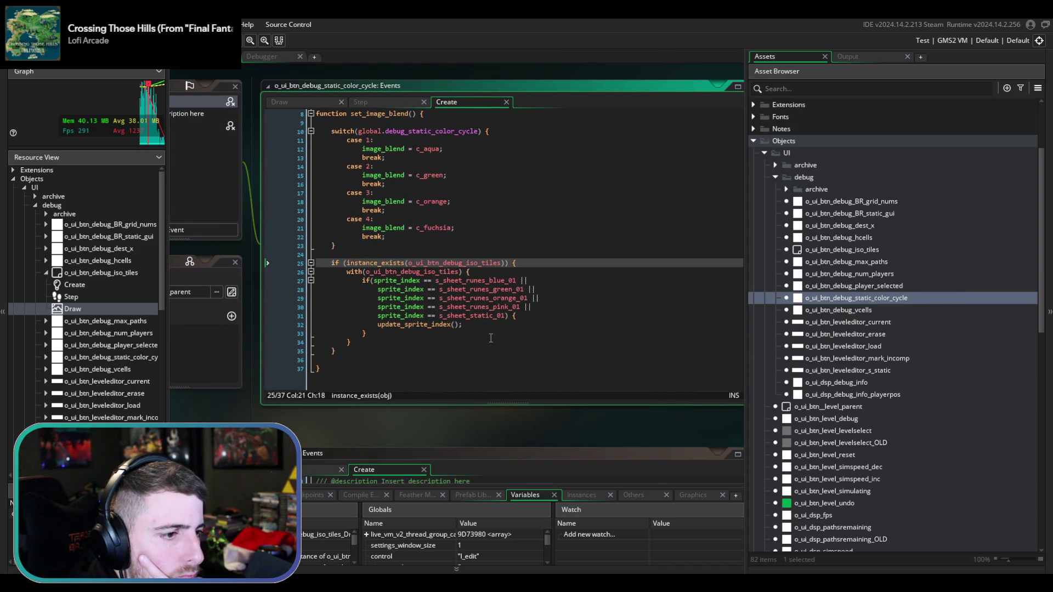
{"action": "left_click", "coordinate": [479, 326]}
{"action": "left_click", "coordinate": [512, 316]}
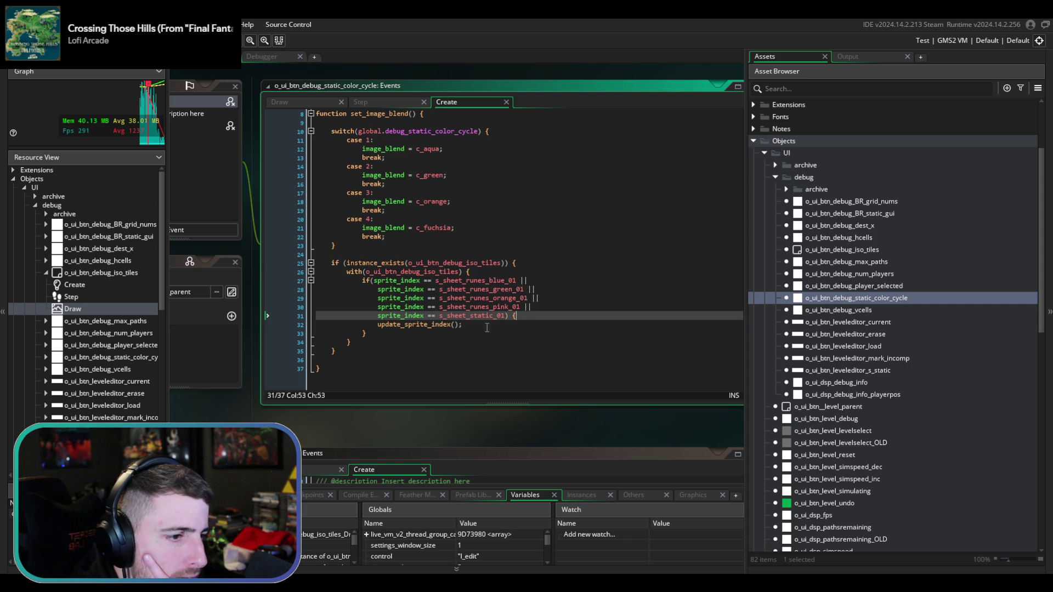
{"action": "middle_click", "coordinate": [439, 323]}
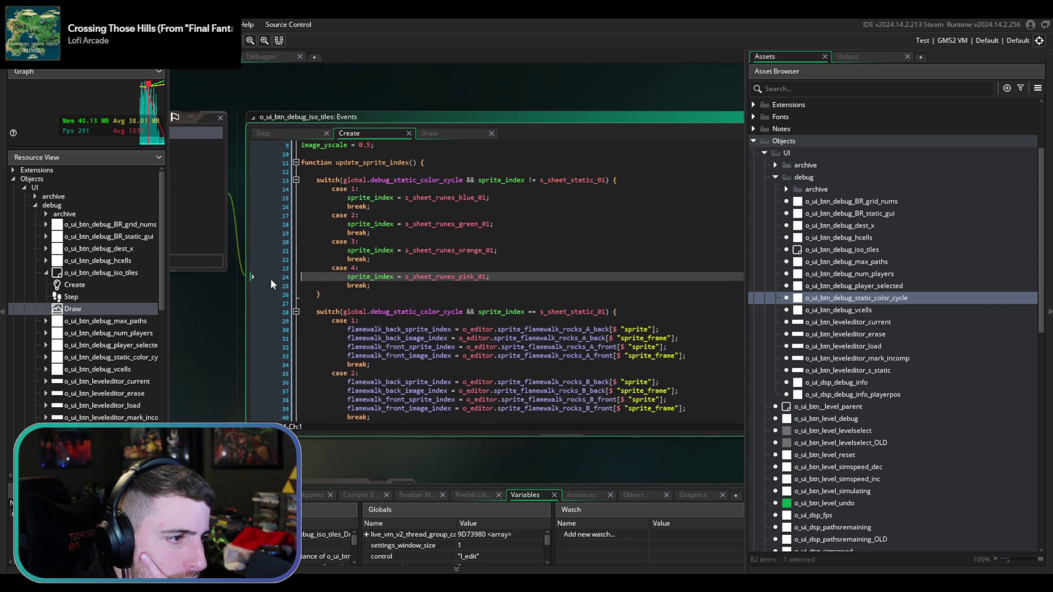
{"action": "scroll", "coordinate": [458, 233], "scroll_direction": "up", "scroll_amount": 2}
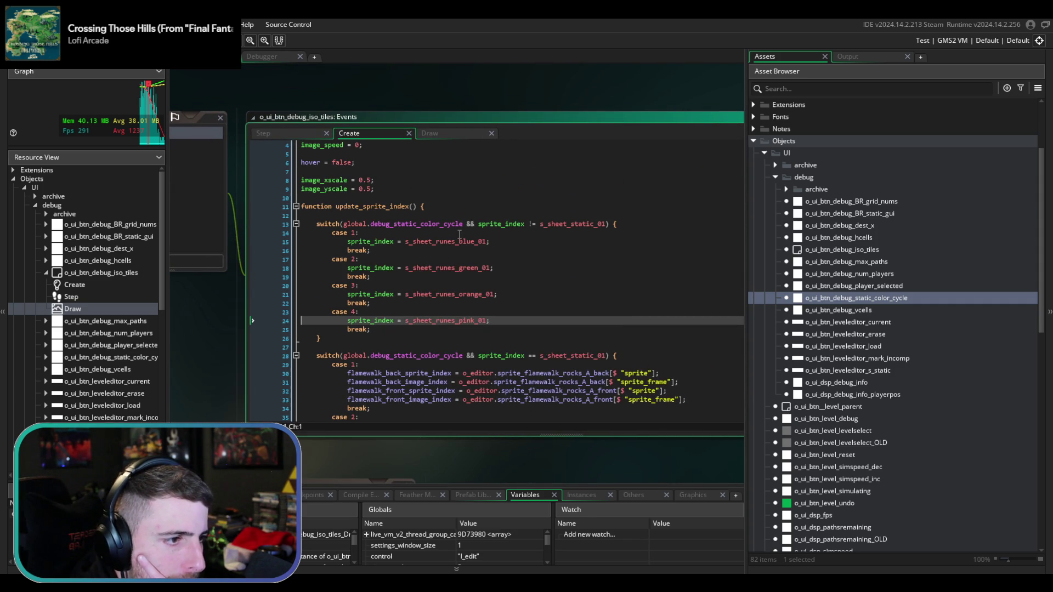
{"action": "scroll", "coordinate": [460, 233], "scroll_direction": "down", "scroll_amount": 5}
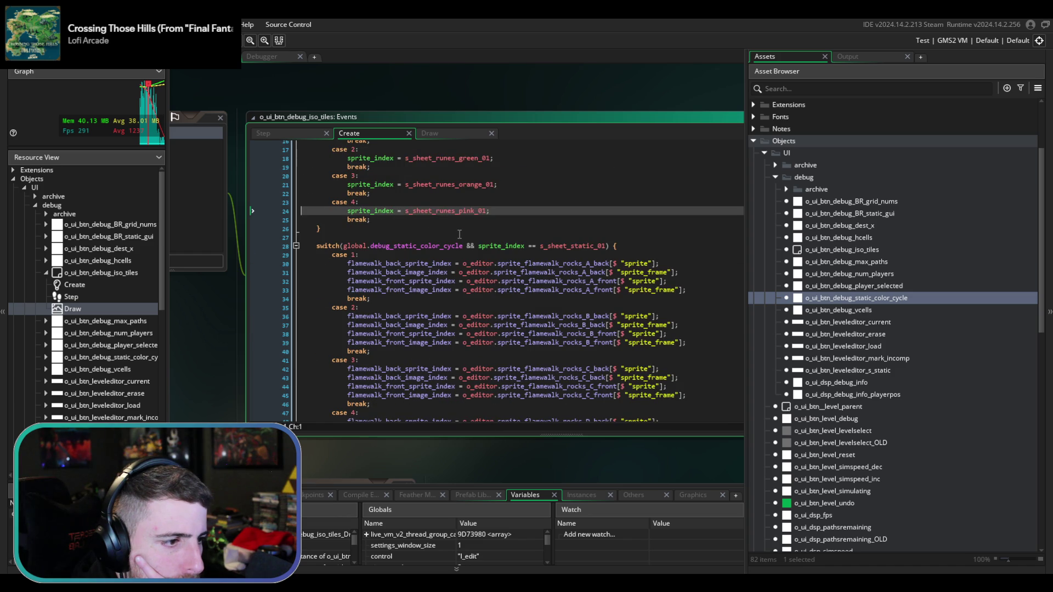
{"action": "key", "text": "F5"}
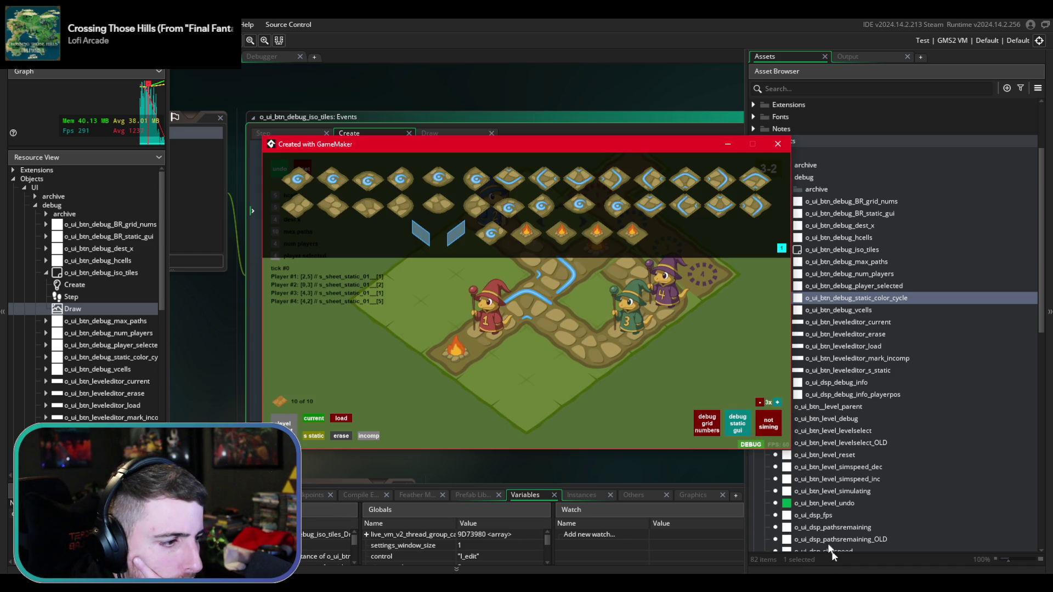
- Cycle the static tile colour once, then scroll through update_sprite_index's rune and flamewalk switches
{"action": "left_click", "coordinate": [782, 249]}
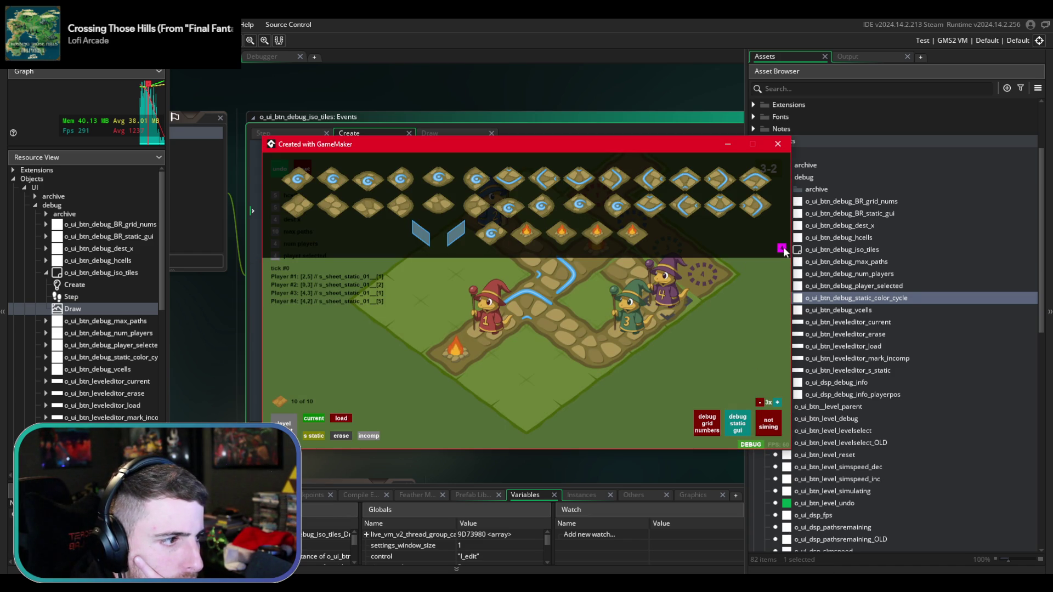
{"action": "left_click", "coordinate": [676, 117]}
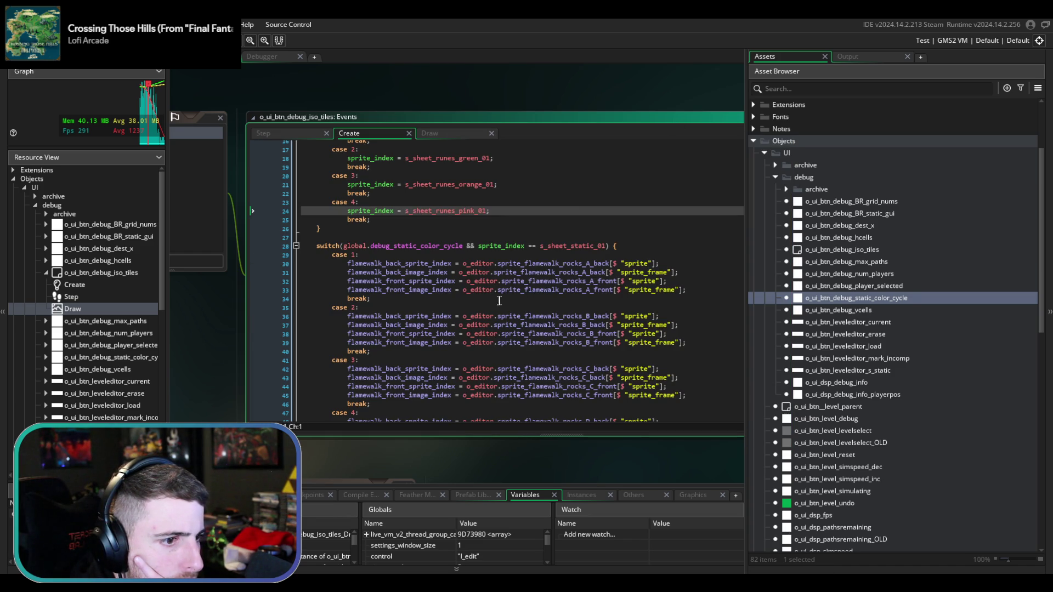
{"action": "scroll", "coordinate": [466, 269], "scroll_direction": "up", "scroll_amount": 4}
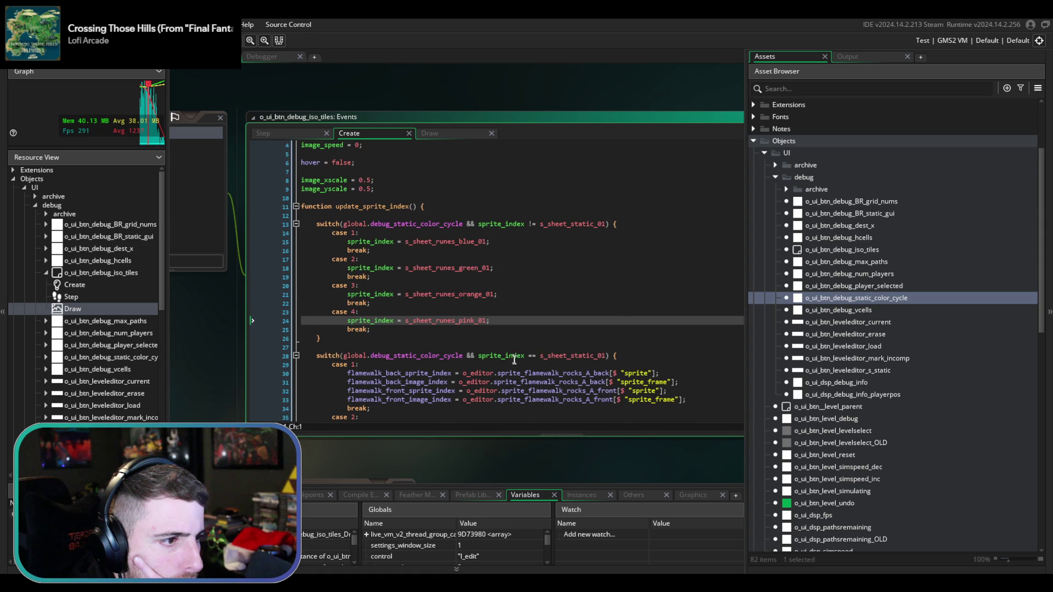
{"action": "left_click", "coordinate": [569, 347]}
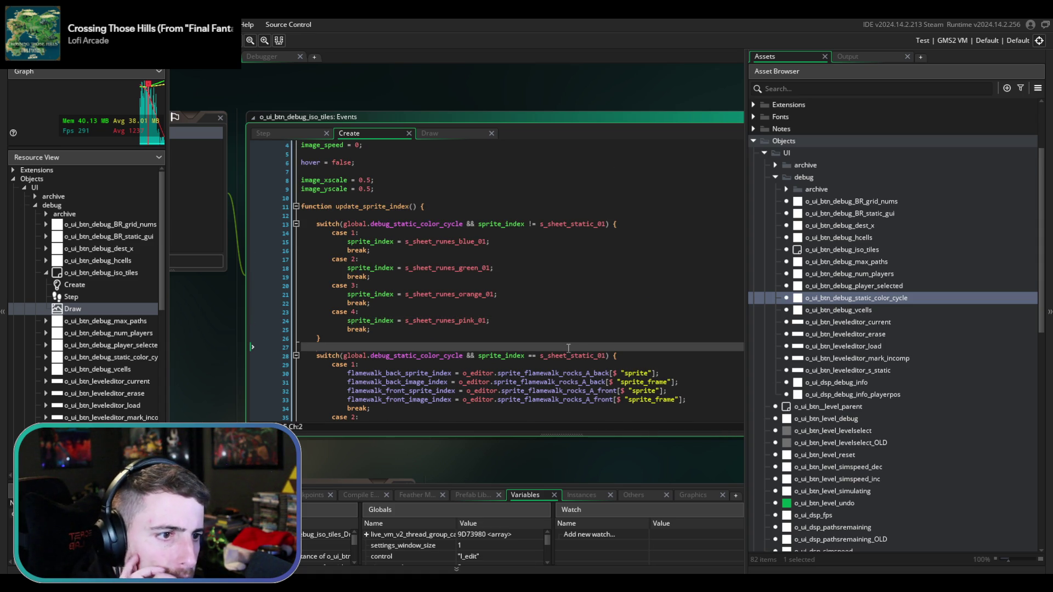
{"action": "scroll", "coordinate": [504, 336], "scroll_direction": "down", "scroll_amount": 1}
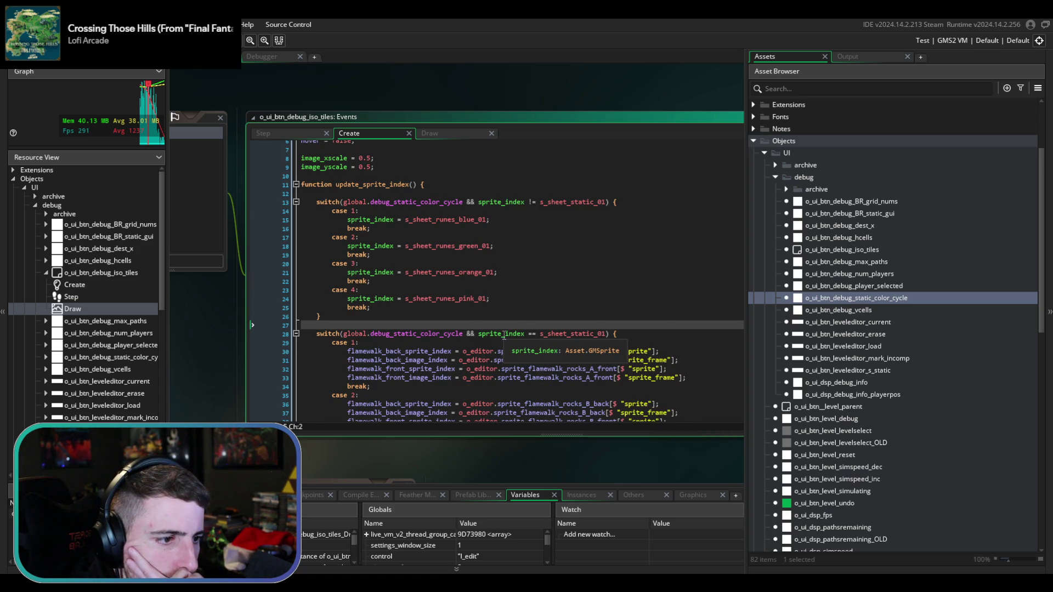
{"action": "scroll", "coordinate": [504, 336], "scroll_direction": "down", "scroll_amount": 4}
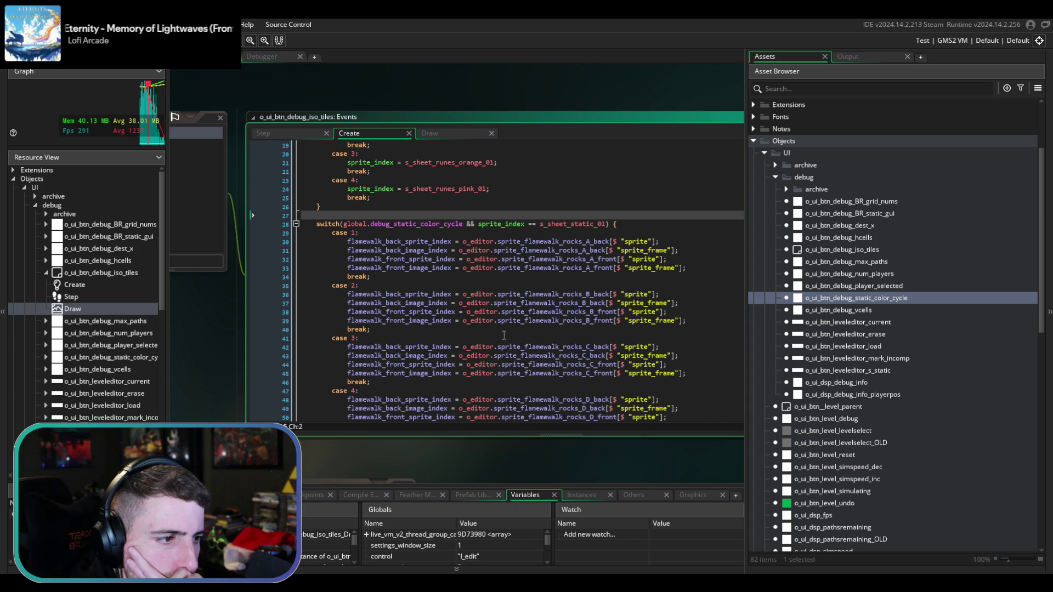
{"action": "scroll", "coordinate": [504, 336], "scroll_direction": "up", "scroll_amount": 6}
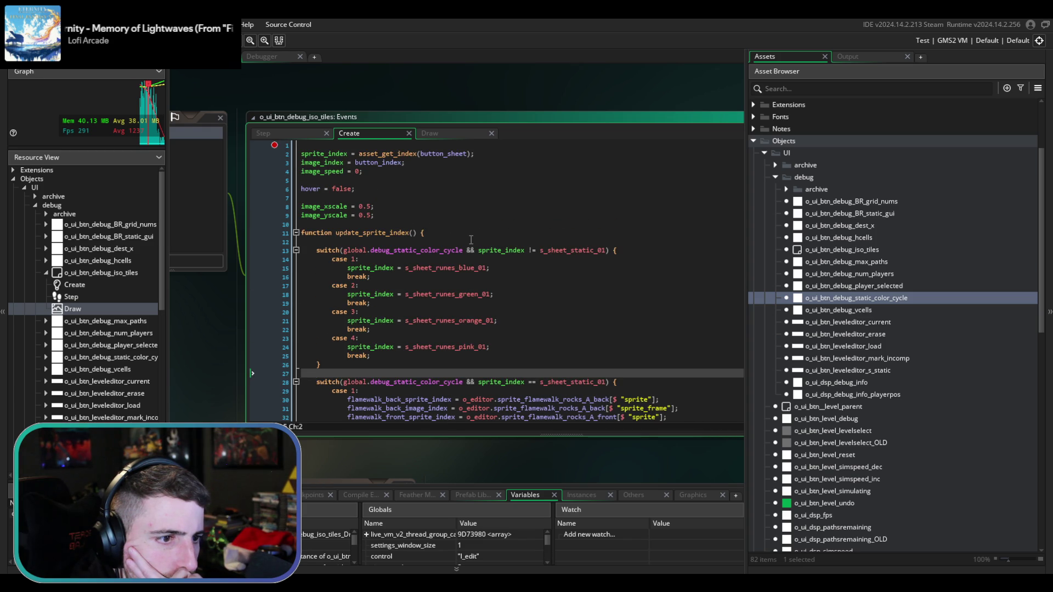
- Add two show_debug_message($"update_sprite_index") lines at the top of update_sprite_index
{"action": "left_click", "coordinate": [472, 240]}
{"action": "key", "text": "Return"}
{"action": "key", "text": "Return"}
{"action": "key", "text": "Up"}
{"action": "type", "text": "show_"}
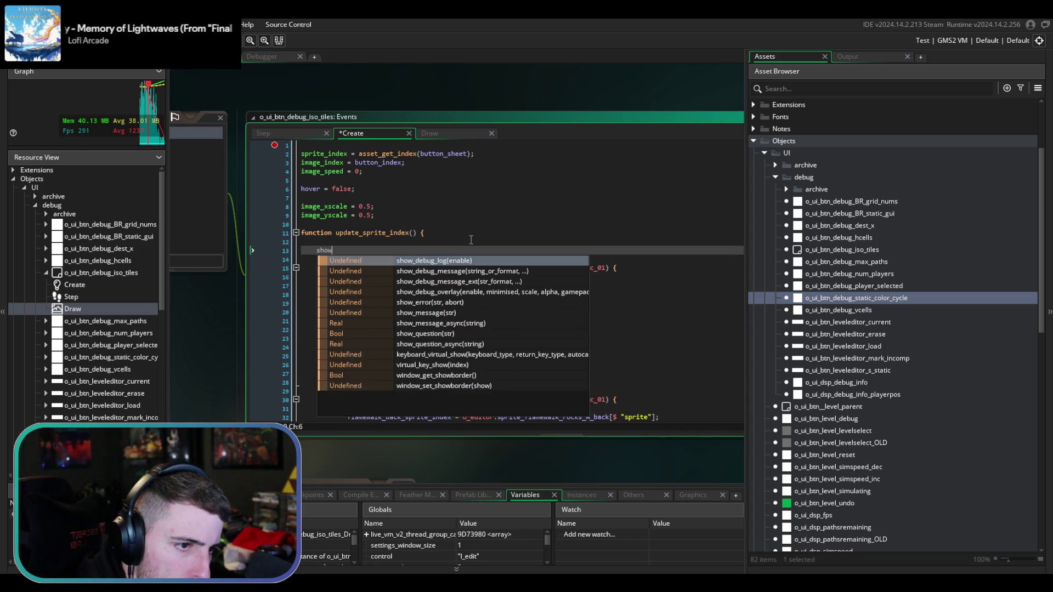
{"action": "key", "text": "Down"}
{"action": "key", "text": "Return"}
{"action": "type", "text": "$\"update_sprite_index\");"}
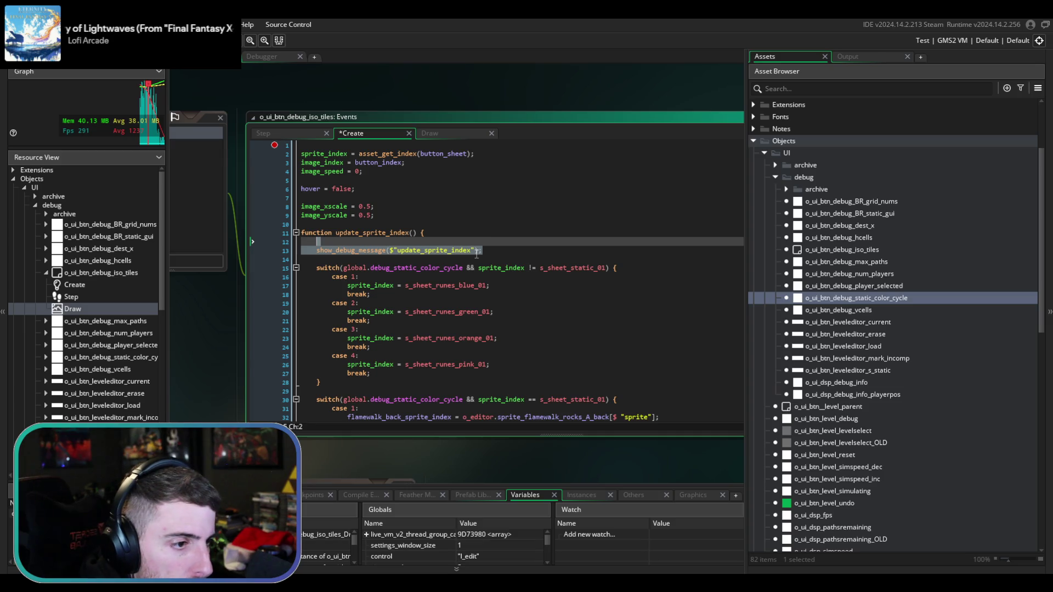
{"action": "key", "text": "ctrl+d"}
{"action": "key", "text": "End"}
- Make the second message print 'sprite_index: {sprite_index}', save, and run the game
{"action": "scroll", "coordinate": [477, 310], "scroll_direction": "down", "scroll_amount": 1}
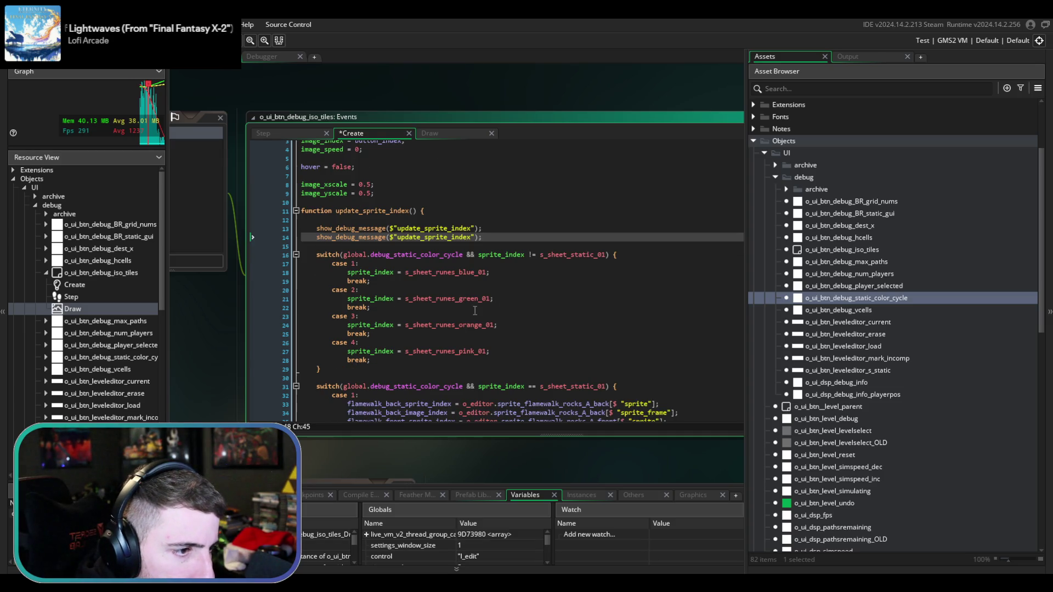
{"action": "double_click", "coordinate": [417, 255]}
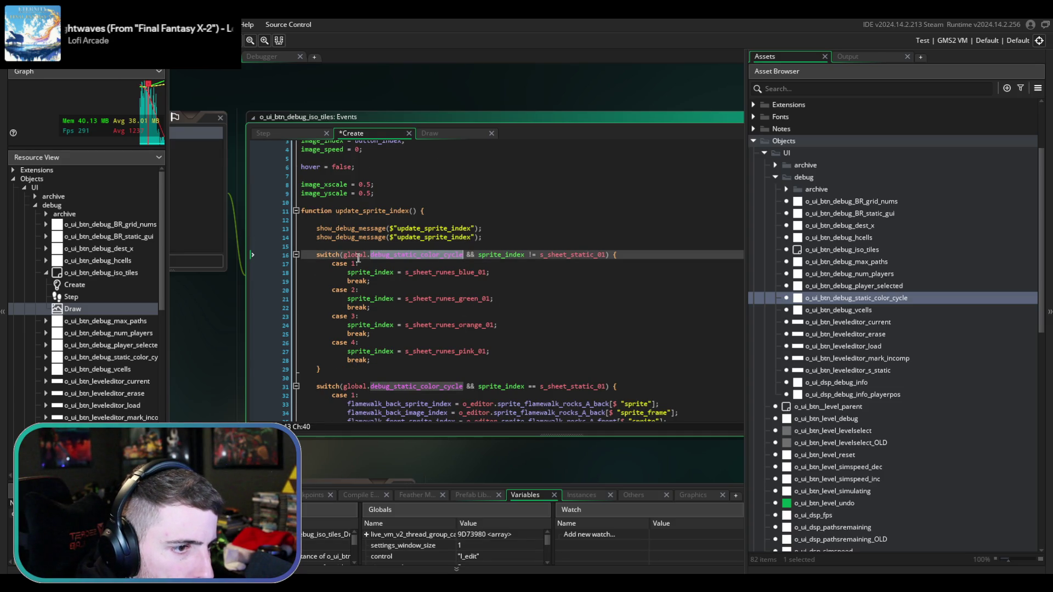
{"action": "left_click_drag", "start_coordinate": [344, 254], "coordinate": [462, 254]}
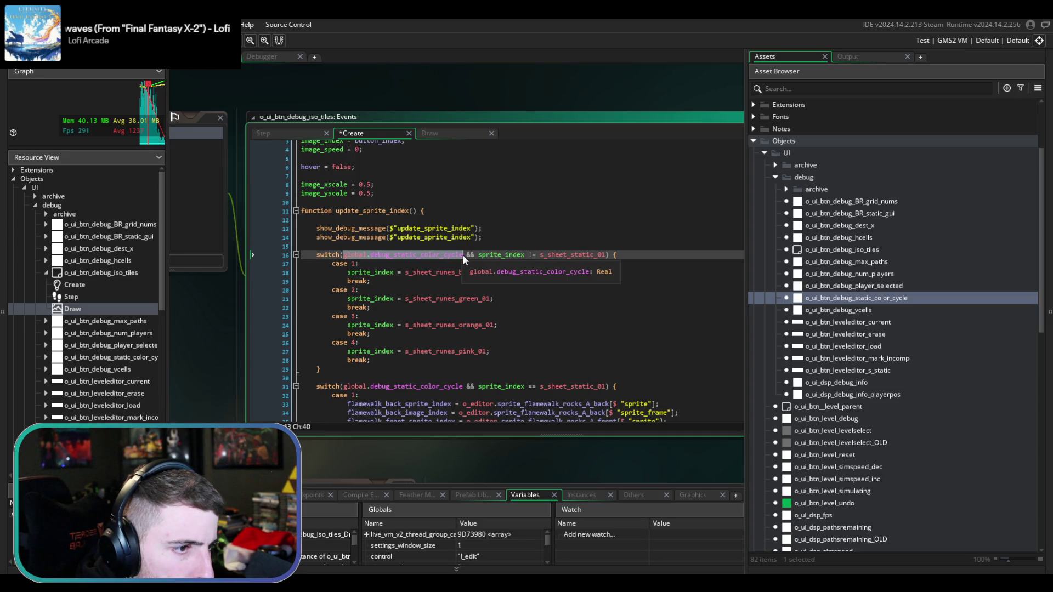
{"action": "double_click", "coordinate": [485, 388]}
{"action": "key", "text": "ctrl+c"}
{"action": "double_click", "coordinate": [438, 237]}
{"action": "key", "text": "ctrl+v"}
{"action": "type", "text": ": {sprite_index}"}
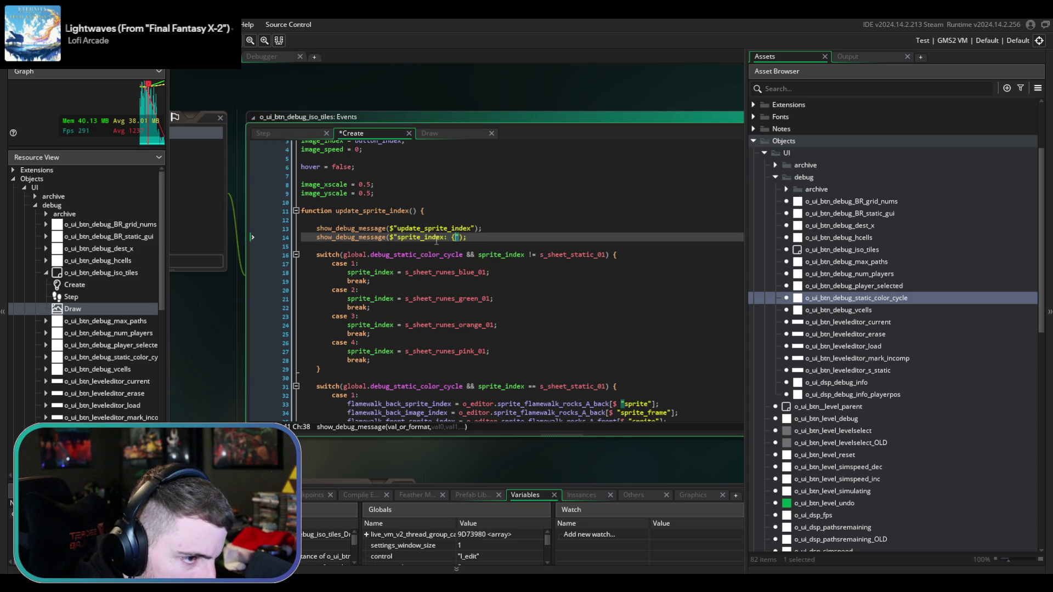
{"action": "key", "text": "ctrl+s"}
{"action": "key", "text": "F5"}
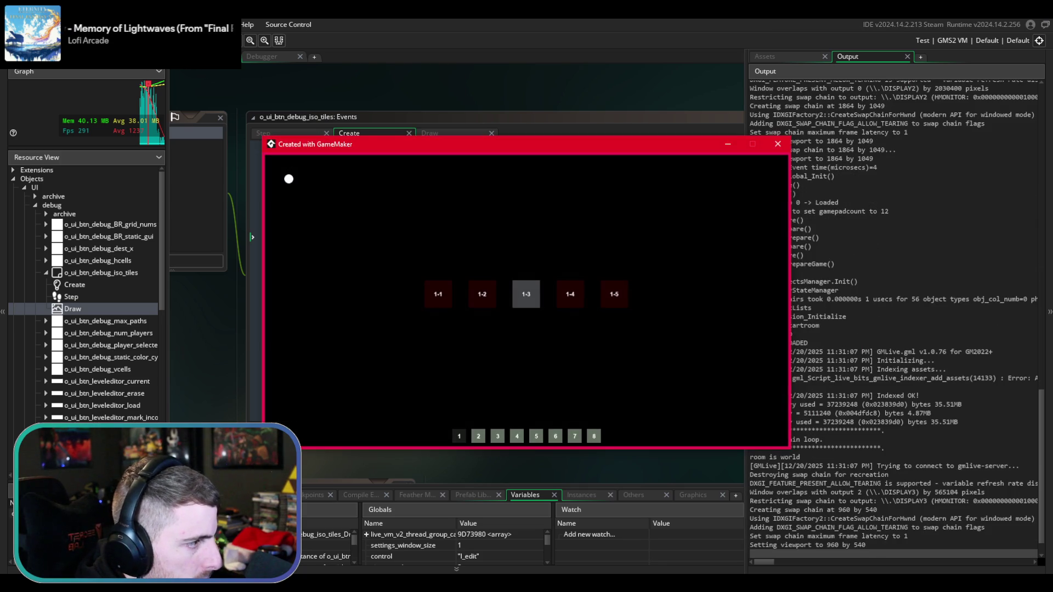
- Load level 3-2 with debug on, cycle the static colour to log sprite_index, and return to the code
{"action": "left_click", "coordinate": [498, 437]}
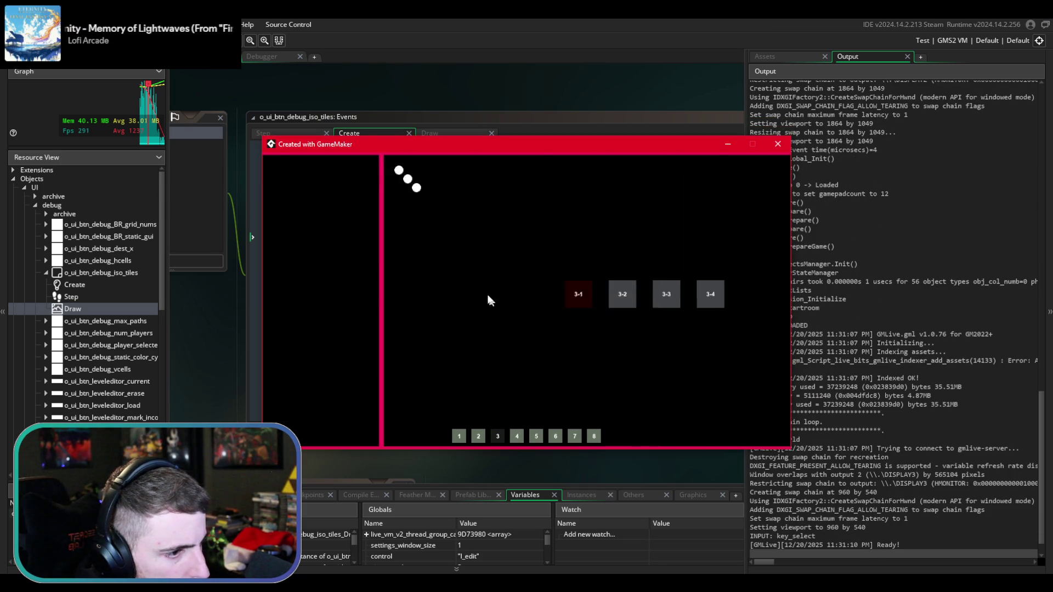
{"action": "left_click", "coordinate": [484, 293]}
{"action": "left_click", "coordinate": [751, 445]}
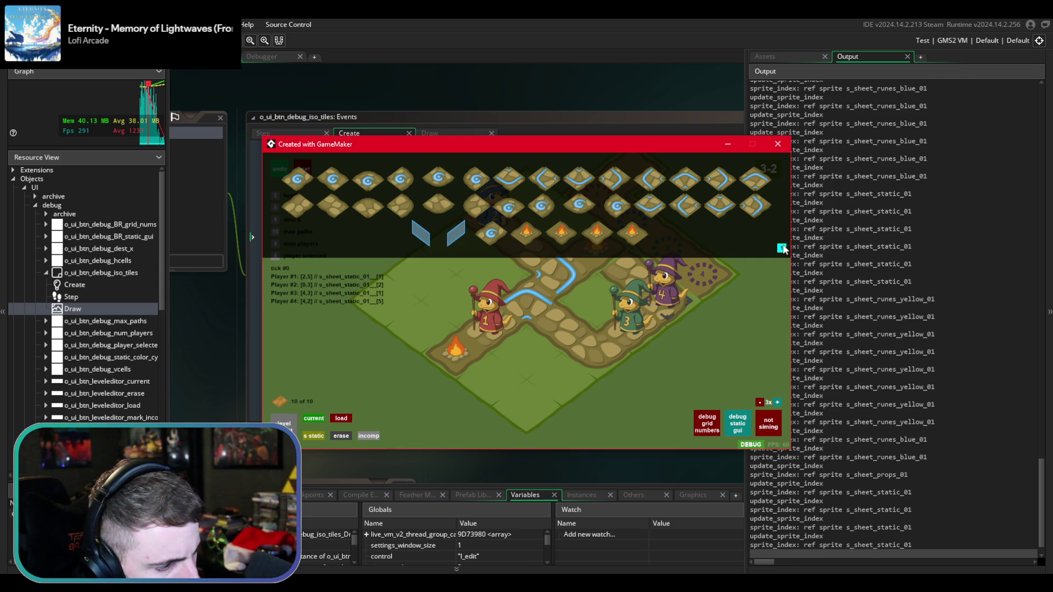
{"action": "left_click", "coordinate": [783, 248]}
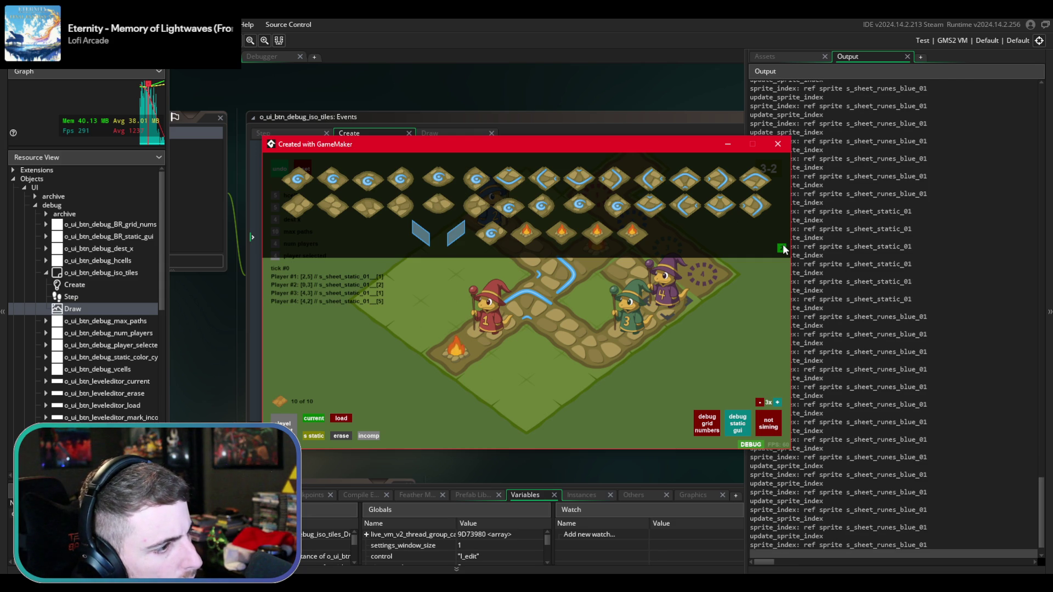
{"action": "left_click", "coordinate": [568, 123]}
{"action": "left_click", "coordinate": [532, 237]}
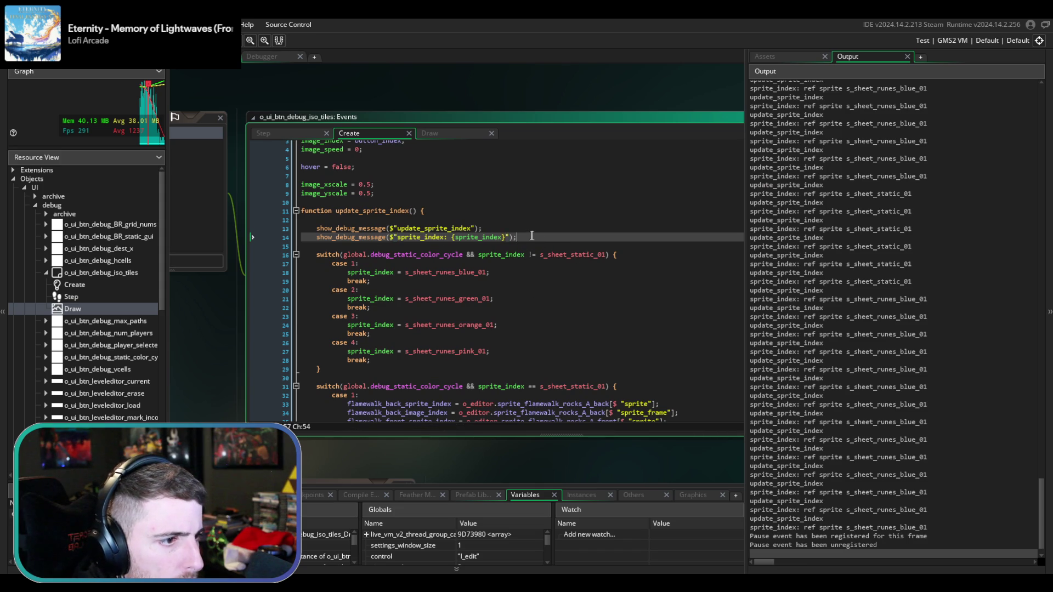
- Move the two debug message lines into the second switch and save
{"action": "left_click_drag", "start_coordinate": [533, 237], "coordinate": [534, 215]}
{"action": "key", "text": "BackSpace"}
{"action": "left_click", "coordinate": [648, 369]}
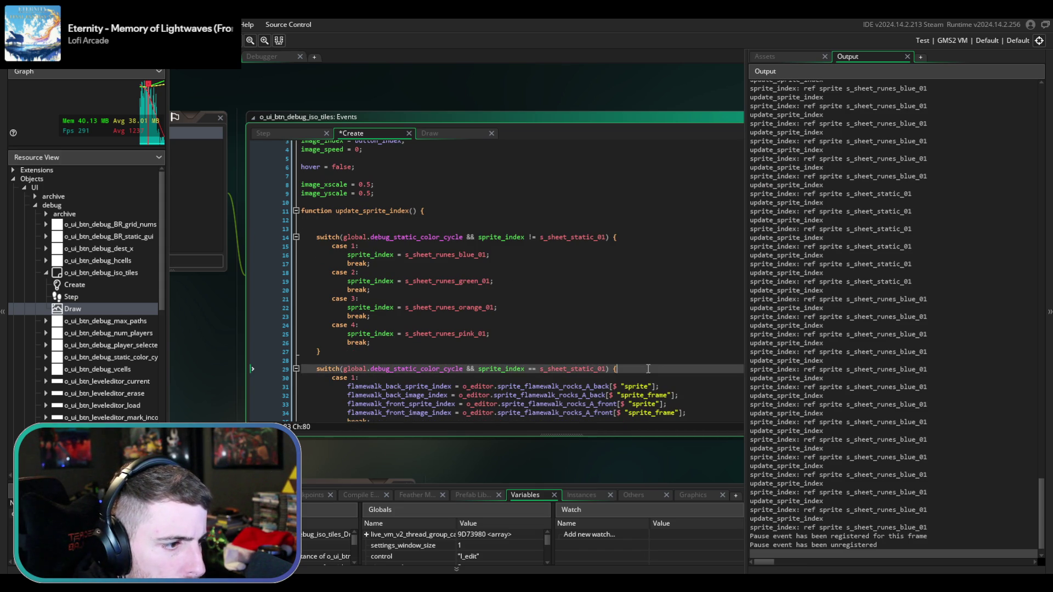
{"action": "key", "text": "Return"}
{"action": "key", "text": "ctrl+v"}
{"action": "key", "text": "ctrl+s"}
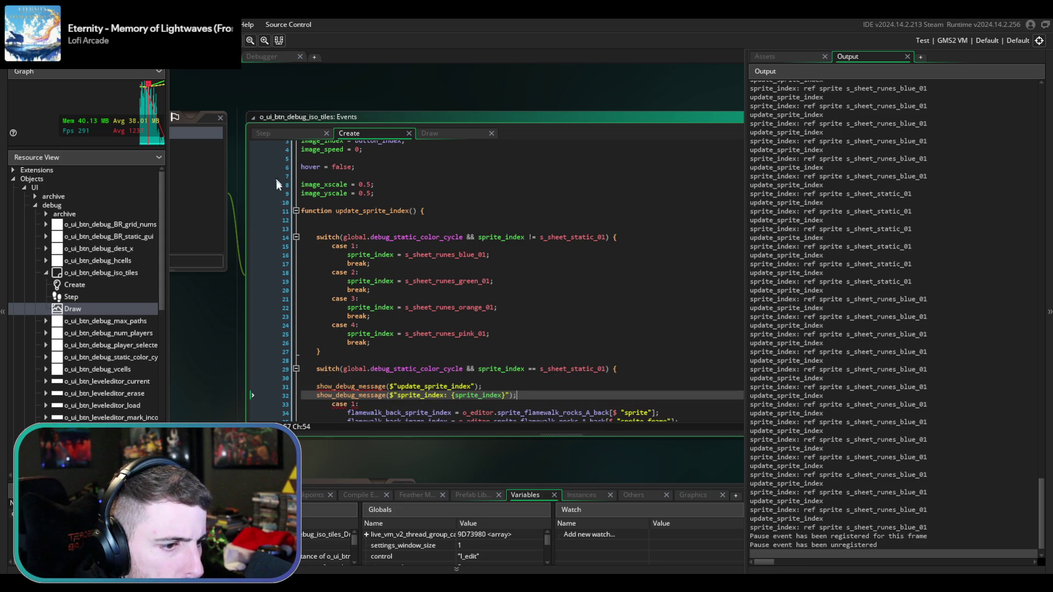
- Indent the pasted debug lines, then delete them entirely and save
{"action": "left_click_drag", "start_coordinate": [317, 386], "coordinate": [528, 396]}
{"action": "key", "text": "Tab"}
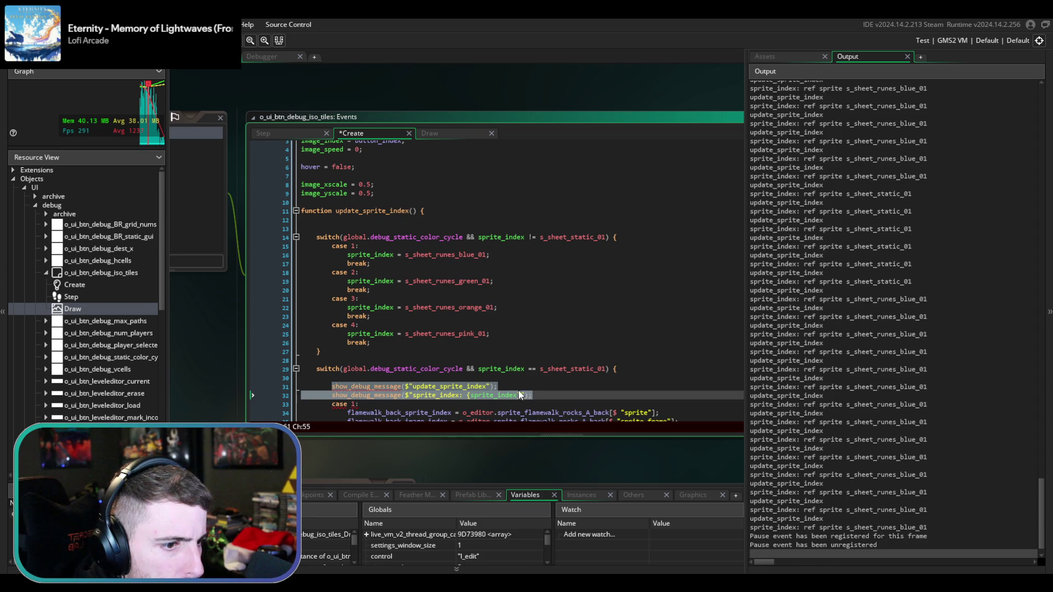
{"action": "left_click", "coordinate": [520, 378]}
{"action": "scroll", "coordinate": [493, 399], "scroll_direction": "down", "scroll_amount": 1}
{"action": "left_click_drag", "start_coordinate": [531, 374], "coordinate": [344, 368]}
{"action": "key", "text": "BackSpace"}
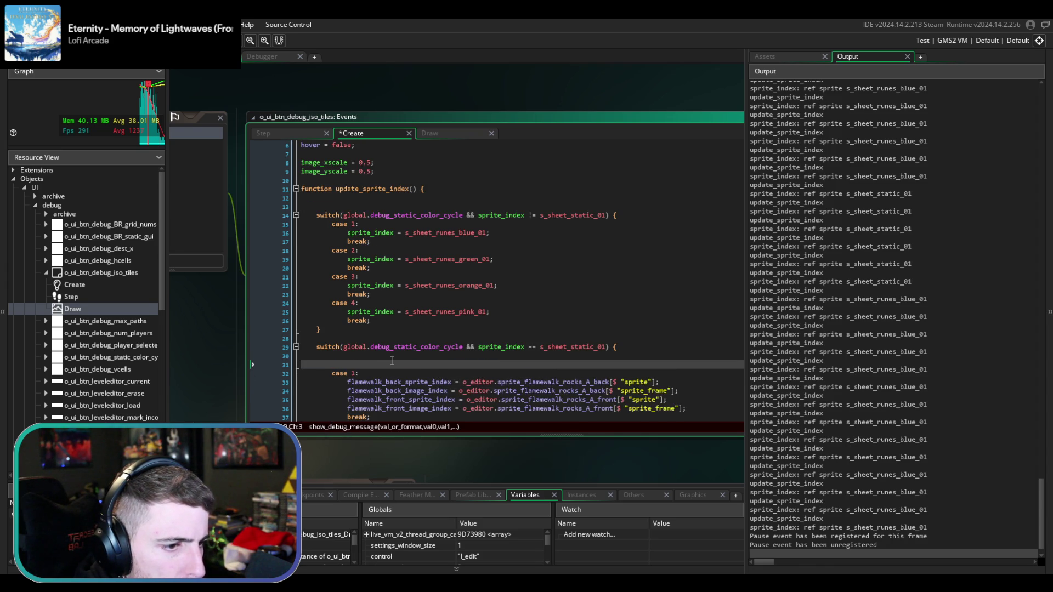
{"action": "key", "text": "ctrl+s"}
- Remove the leftover blank line 31, review the Draw event, and show the asset browser
{"action": "scroll", "coordinate": [393, 361], "scroll_direction": "down", "scroll_amount": 1}
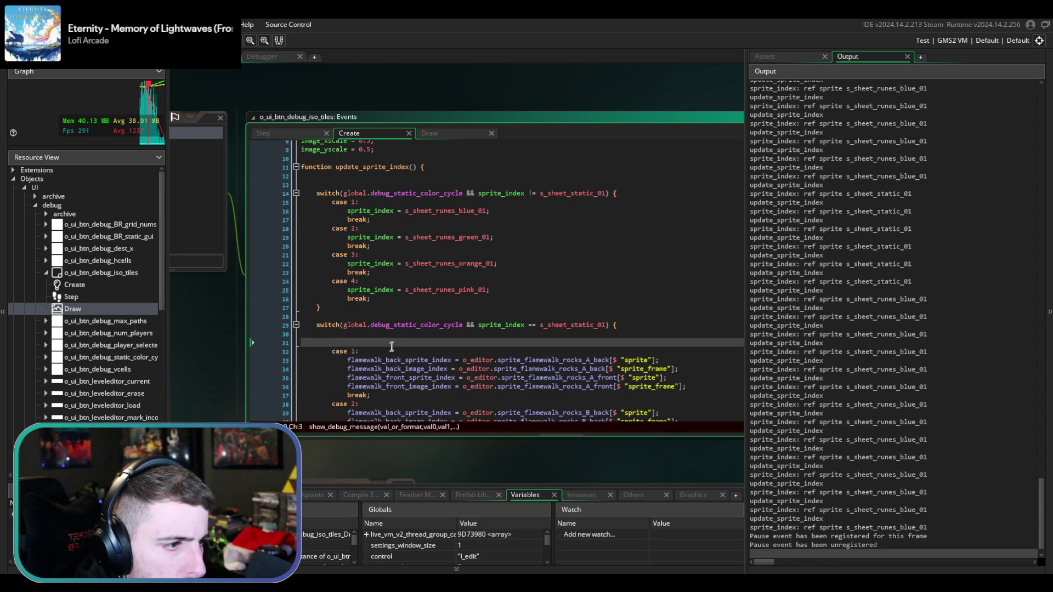
{"action": "left_click", "coordinate": [417, 317]}
{"action": "left_click", "coordinate": [407, 340]}
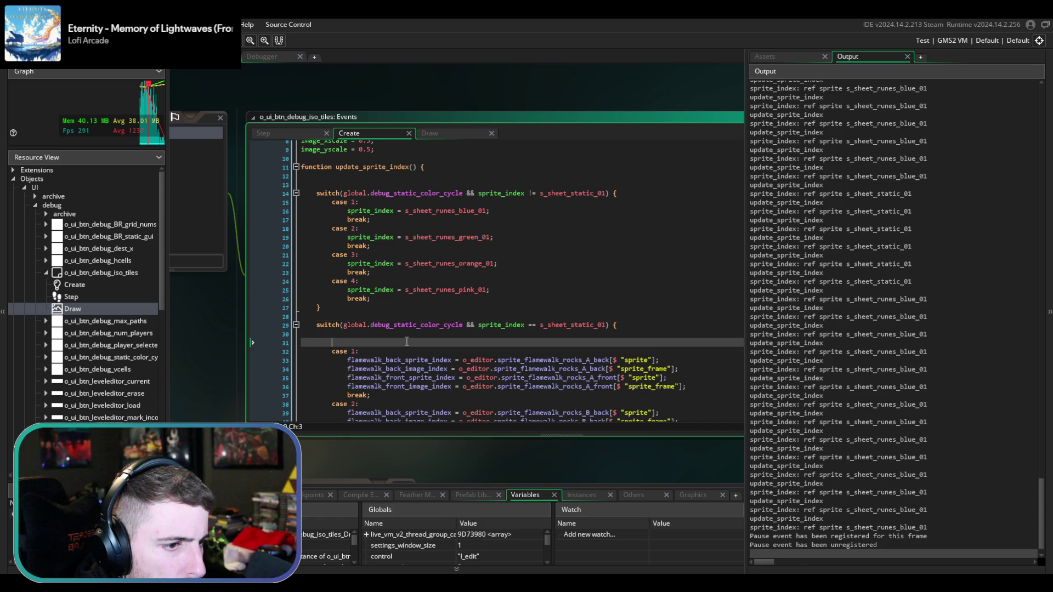
{"action": "key", "text": "BackSpace"}
{"action": "scroll", "coordinate": [407, 340], "scroll_direction": "down", "scroll_amount": 4}
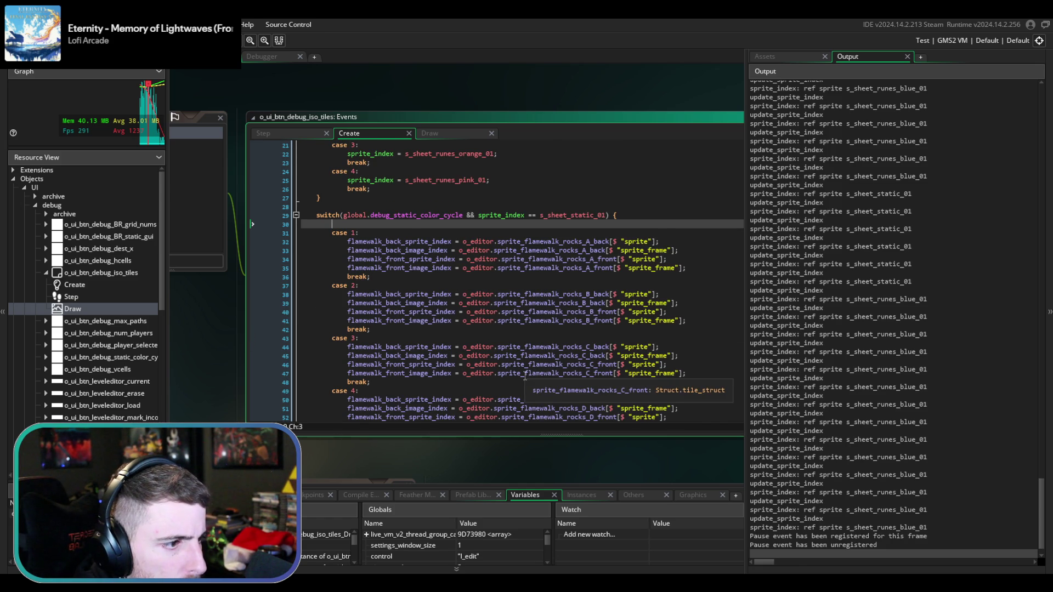
{"action": "scroll", "coordinate": [525, 376], "scroll_direction": "down", "scroll_amount": 1}
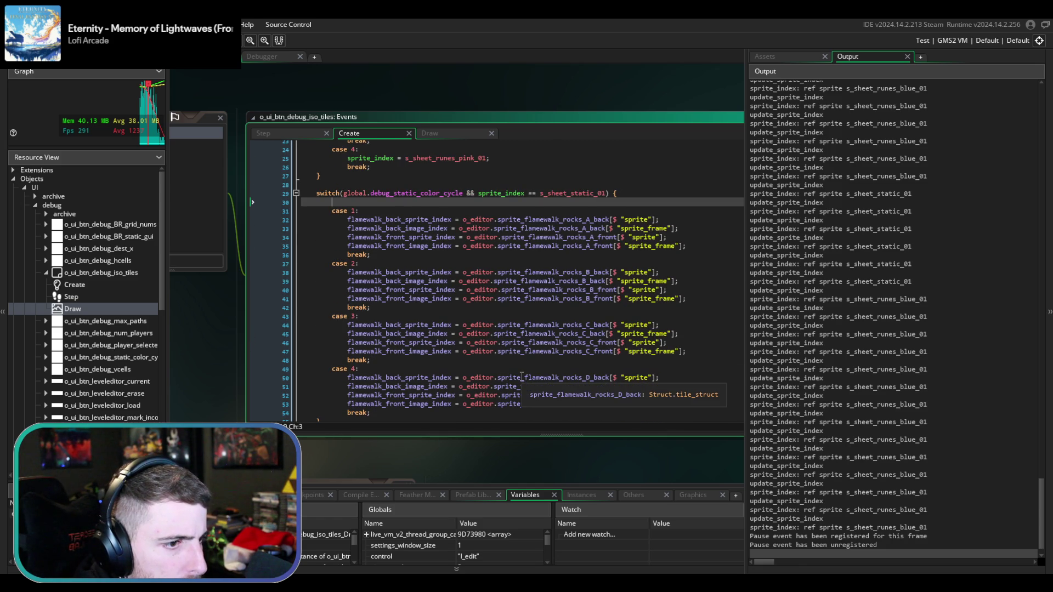
{"action": "scroll", "coordinate": [522, 376], "scroll_direction": "up", "scroll_amount": 8}
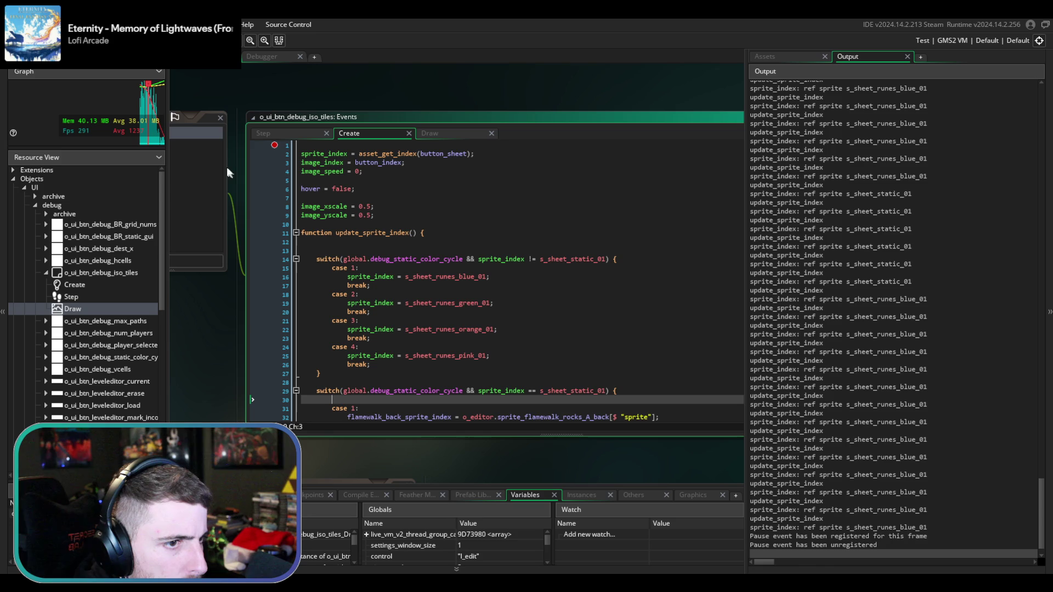
{"action": "left_click", "coordinate": [448, 131]}
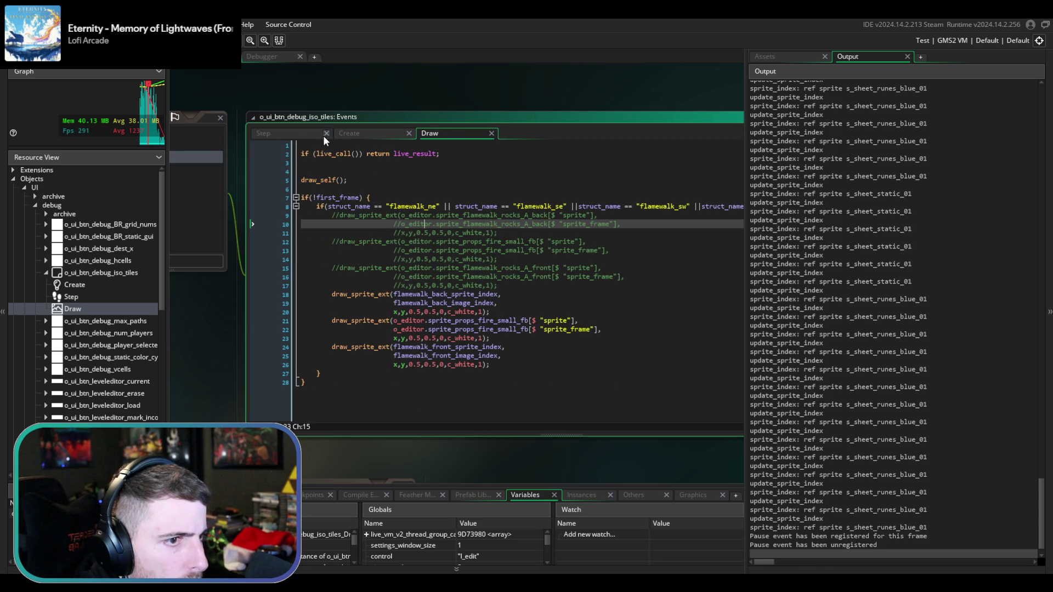
{"action": "left_click", "coordinate": [356, 133]}
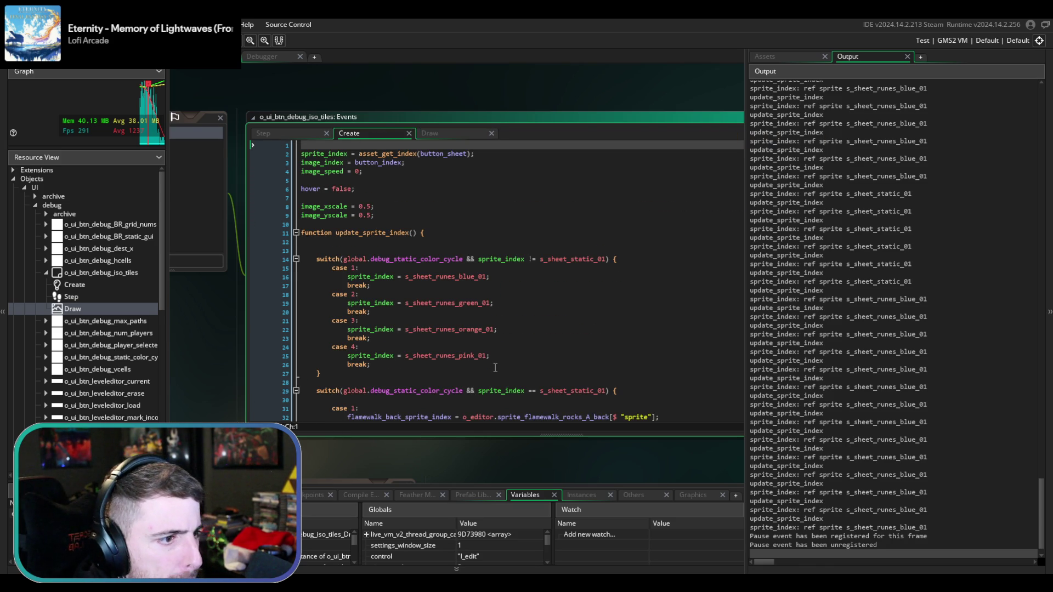
{"action": "scroll", "coordinate": [495, 367], "scroll_direction": "down", "scroll_amount": 3}
{"action": "left_click", "coordinate": [791, 56]}
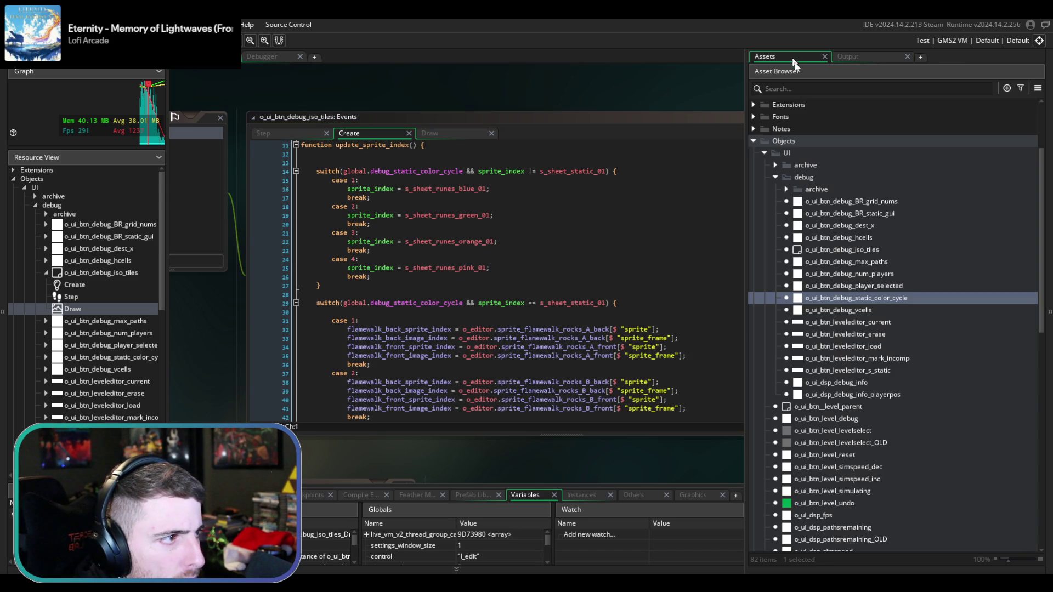
- Comment out lines 27–31 of o_ui_btn_debug_static_color_cycle's Create code, save, and run
{"action": "double_click", "coordinate": [869, 299]}
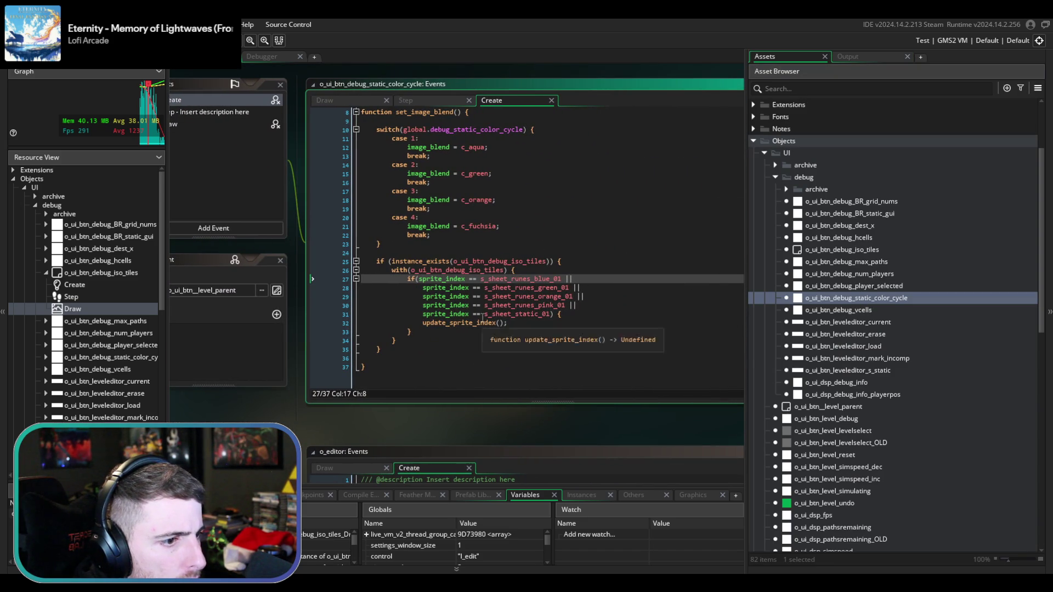
{"action": "left_click_drag", "start_coordinate": [481, 313], "coordinate": [460, 278]}
{"action": "key", "text": "ctrl+k"}
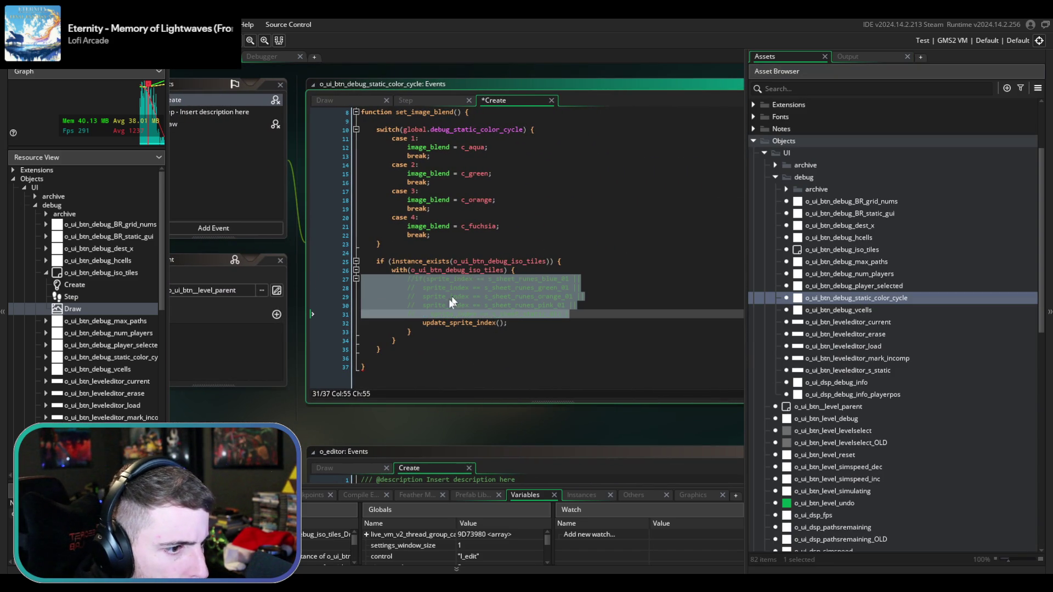
{"action": "left_click", "coordinate": [424, 332]}
{"action": "key", "text": "ctrl+s"}
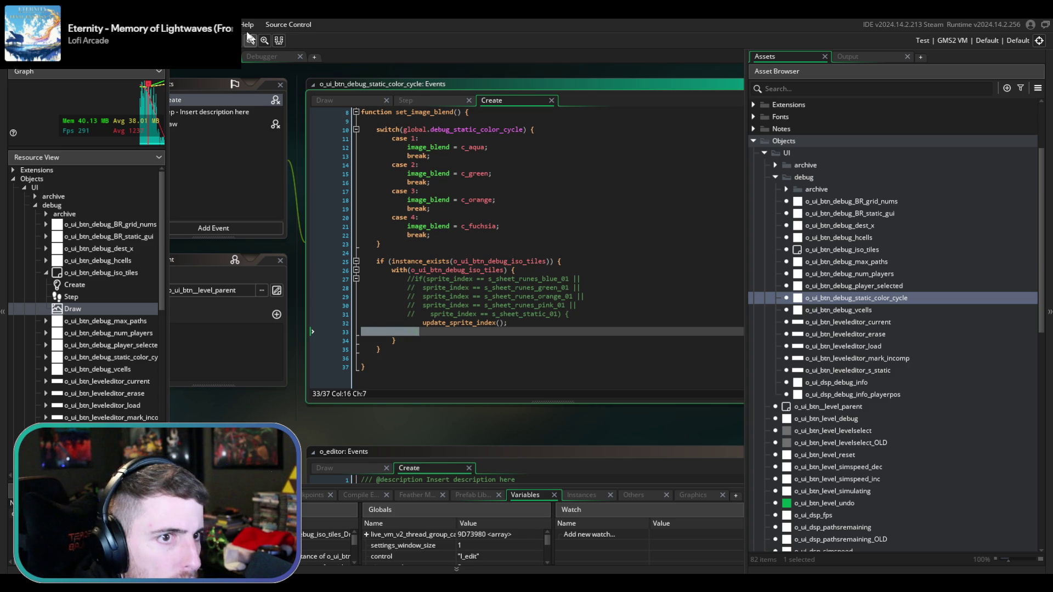
{"action": "key", "text": "F5"}
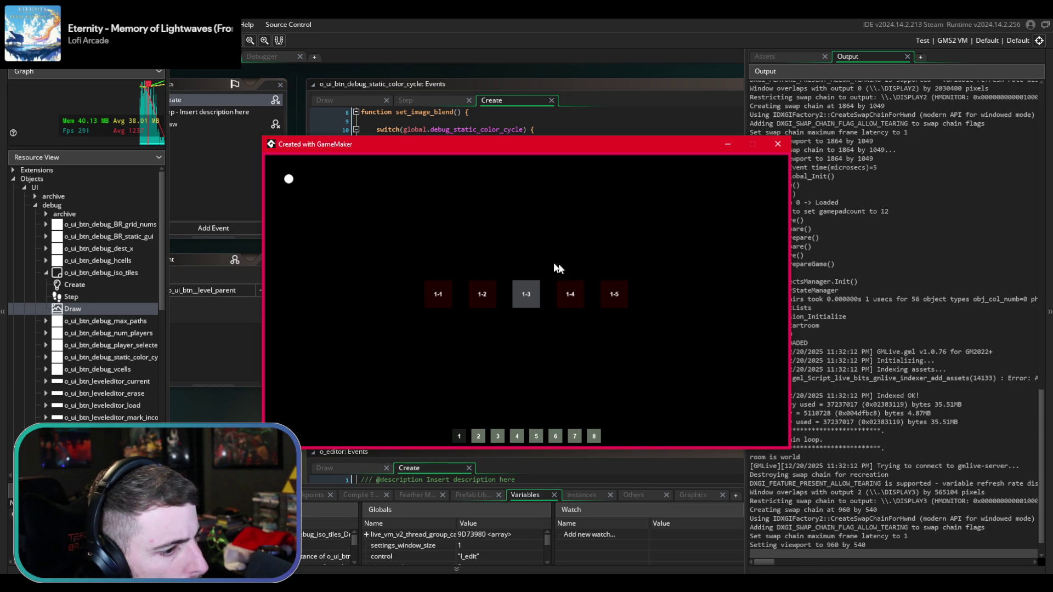
- Open level 1-3 with the debug static tile palette, cycle its colour several times, and return
{"action": "left_click", "coordinate": [538, 297]}
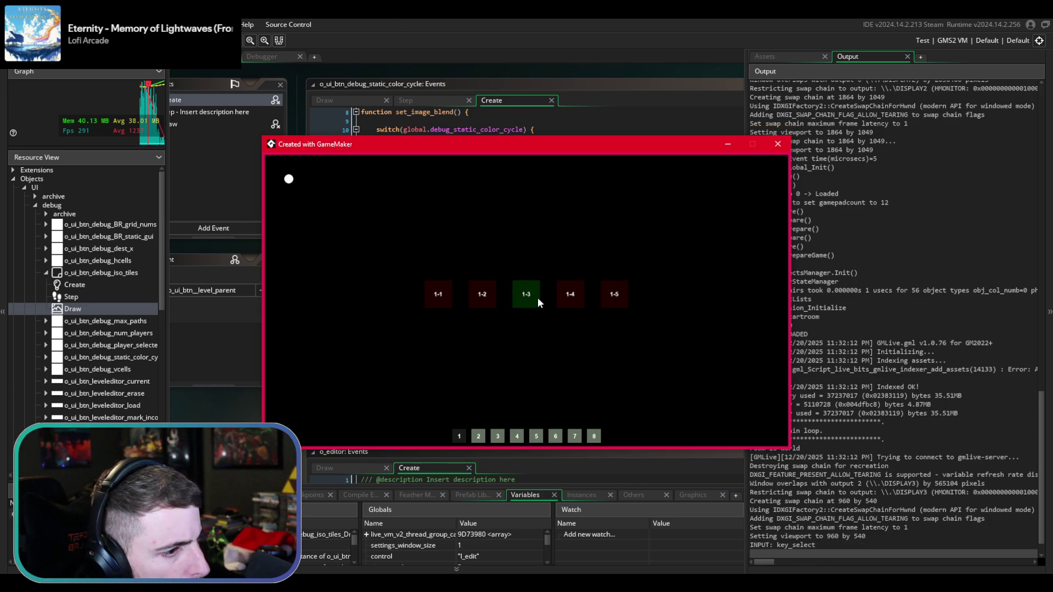
{"action": "left_click", "coordinate": [750, 446]}
{"action": "left_click", "coordinate": [738, 423]}
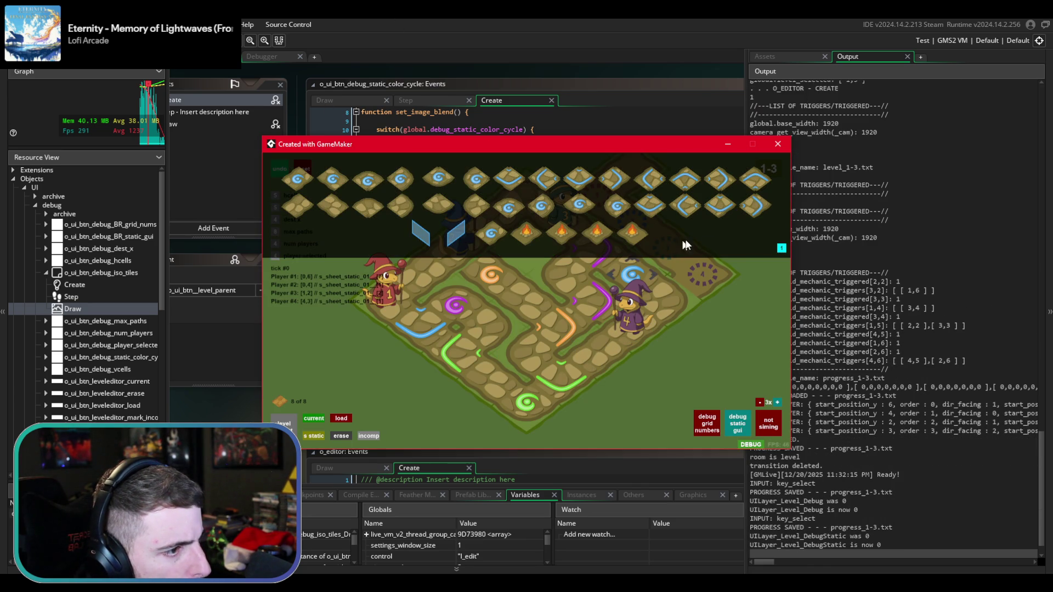
{"action": "left_click", "coordinate": [782, 248]}
{"action": "left_click", "coordinate": [781, 250]}
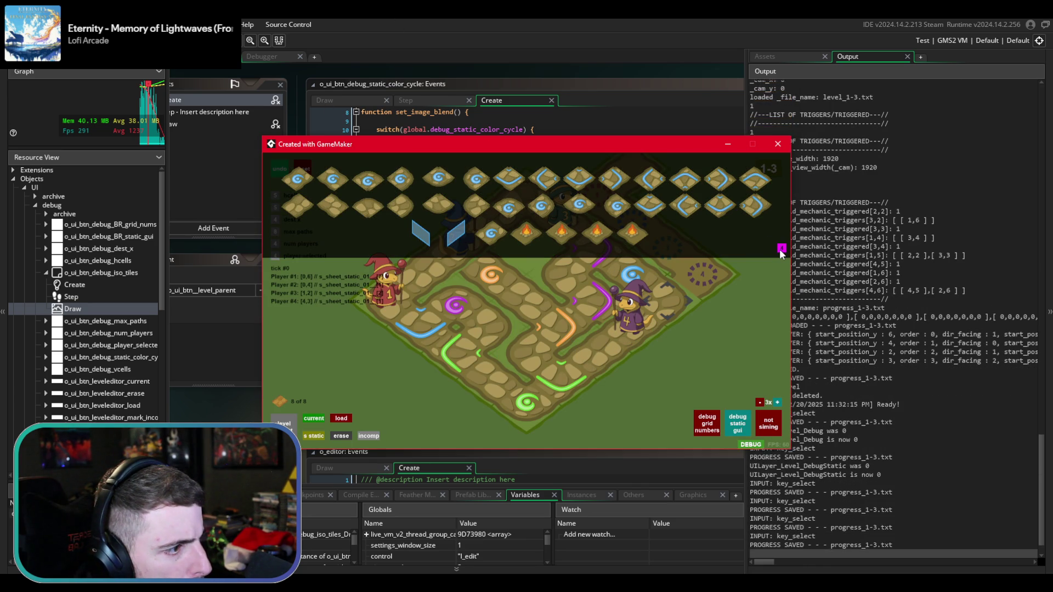
{"action": "left_click", "coordinate": [781, 250]}
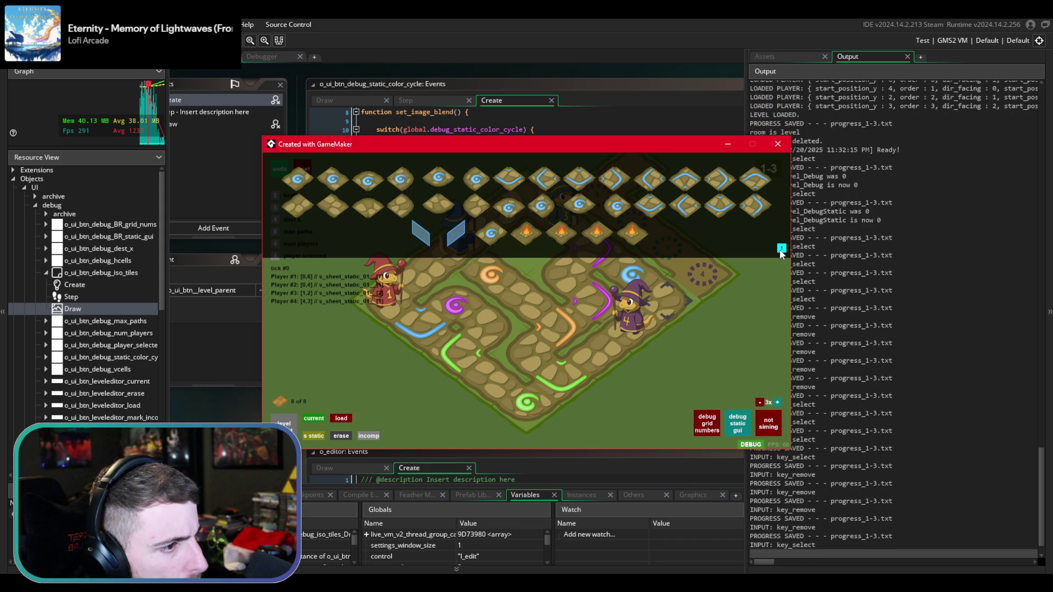
{"action": "key", "text": "alt+Tab"}
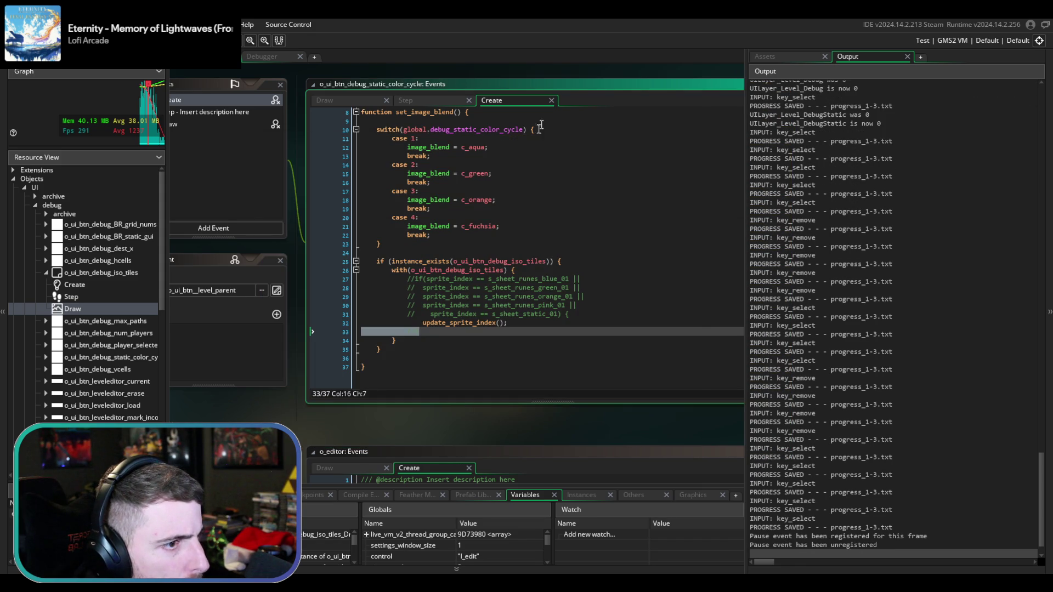
- Review the colour-cycle button's Create, Step and Draw event code
{"action": "scroll", "coordinate": [500, 212], "scroll_direction": "up", "scroll_amount": 3}
{"action": "left_click", "coordinate": [495, 139]}
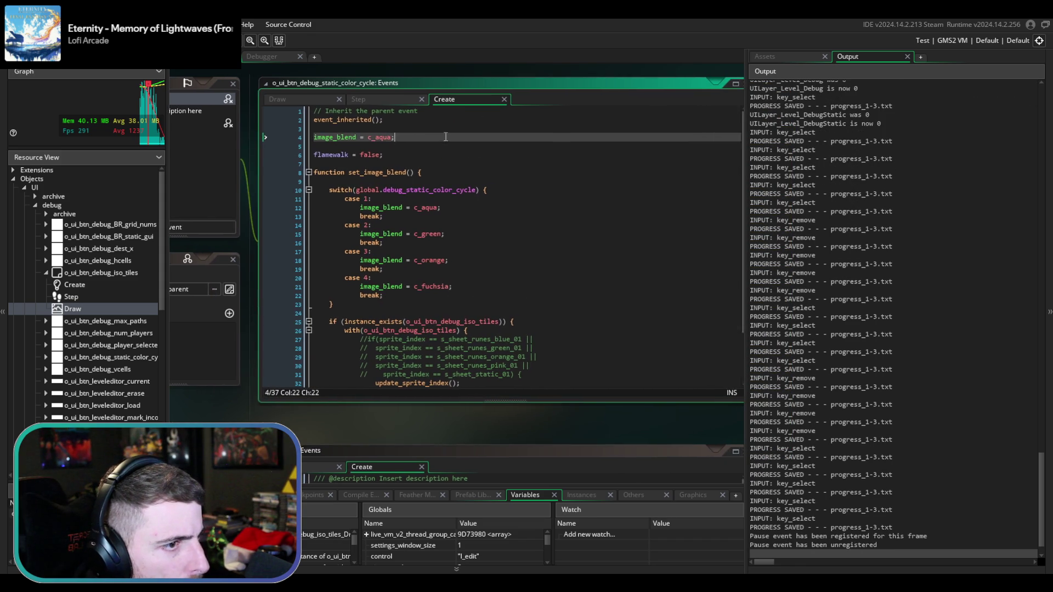
{"action": "left_click", "coordinate": [372, 94]}
{"action": "left_click", "coordinate": [302, 97]}
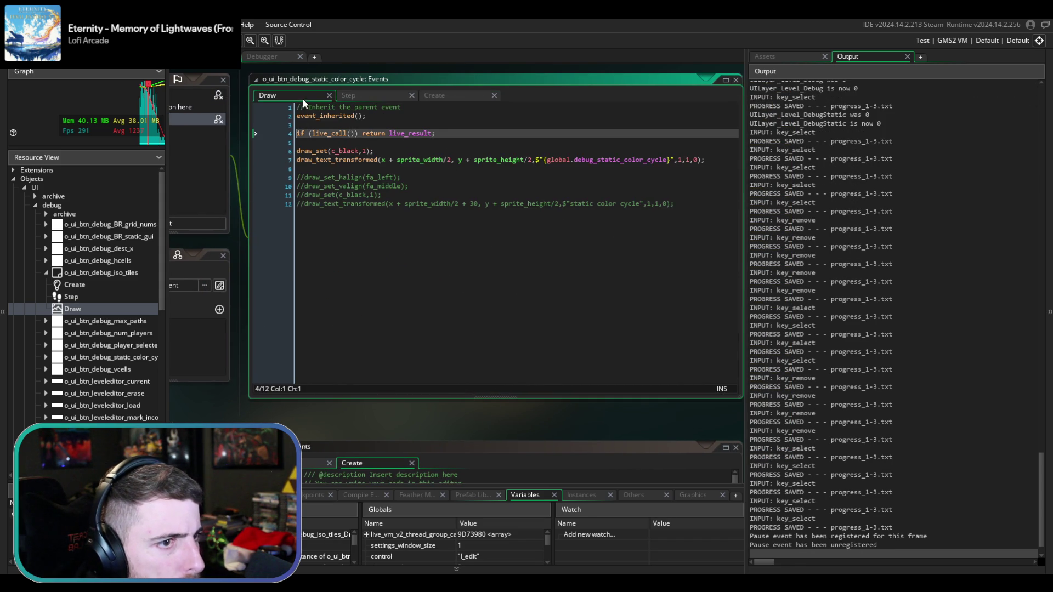
{"action": "left_click", "coordinate": [397, 148]}
- Open o_ui_btn_debug_iso_tiles and inspect sprite_index in the first switch condition on line 14
{"action": "left_click", "coordinate": [808, 57]}
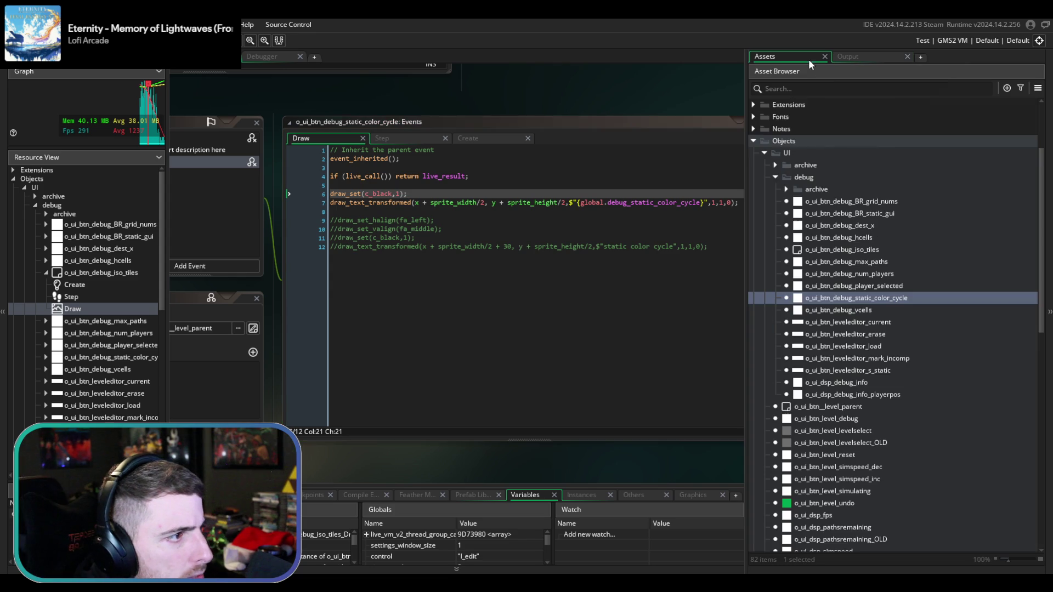
{"action": "left_click", "coordinate": [878, 296]}
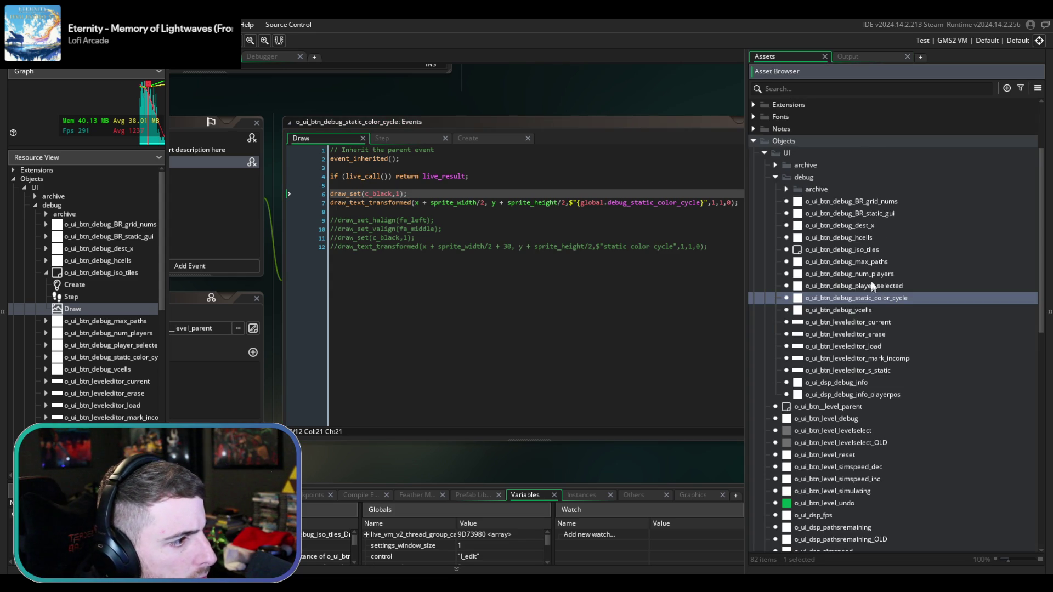
{"action": "double_click", "coordinate": [865, 249]}
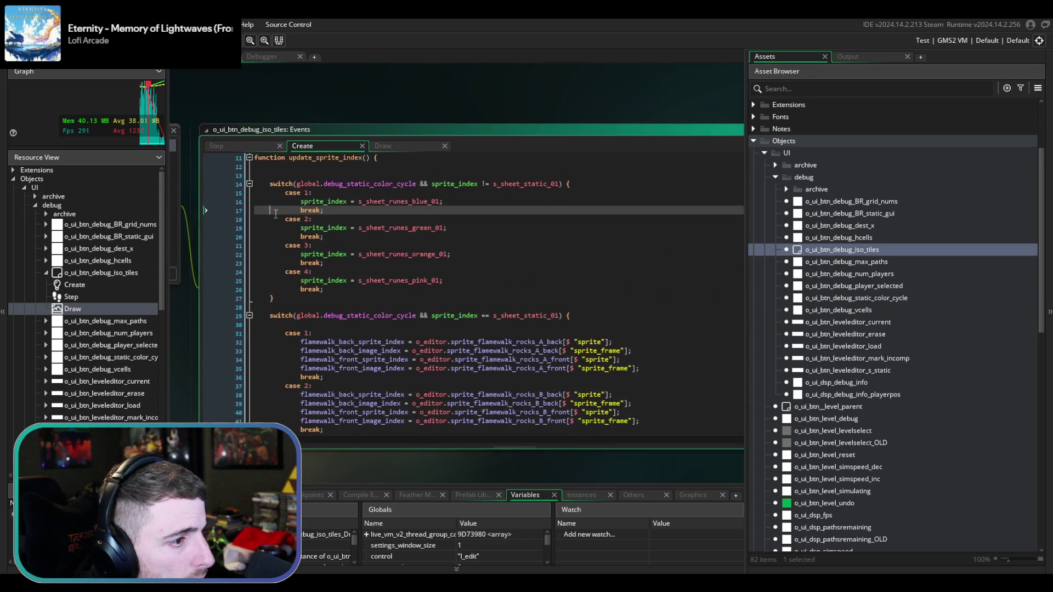
{"action": "scroll", "coordinate": [386, 258], "scroll_direction": "down", "scroll_amount": 2}
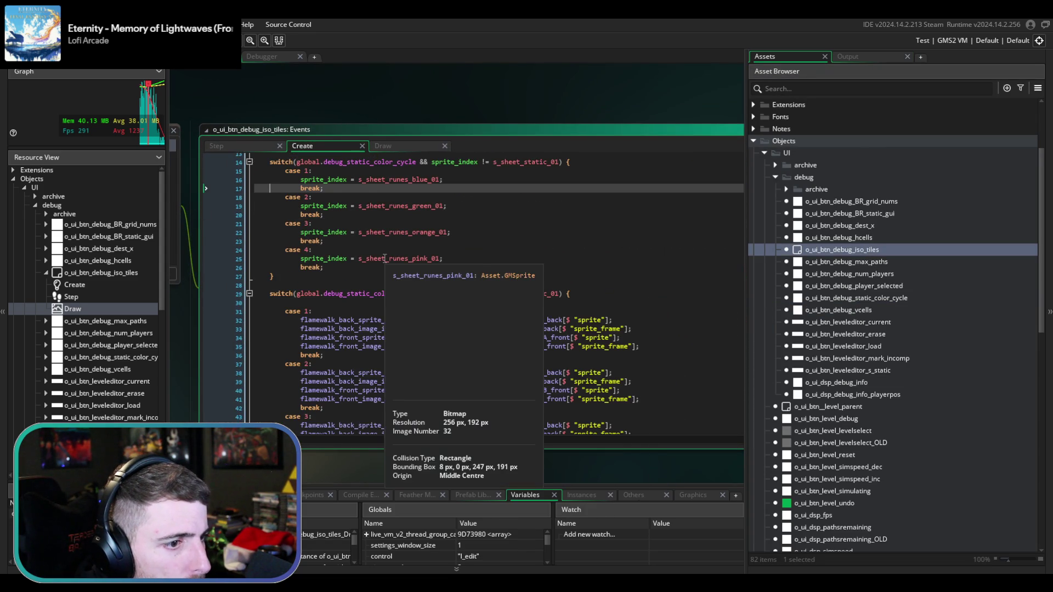
{"action": "scroll", "coordinate": [452, 271], "scroll_direction": "up", "scroll_amount": 4}
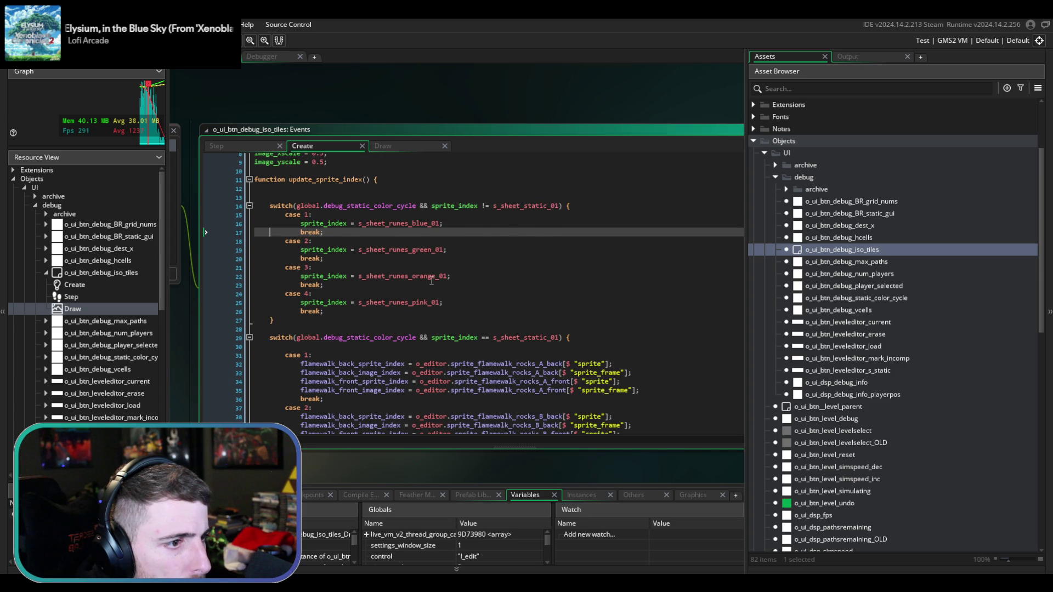
{"action": "scroll", "coordinate": [432, 281], "scroll_direction": "up", "scroll_amount": 1}
{"action": "left_click", "coordinate": [432, 229]}
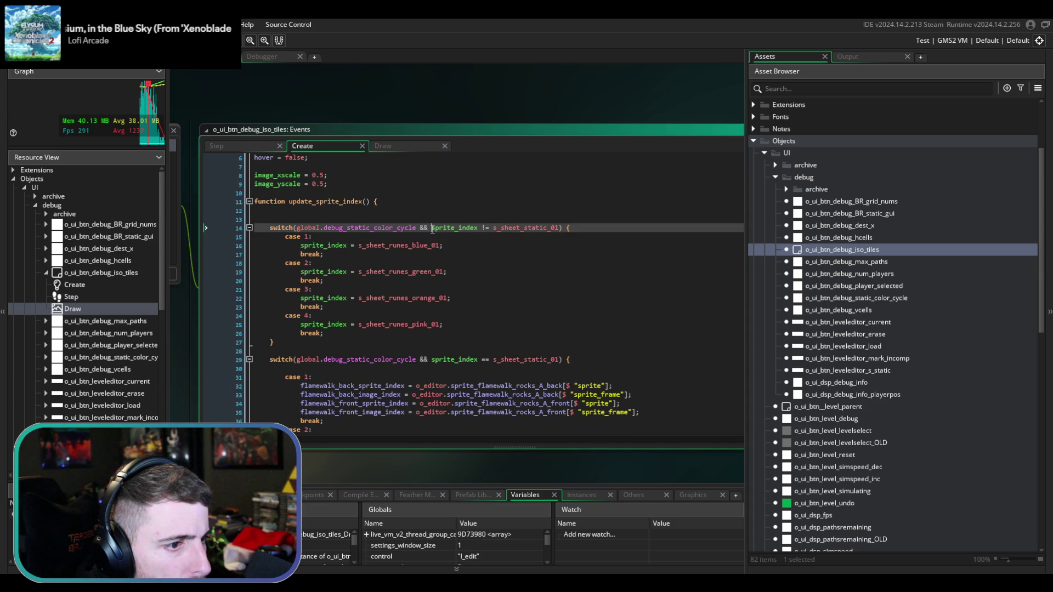
{"action": "left_click_drag", "start_coordinate": [432, 229], "coordinate": [447, 232]}
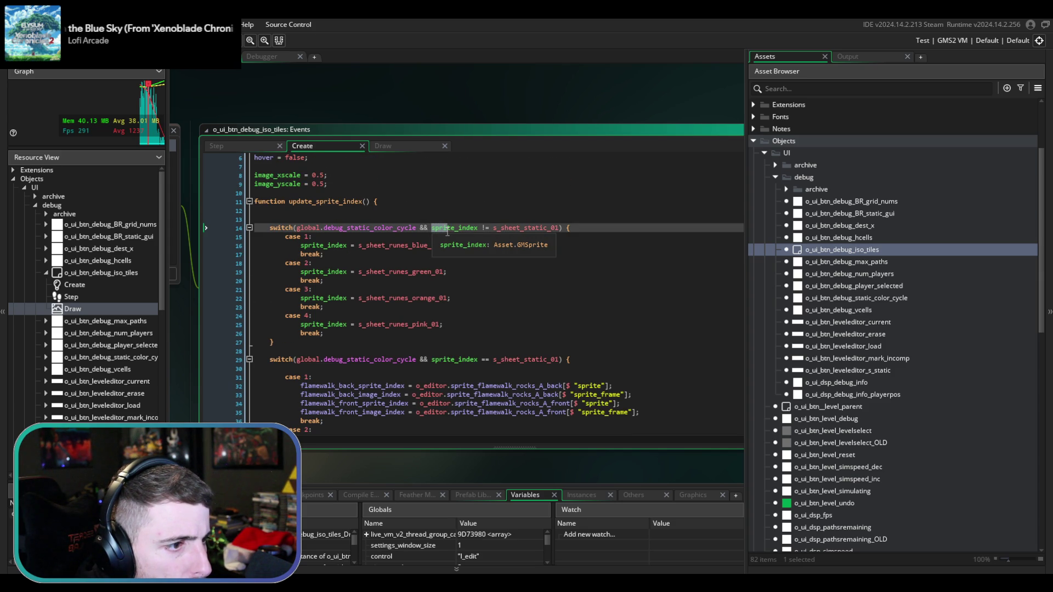
{"action": "scroll", "coordinate": [447, 232], "scroll_direction": "up", "scroll_amount": 2}
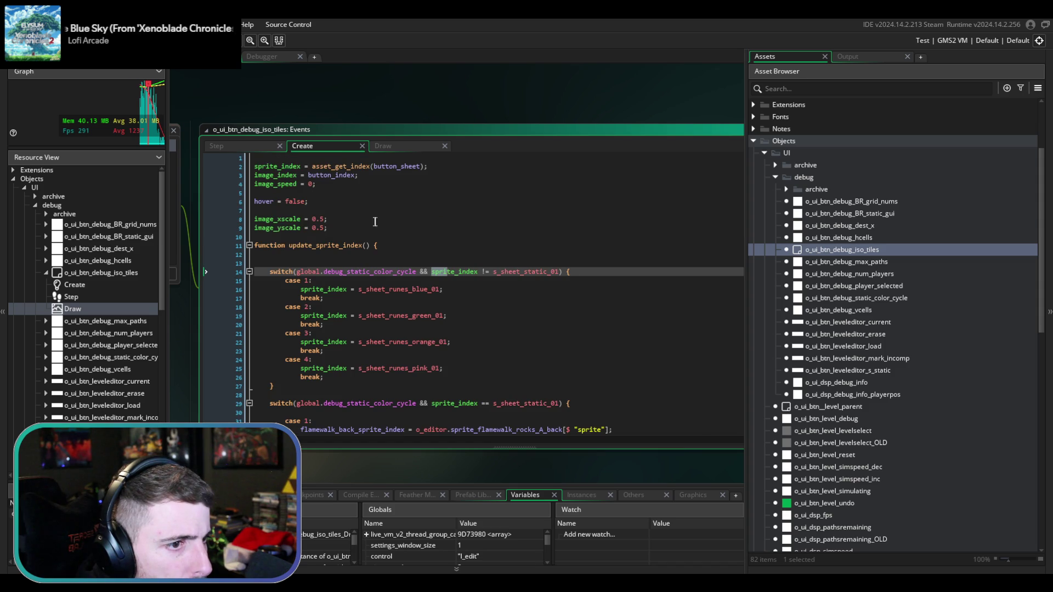
{"action": "left_click", "coordinate": [258, 146]}
{"action": "left_click", "coordinate": [305, 143]}
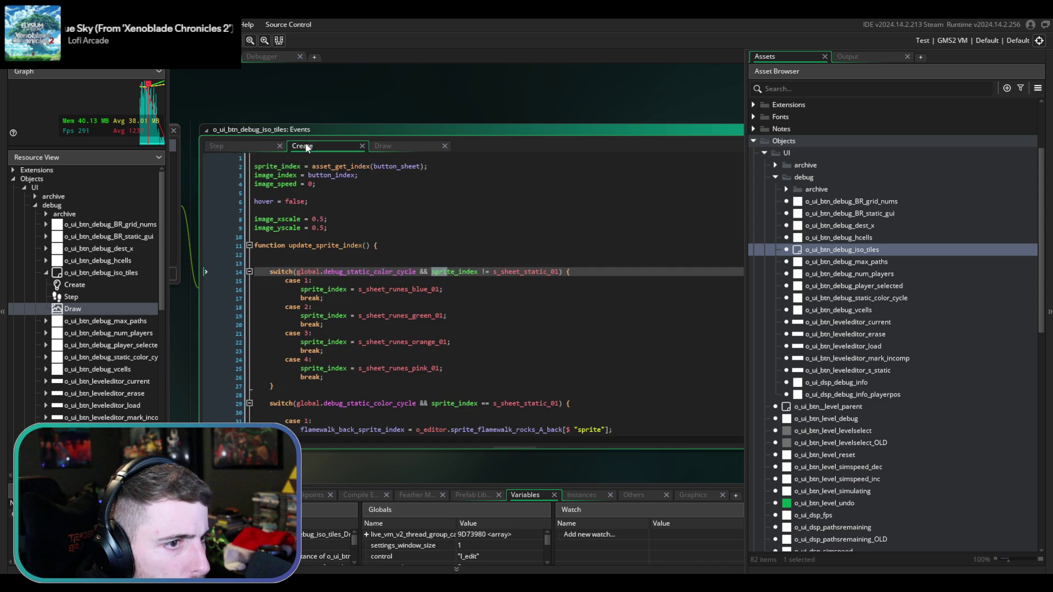
- Replace sprite_index in both switch conditions with asset_get_index(button_sheet), save, and run
{"action": "left_click_drag", "start_coordinate": [312, 167], "coordinate": [426, 176]}
{"action": "key", "text": "ctrl+c"}
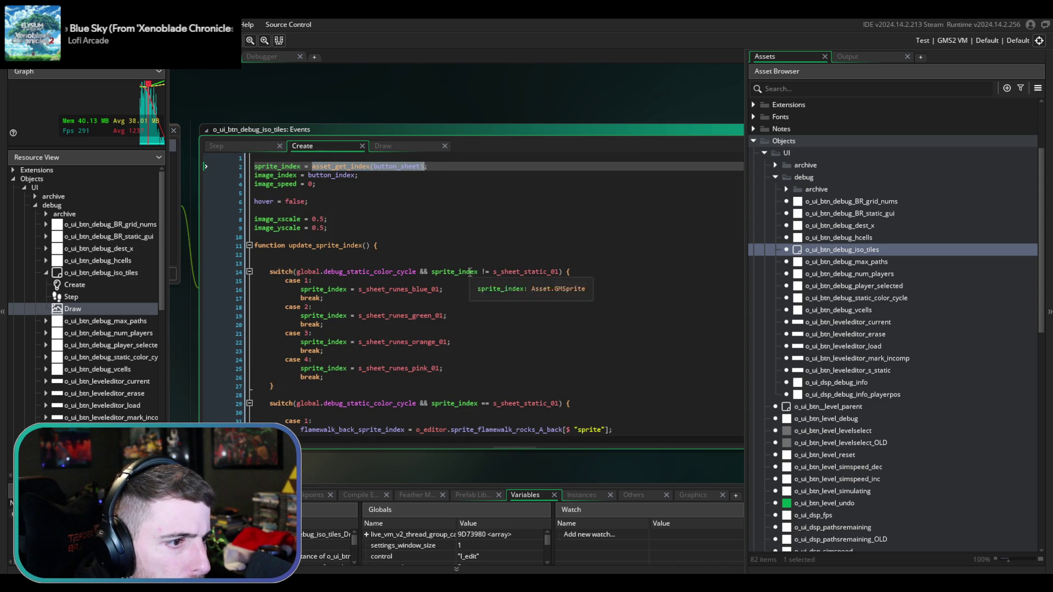
{"action": "double_click", "coordinate": [454, 271]}
{"action": "key", "text": "ctrl+v"}
{"action": "scroll", "coordinate": [549, 307], "scroll_direction": "down", "scroll_amount": 1}
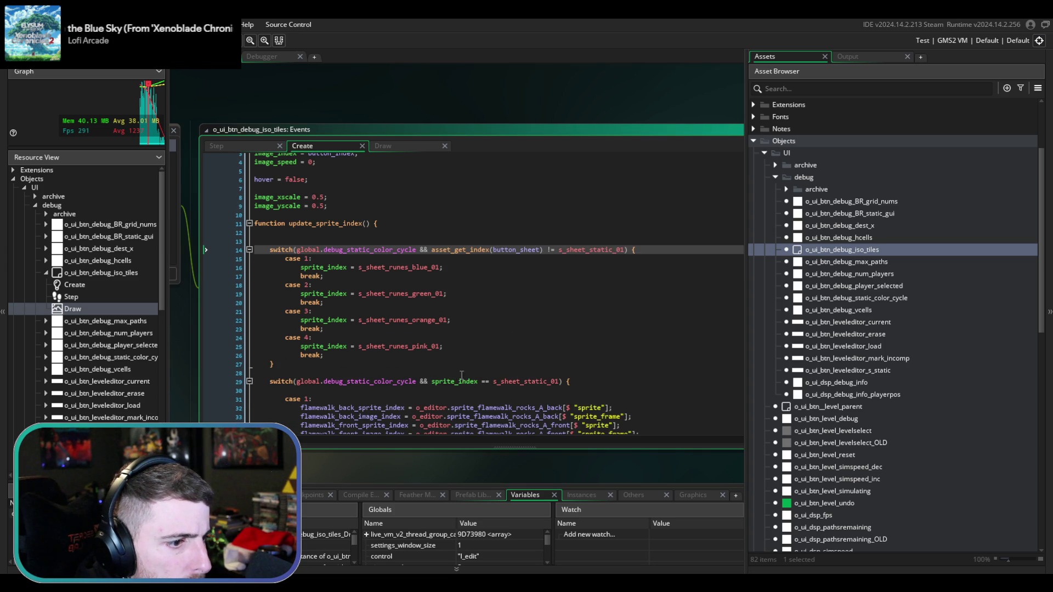
{"action": "double_click", "coordinate": [465, 380]}
{"action": "key", "text": "ctrl+v"}
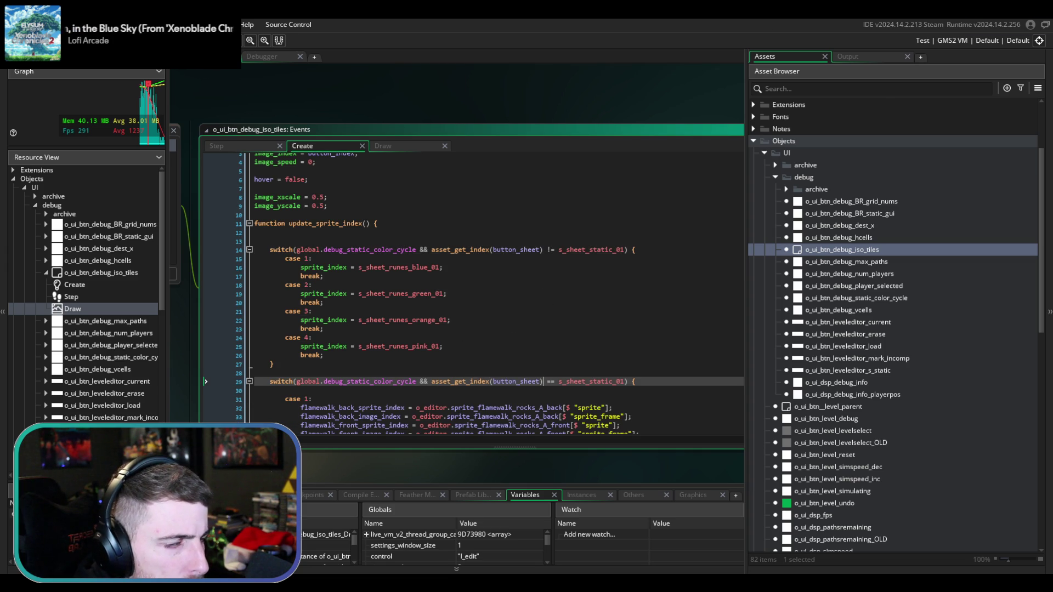
{"action": "key", "text": "ctrl+s"}
{"action": "key", "text": "F5"}
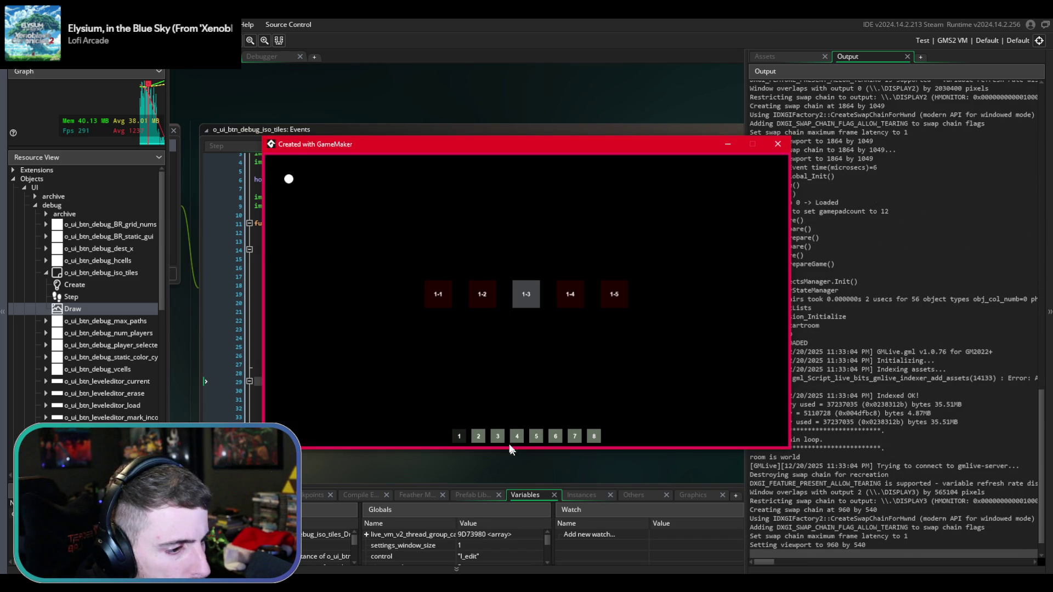
- Run world 3 level 3-2 with the debug overlay and static GUI flamewalk tile palette showing, then return to the Create code
{"action": "left_click", "coordinate": [498, 436]}
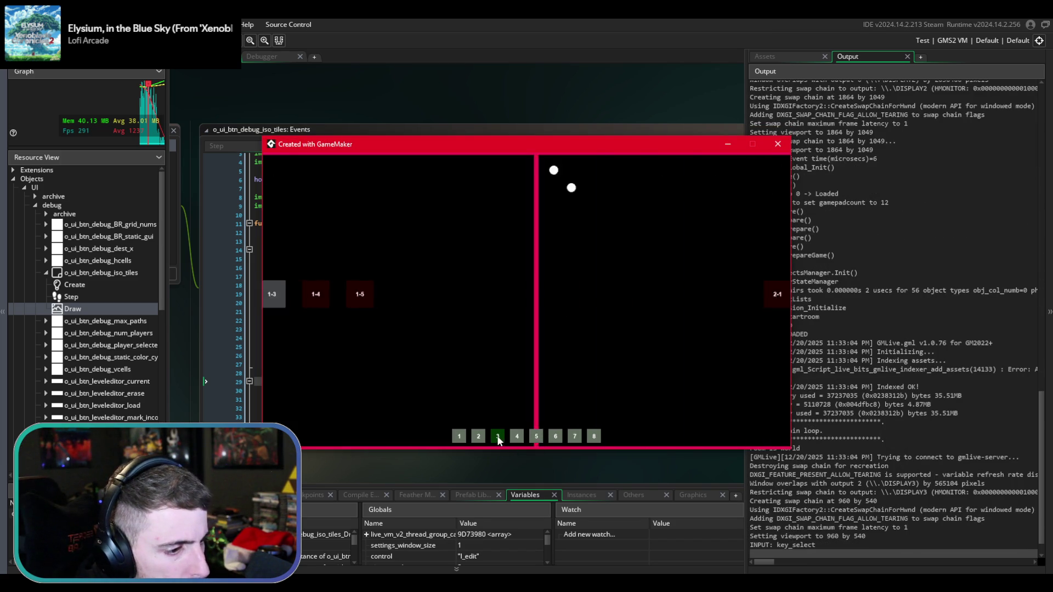
{"action": "left_click", "coordinate": [488, 294]}
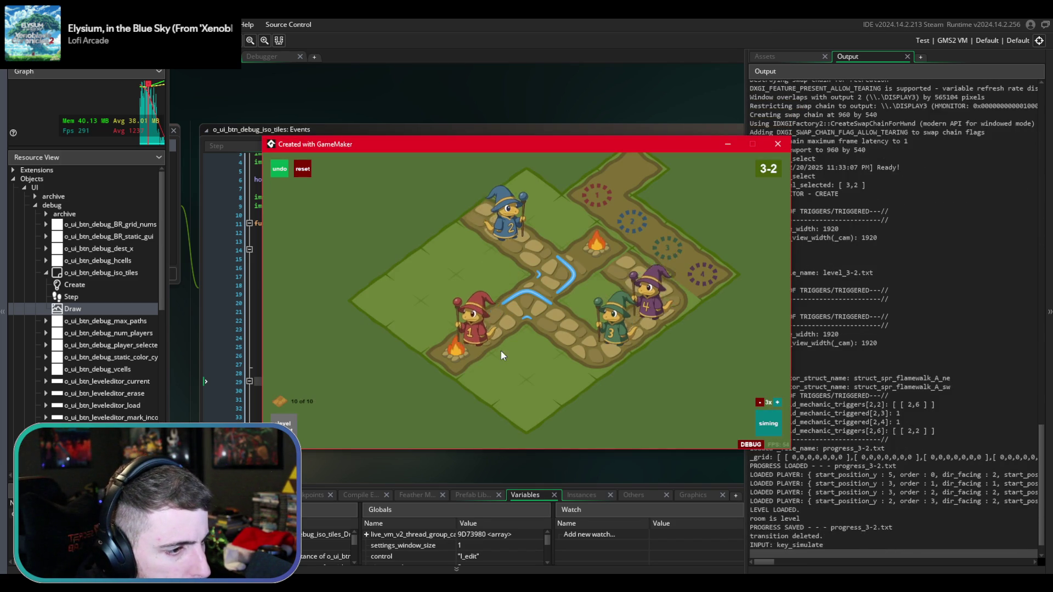
{"action": "key", "text": "d"}
{"action": "left_click", "coordinate": [731, 430]}
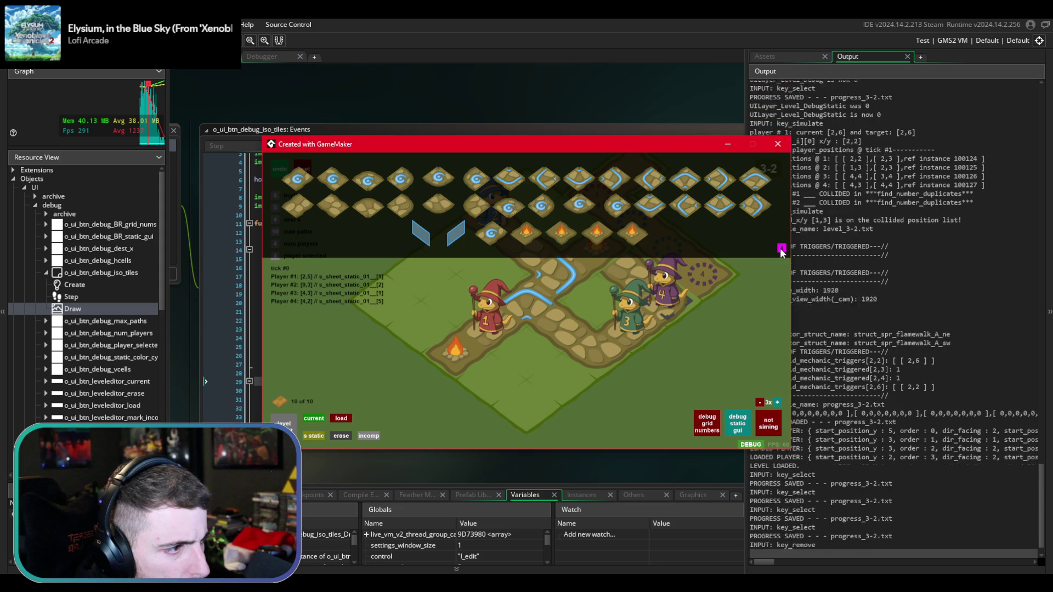
{"action": "left_click", "coordinate": [582, 87]}
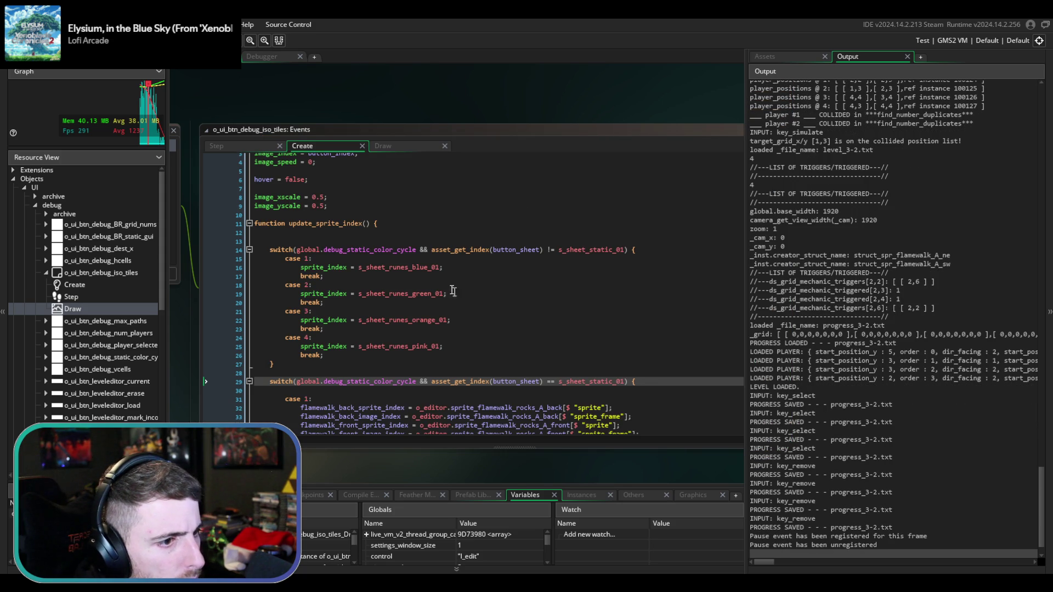
- Add ') //' after color_cycle on line 14, comment out the flamewalk switch (lines 29–56), and save
{"action": "left_click", "coordinate": [419, 249]}
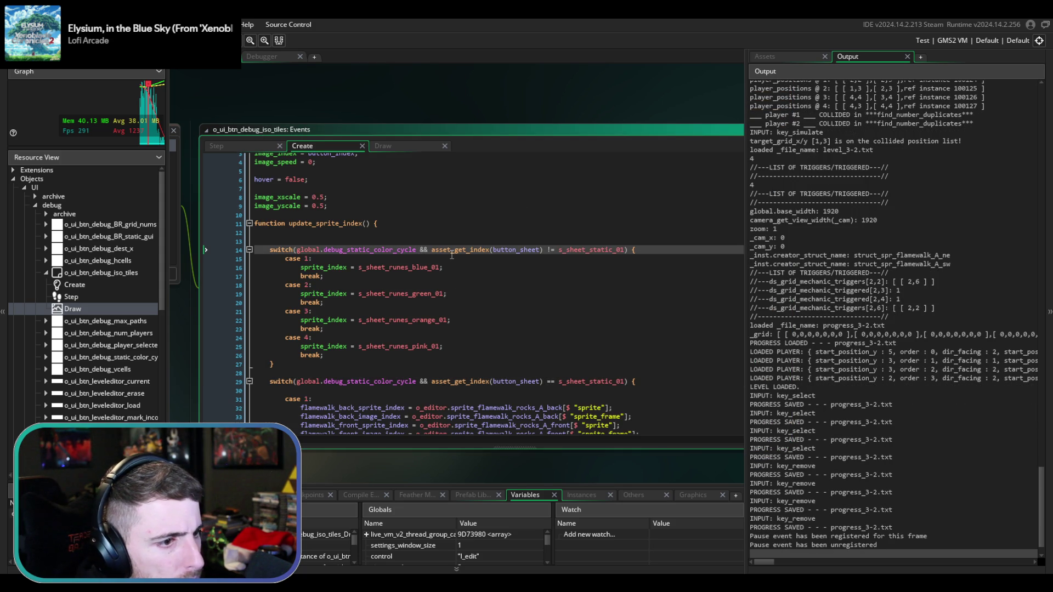
{"action": "type", "text": ") //"}
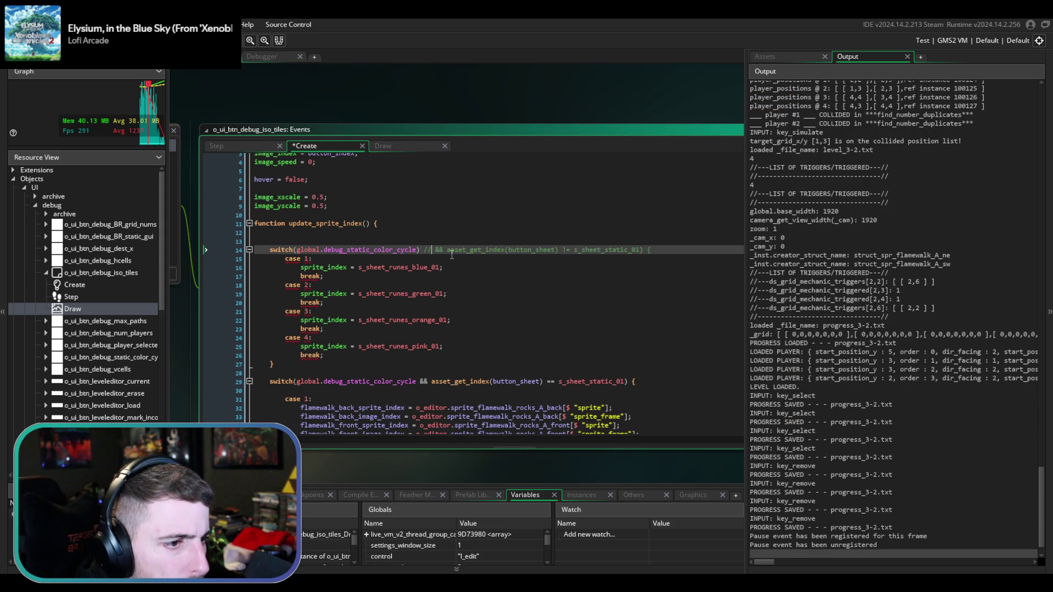
{"action": "scroll", "coordinate": [450, 263], "scroll_direction": "down", "scroll_amount": 3}
{"action": "mouse_move", "coordinate": [323, 316]}
{"action": "left_mouse_down"}
{"action": "mouse_move", "coordinate": [324, 439]}
{"action": "mouse_move", "coordinate": [324, 390]}
{"action": "left_mouse_up"}
{"action": "key", "text": "ctrl+k"}
{"action": "key", "text": "ctrl+s"}
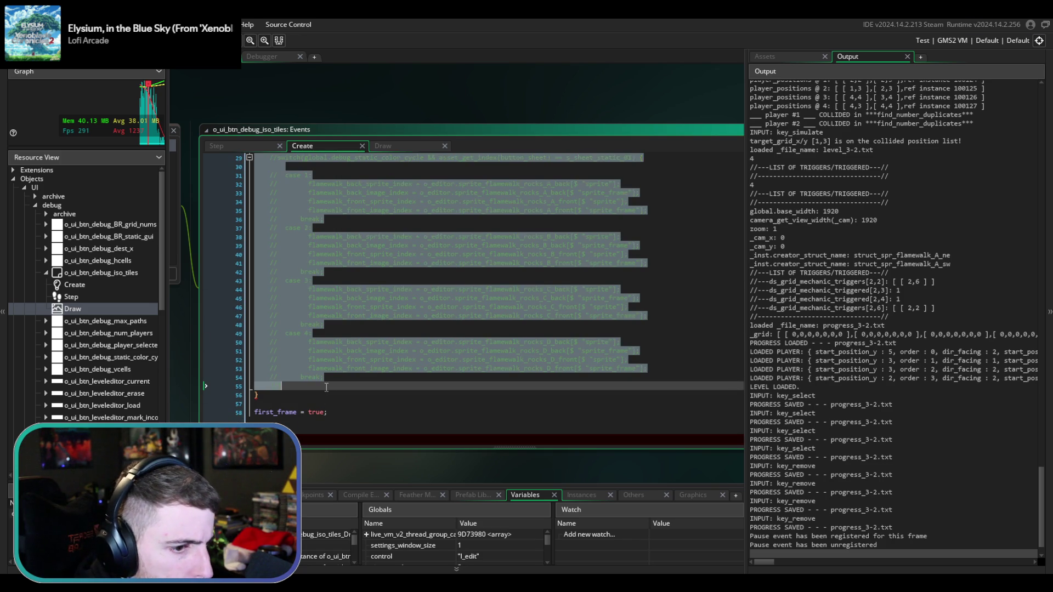
- Add ' {' after color_cycle) on line 14, save, and rebuild the game
{"action": "scroll", "coordinate": [327, 357], "scroll_direction": "up", "scroll_amount": 6}
{"action": "scroll", "coordinate": [328, 346], "scroll_direction": "up", "scroll_amount": 2}
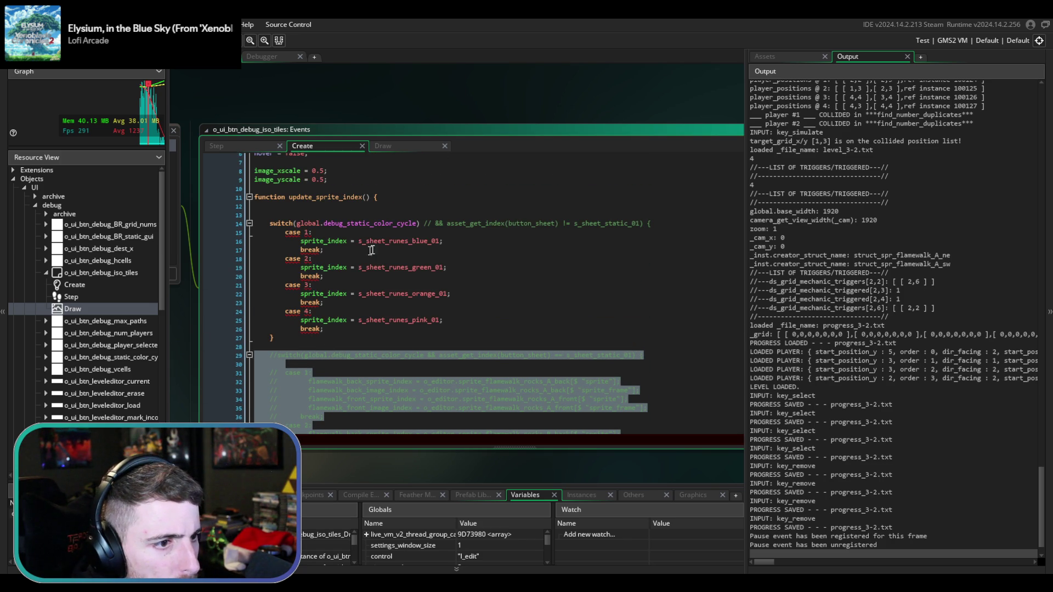
{"action": "left_click", "coordinate": [425, 222]}
{"action": "type", "text": "{"}
{"action": "key", "text": "ctrl+s"}
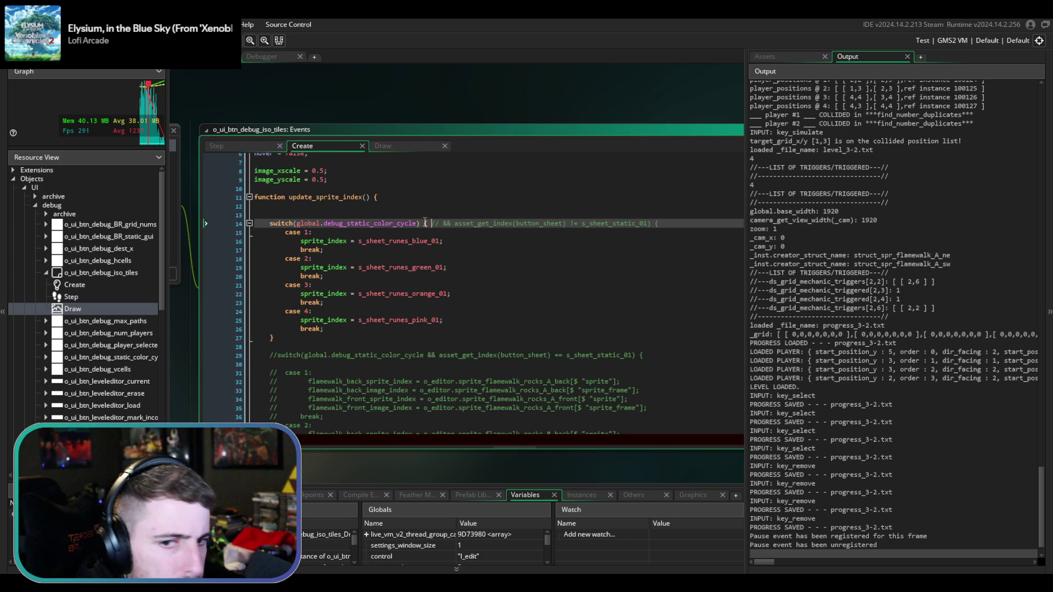
{"action": "key", "text": "F5"}
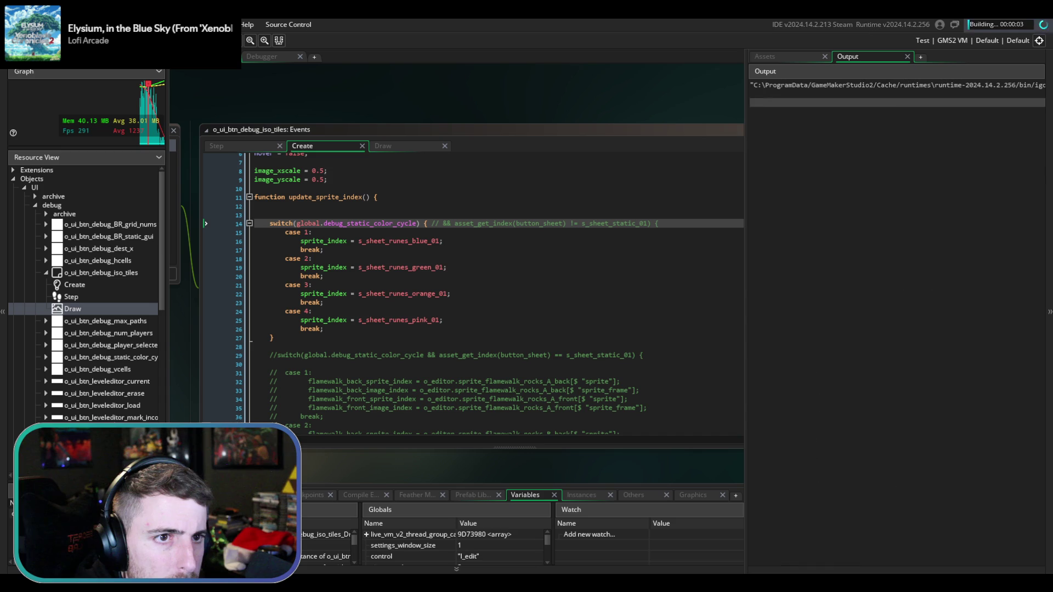
- Load level 1-3 with the debug overlay and move the flamewalk_back_image_index Draw error aside to view the board
{"action": "mouse_move", "coordinate": [768, 587]}
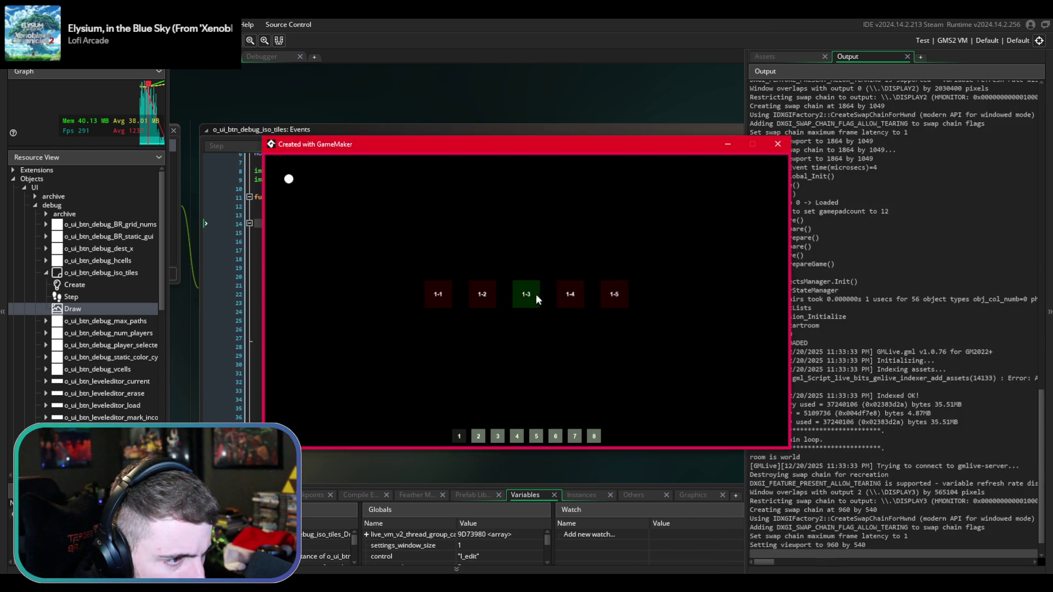
{"action": "left_click", "coordinate": [526, 296]}
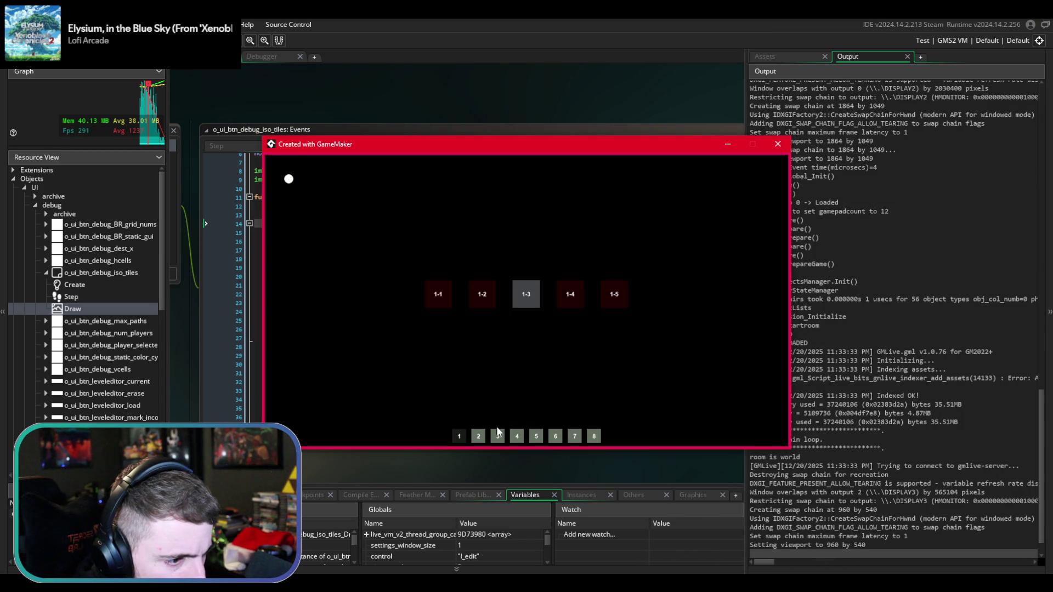
{"action": "key", "text": "F1"}
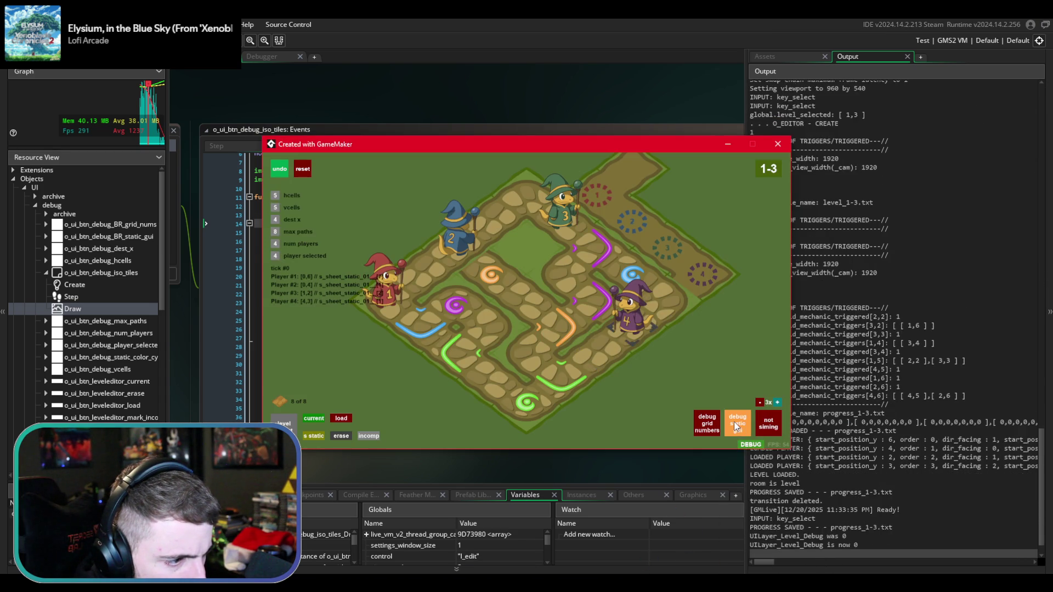
{"action": "key", "text": "F2"}
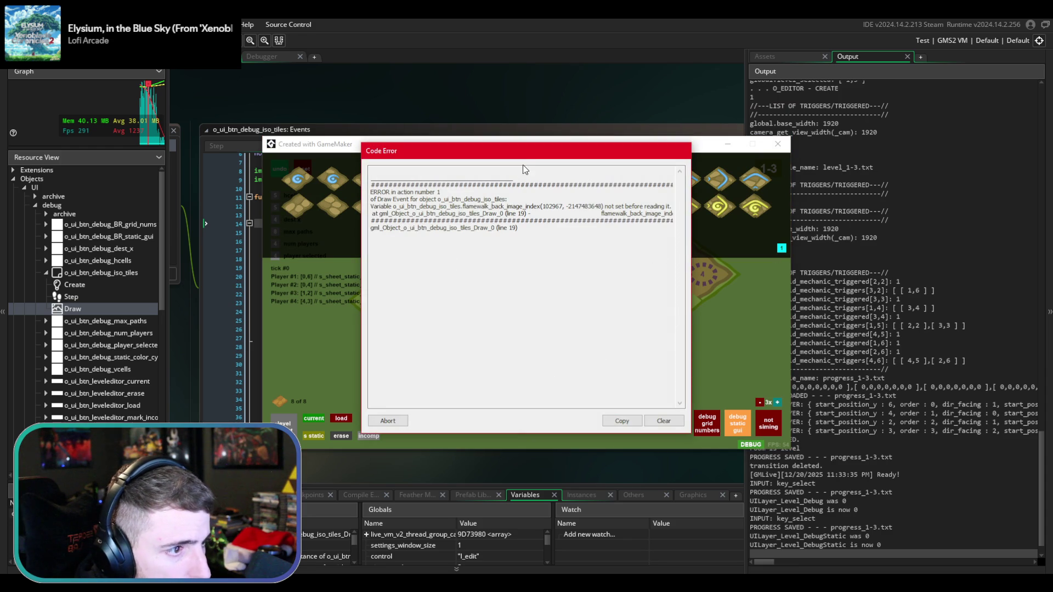
{"action": "left_click_drag", "start_coordinate": [530, 158], "coordinate": [464, 307]}
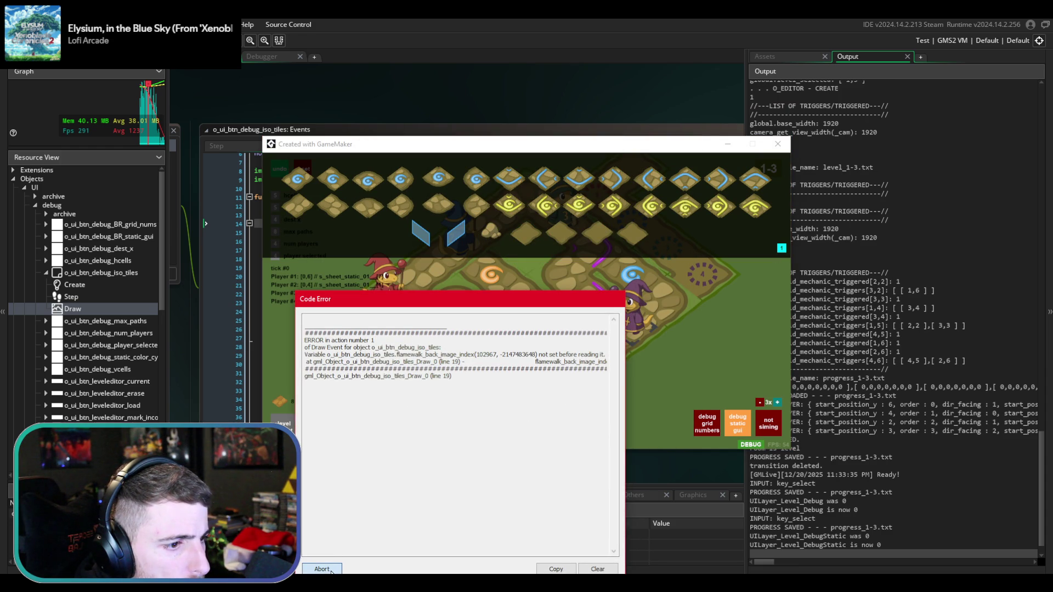
- Abort the crashed run and review the commented code, placing the caret on the first switch's last break
{"action": "left_click", "coordinate": [322, 569]}
{"action": "scroll", "coordinate": [345, 352], "scroll_direction": "down", "scroll_amount": 2}
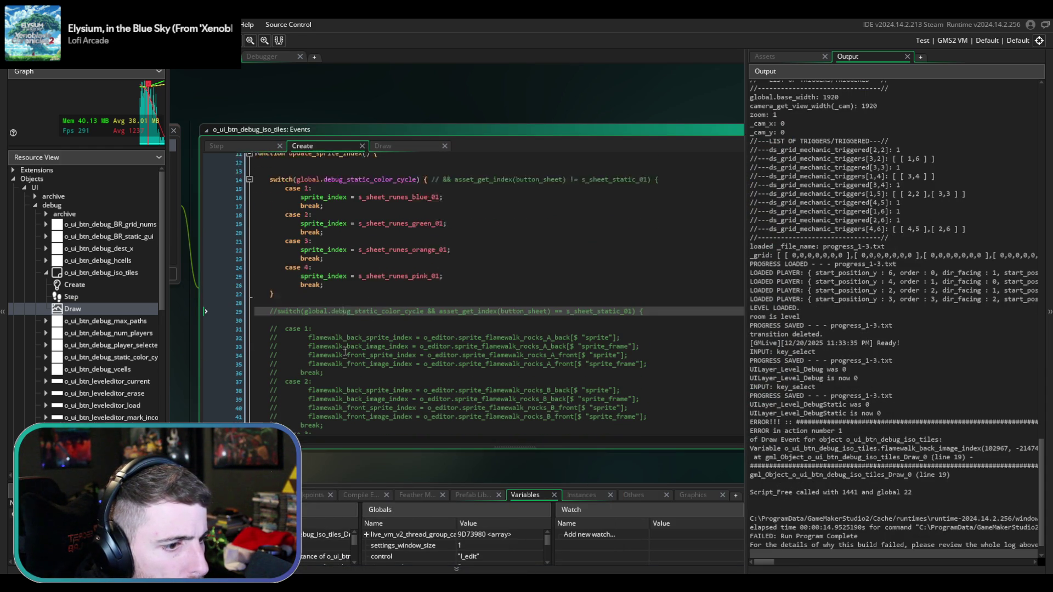
{"action": "scroll", "coordinate": [345, 352], "scroll_direction": "down", "scroll_amount": 2}
{"action": "mouse_move", "coordinate": [620, 429]}
{"action": "left_mouse_down"}
{"action": "mouse_move", "coordinate": [493, 383]}
{"action": "mouse_move", "coordinate": [360, 314]}
{"action": "mouse_move", "coordinate": [345, 247]}
{"action": "left_mouse_up"}
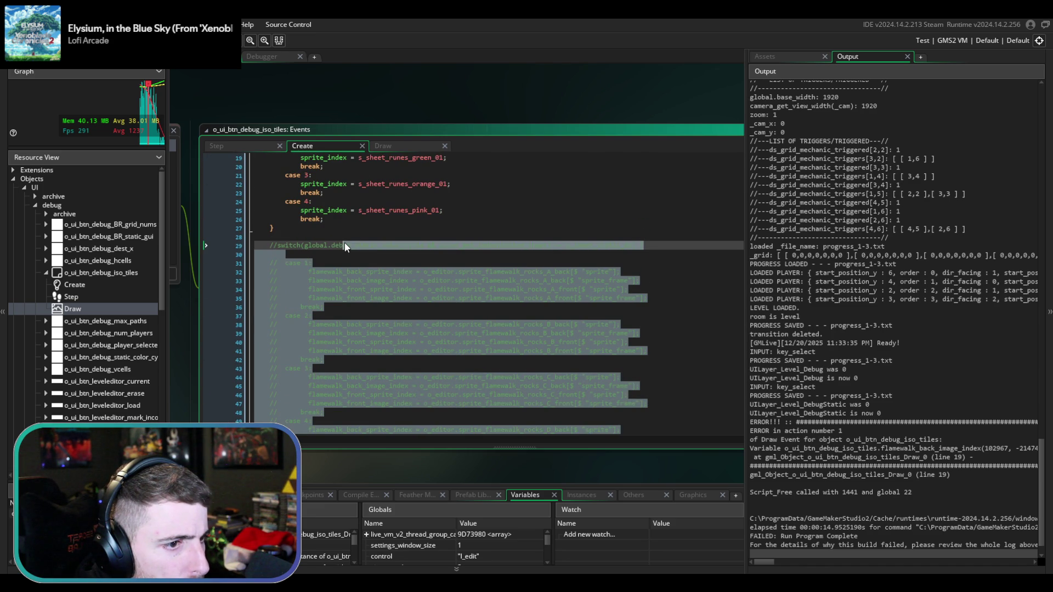
{"action": "scroll", "coordinate": [345, 243], "scroll_direction": "up", "scroll_amount": 3}
{"action": "left_click", "coordinate": [381, 284]}
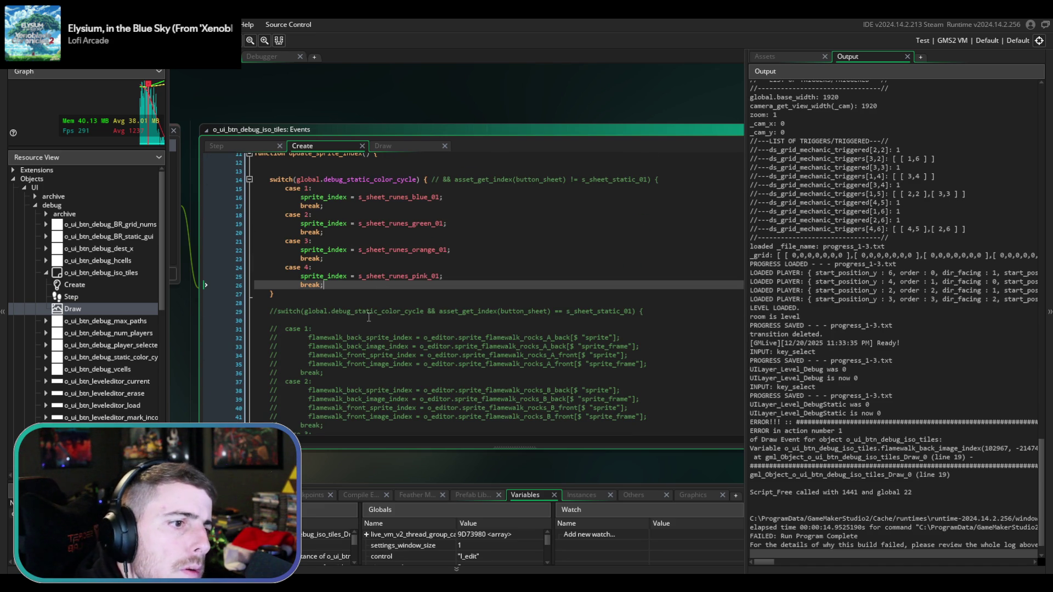
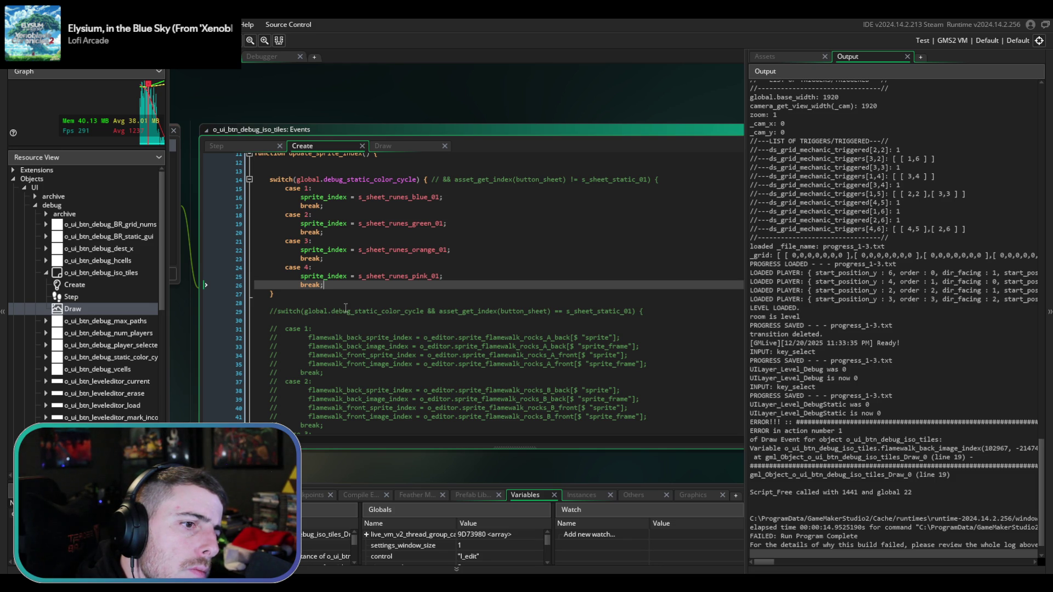
- Start an if condition above the switch that tests asset_get_index(button_sheet)
{"action": "left_click", "coordinate": [337, 170]}
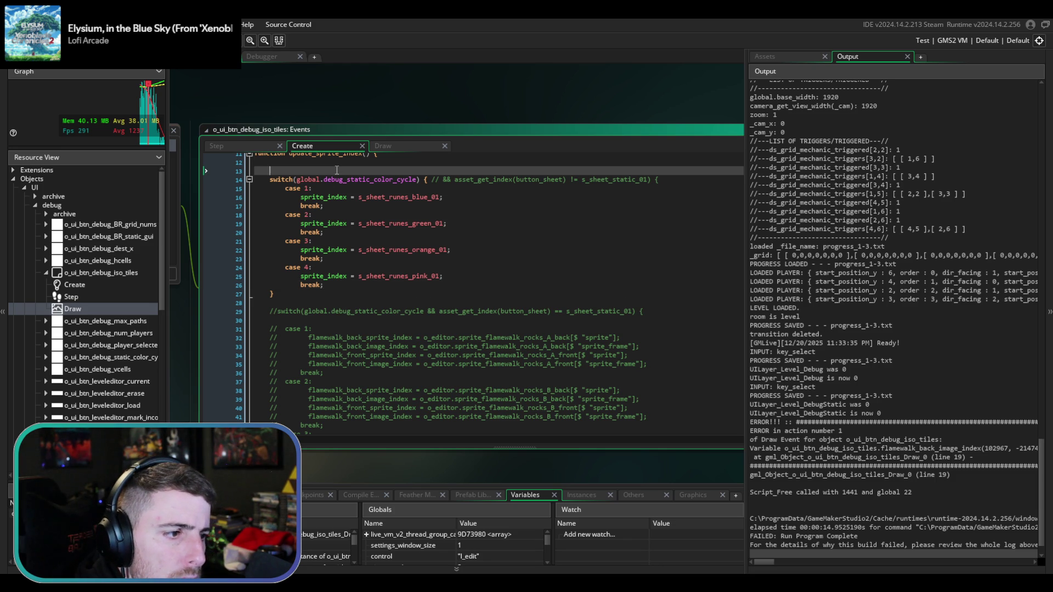
{"action": "type", "text": "if("}
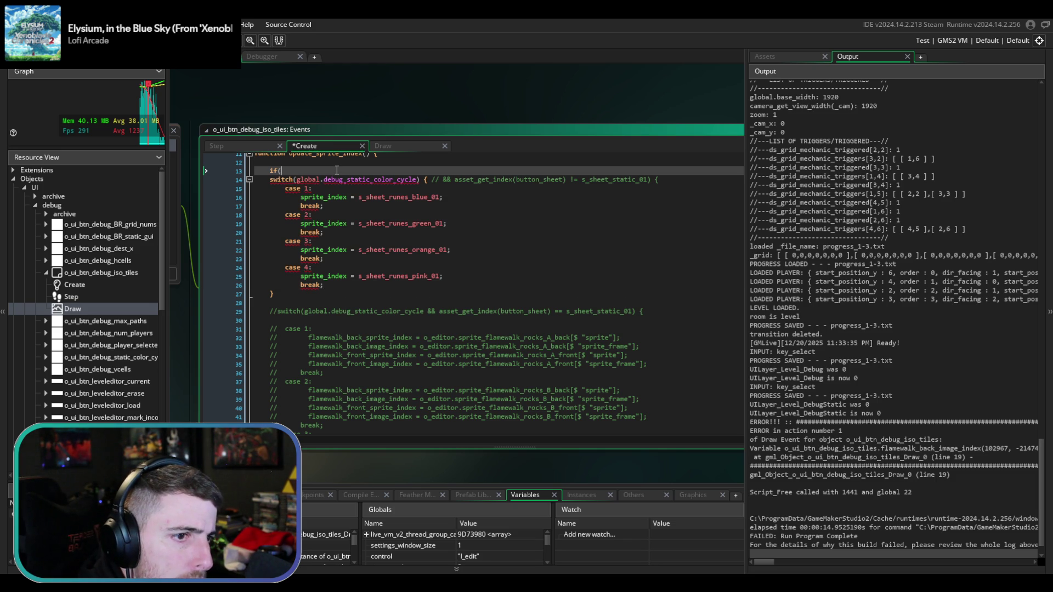
{"action": "type", "text": "sprite"}
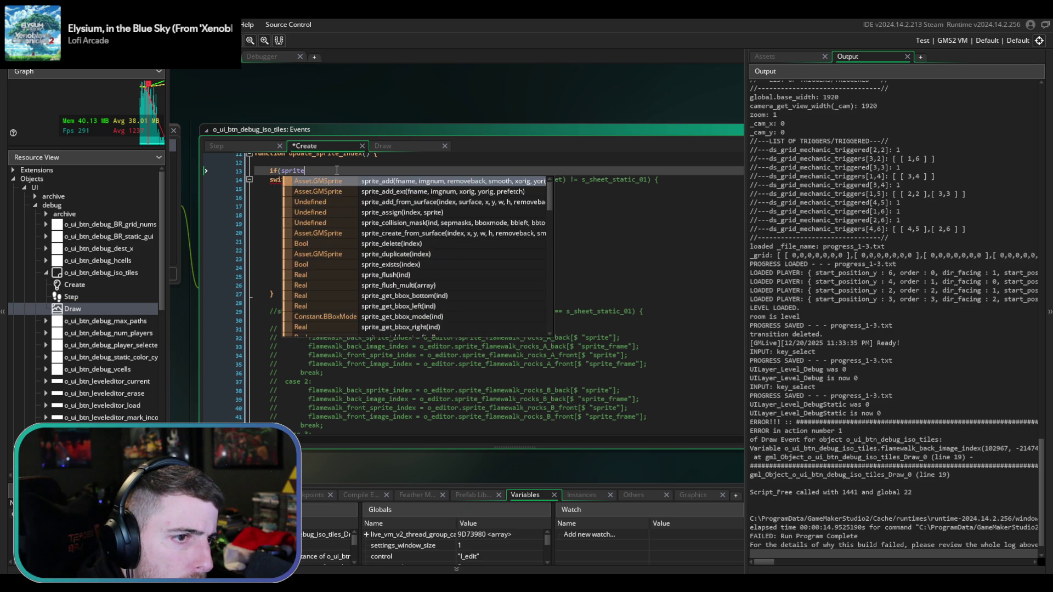
{"action": "type", "text": "_index"}
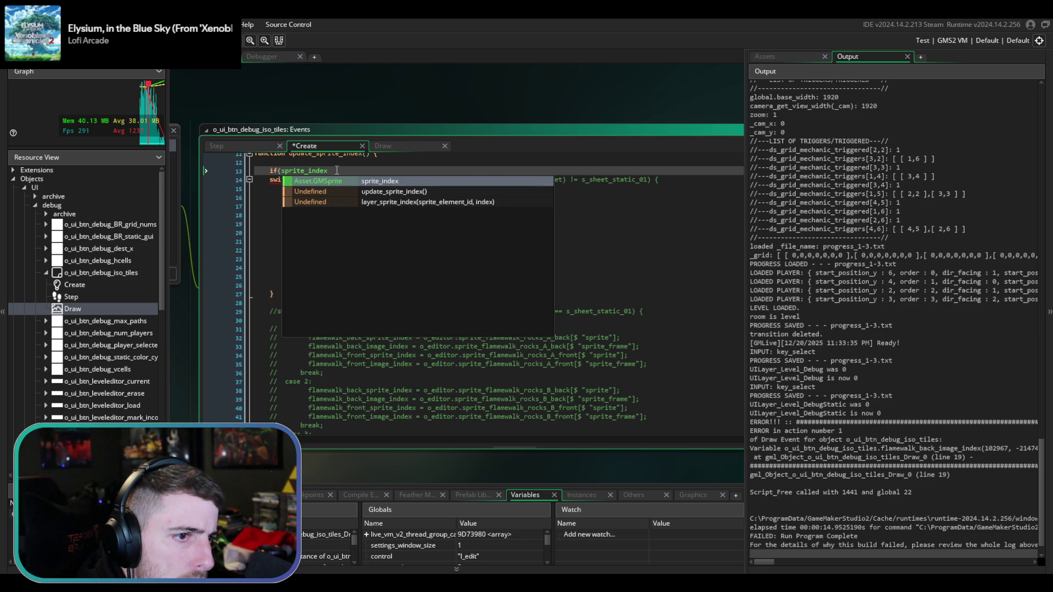
{"action": "key", "text": "Escape"}
{"action": "scroll", "coordinate": [357, 237], "scroll_direction": "up", "scroll_amount": 3}
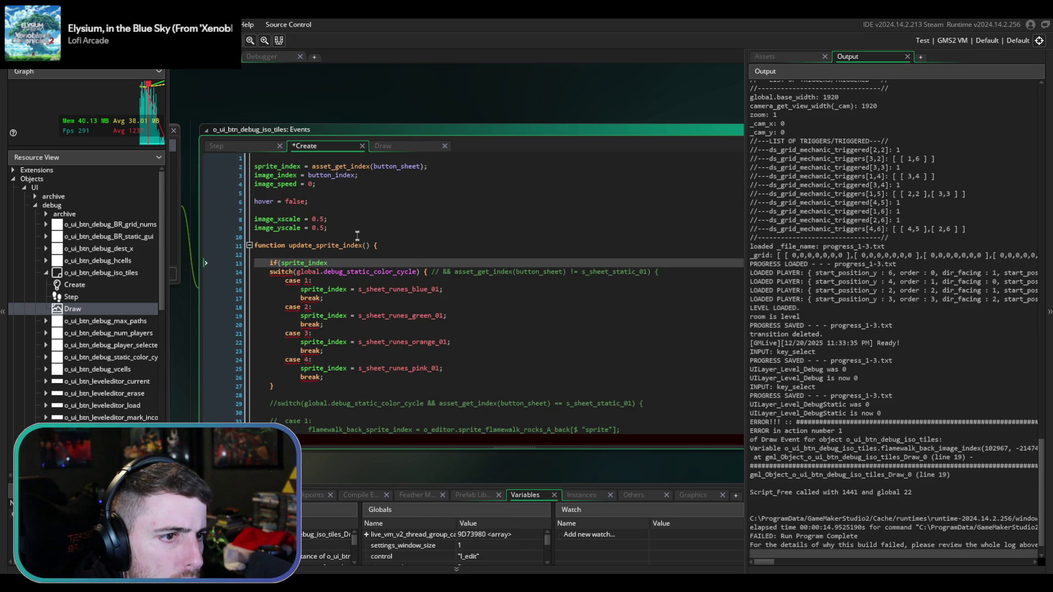
{"action": "left_click_drag", "start_coordinate": [312, 166], "coordinate": [424, 170]}
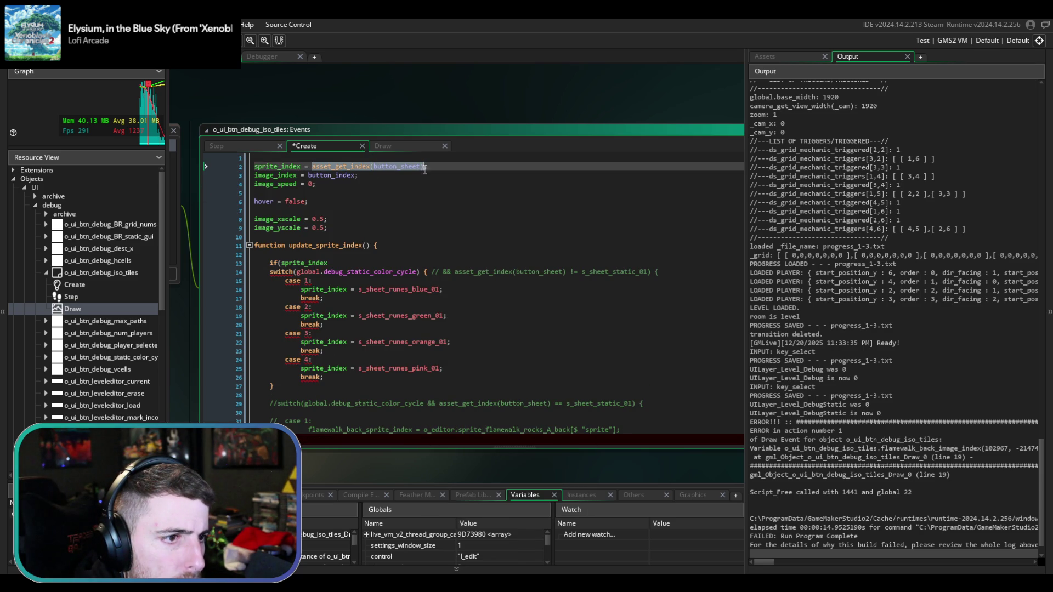
{"action": "key", "text": "ctrl+c"}
{"action": "left_click_drag", "start_coordinate": [328, 263], "coordinate": [281, 262]}
{"action": "key", "text": "ctrl+v"}
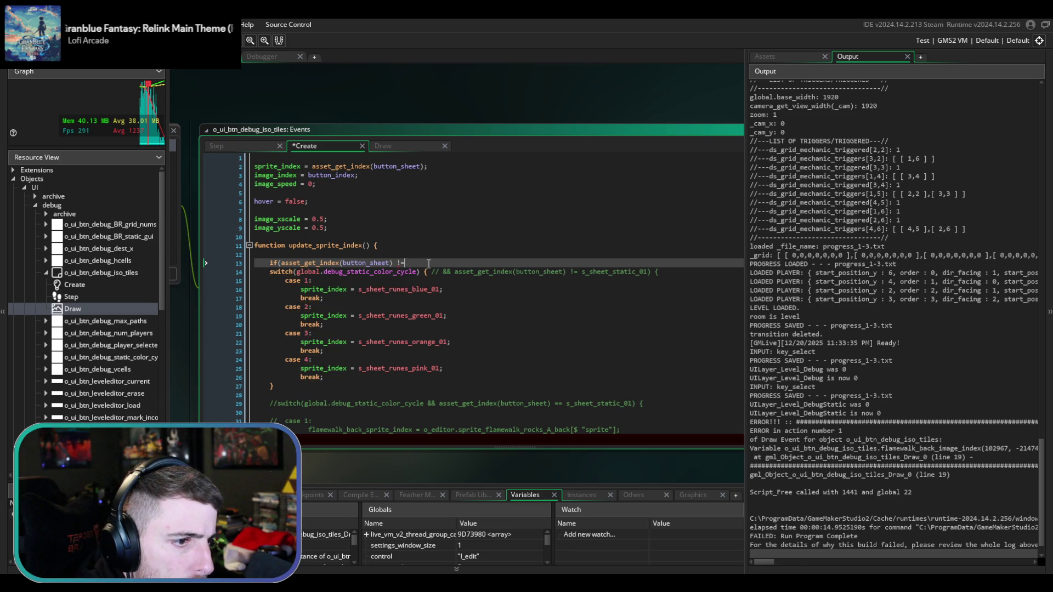
- Compare the condition against s_sheet_static_01 and add the if block's closing line after the switch
{"action": "double_click", "coordinate": [631, 272]}
{"action": "key", "text": "ctrl+c"}
{"action": "left_click", "coordinate": [542, 264]}
{"action": "key", "text": "ctrl+v"}
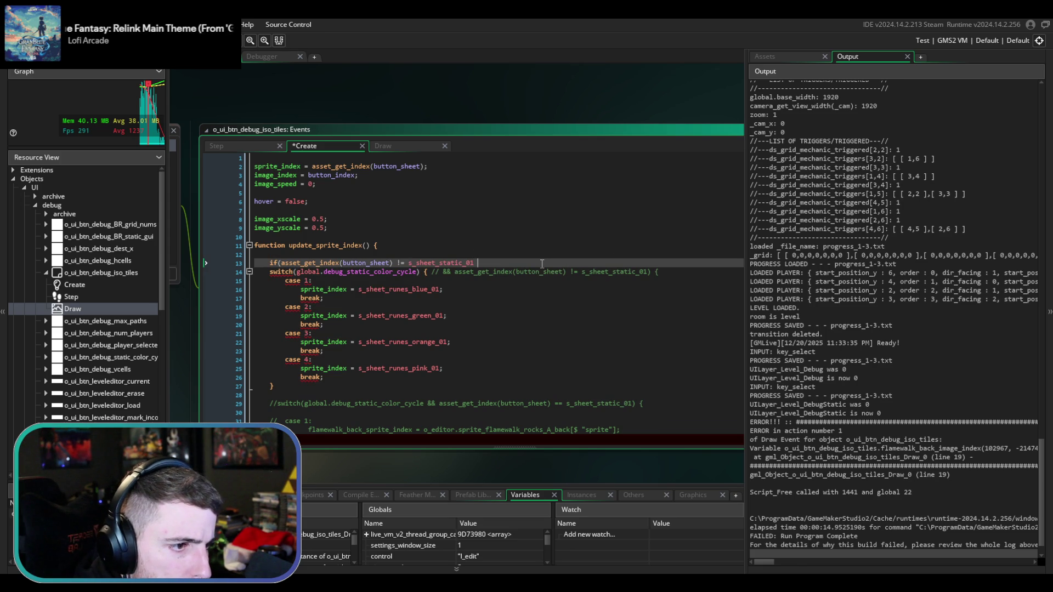
{"action": "type", "text": ") {"}
{"action": "left_click", "coordinate": [280, 387]}
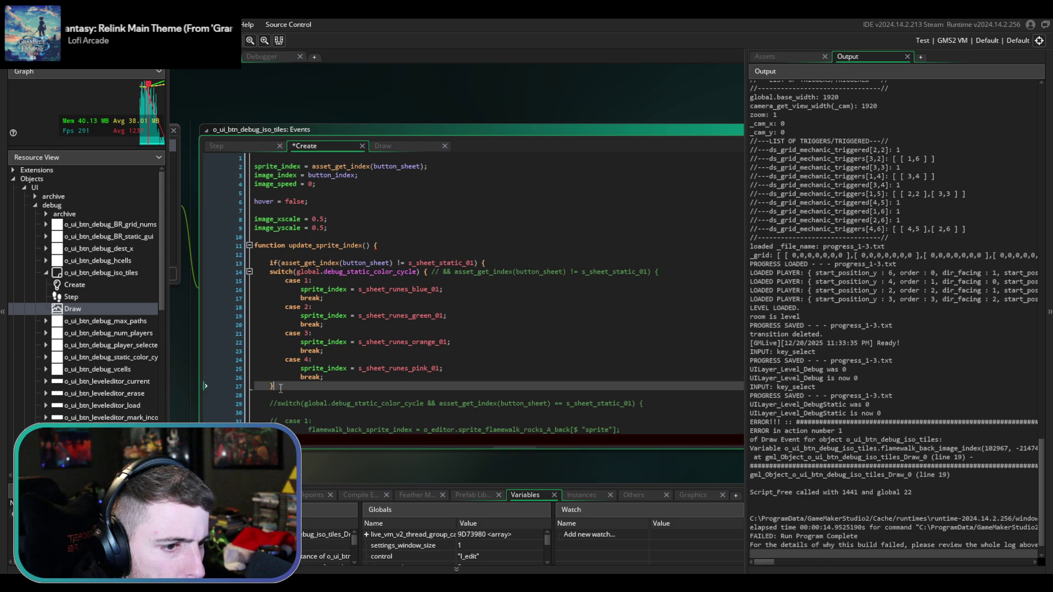
{"action": "key", "text": "Return"}
{"action": "mouse_move", "coordinate": [280, 388]}
{"action": "left_mouse_down"}
{"action": "mouse_move", "coordinate": [263, 261]}
{"action": "mouse_move", "coordinate": [268, 268]}
{"action": "left_mouse_up"}
- Indent the switch, save the Create event, and comment out the Draw event's flamewalk drawing code
{"action": "key", "text": "Tab"}
{"action": "key", "text": "ctrl+s"}
{"action": "left_click", "coordinate": [383, 146]}
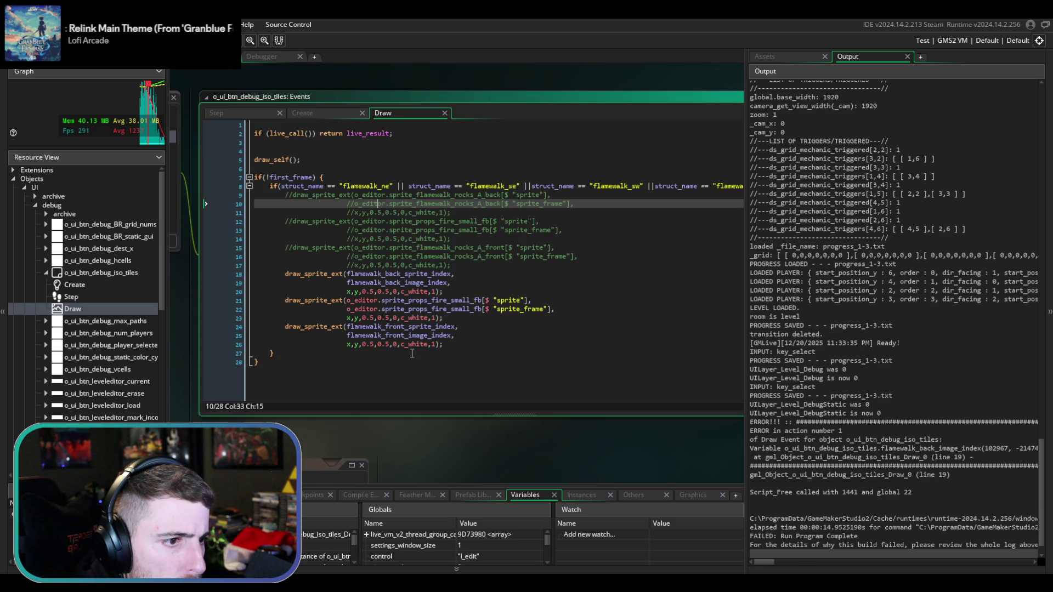
{"action": "mouse_move", "coordinate": [259, 362]}
{"action": "left_mouse_down"}
{"action": "mouse_move", "coordinate": [302, 207]}
{"action": "mouse_move", "coordinate": [286, 177]}
{"action": "left_mouse_up"}
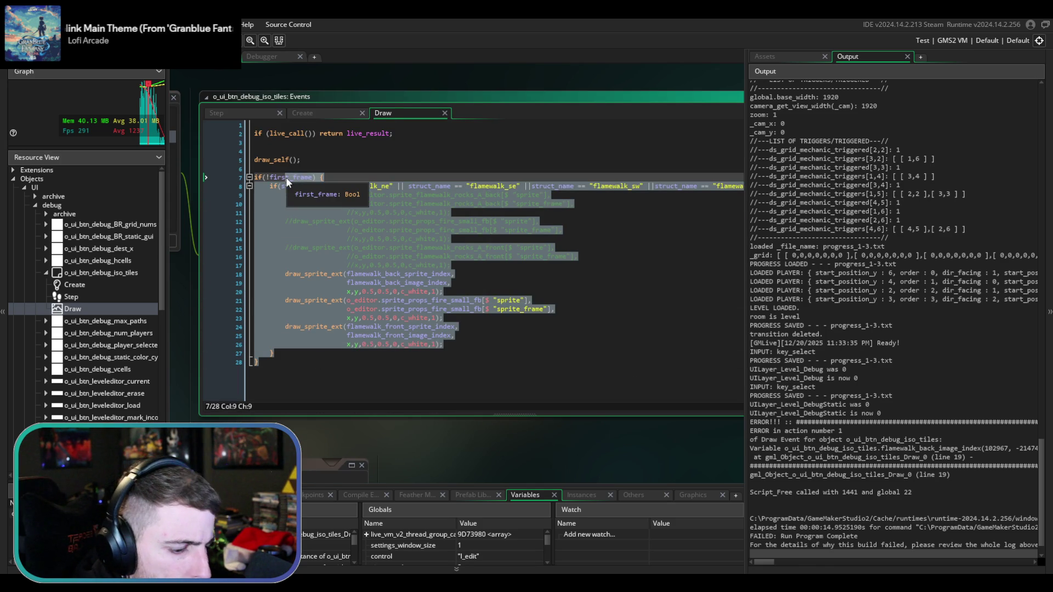
{"action": "key", "text": "ctrl+k"}
- Run the game, enter level 1-3, and cycle the static tile colour to magenta
{"action": "key", "text": "F5"}
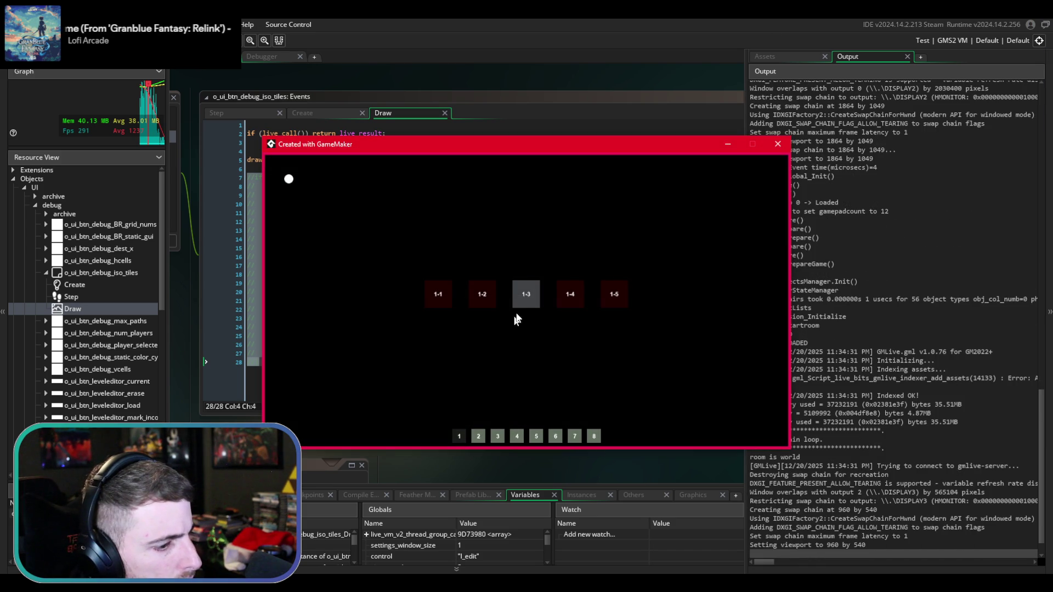
{"action": "key", "text": "Return"}
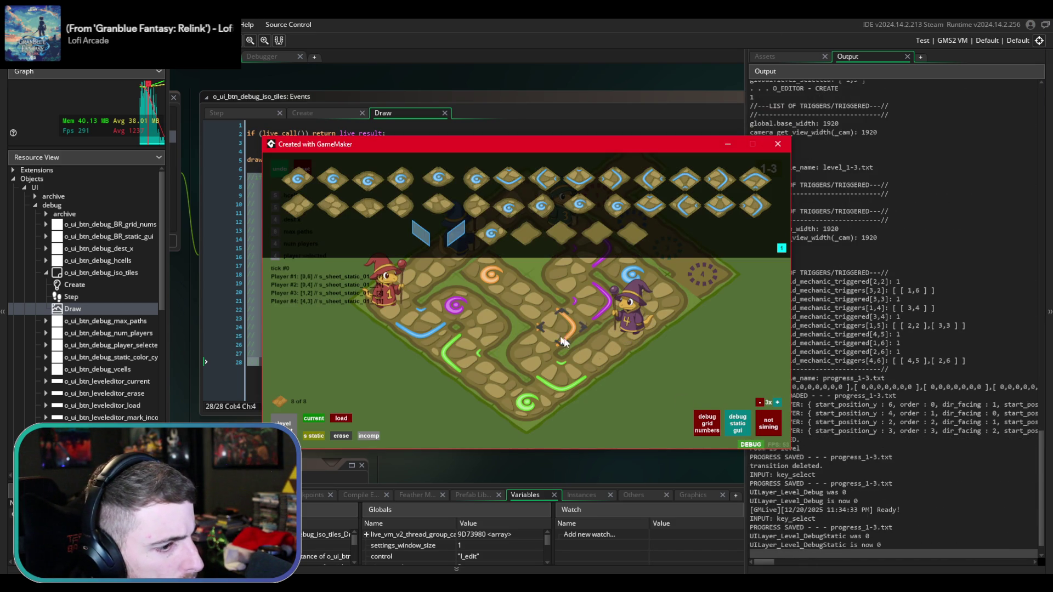
{"action": "left_click", "coordinate": [782, 248]}
{"action": "left_click", "coordinate": [782, 248]}
{"action": "left_click", "coordinate": [781, 248]}
{"action": "left_click", "coordinate": [781, 248]}
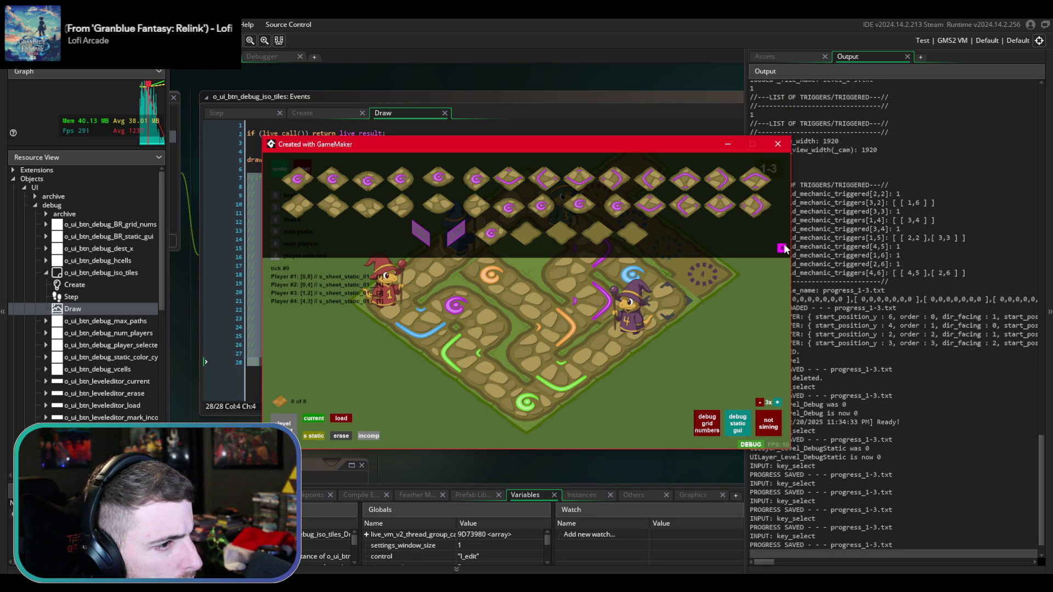
- Back in the Draw event, select the commented drawing code on lines 7–28
{"action": "left_click", "coordinate": [502, 123]}
{"action": "left_click", "coordinate": [422, 257]}
{"action": "mouse_move", "coordinate": [285, 362]}
{"action": "left_mouse_down"}
{"action": "mouse_move", "coordinate": [257, 362]}
{"action": "mouse_move", "coordinate": [277, 337]}
{"action": "mouse_move", "coordinate": [268, 176]}
{"action": "left_mouse_up"}
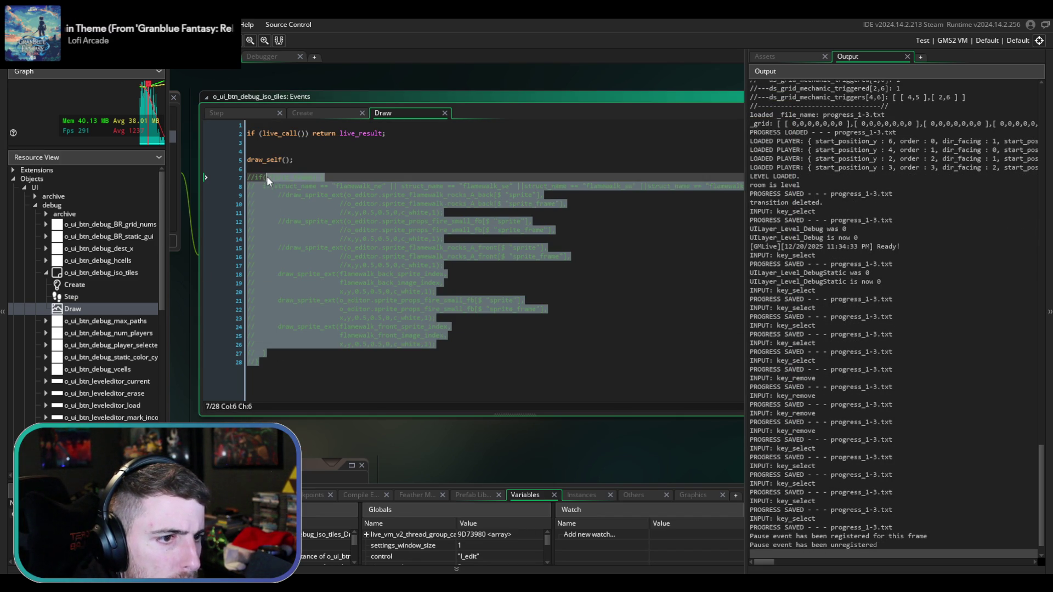
- Uncomment the Draw event's flamewalk drawing code, then review the Step and Create events
{"action": "key", "text": "ctrl+shift+k"}
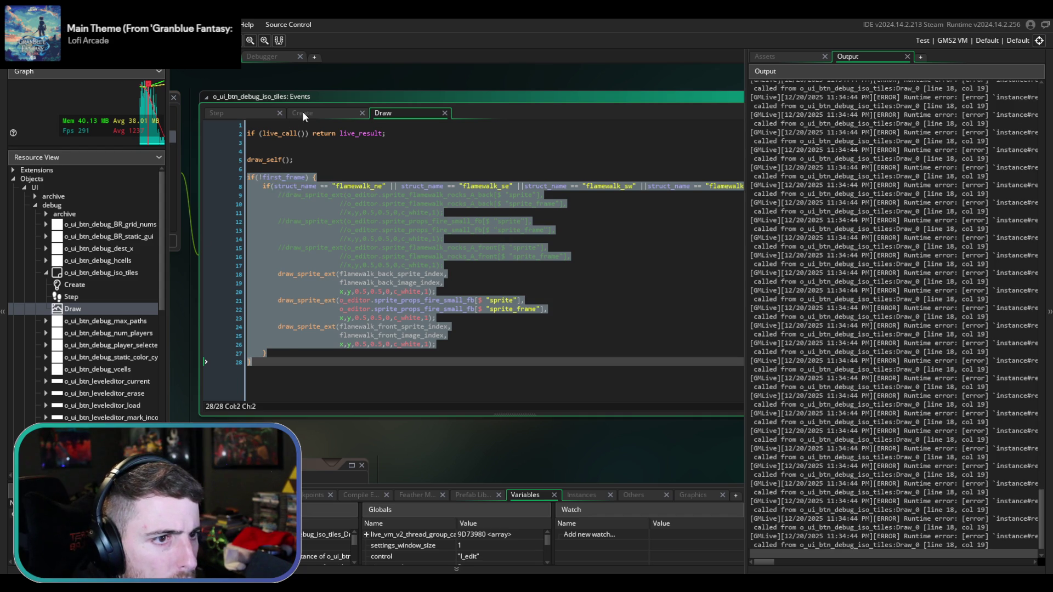
{"action": "left_click", "coordinate": [254, 113]}
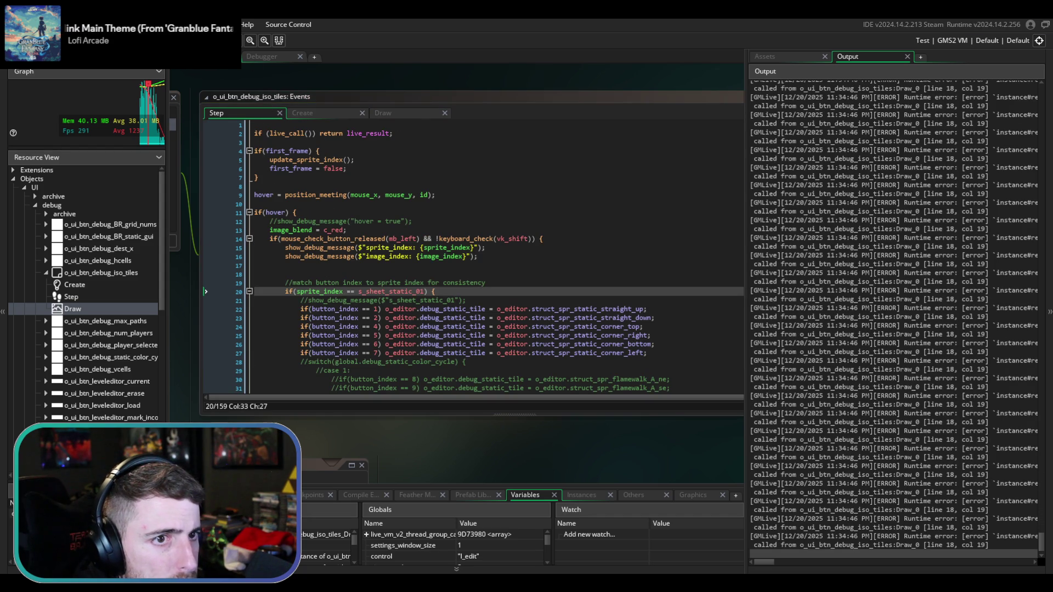
{"action": "scroll", "coordinate": [384, 247], "scroll_direction": "down", "scroll_amount": 3}
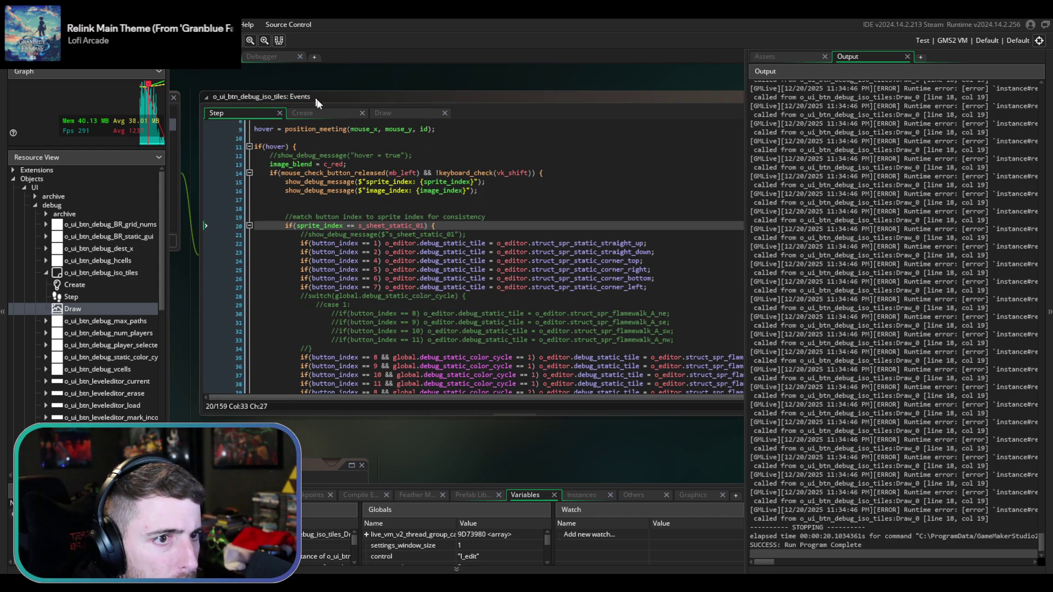
{"action": "left_click", "coordinate": [326, 115]}
{"action": "scroll", "coordinate": [394, 254], "scroll_direction": "down", "scroll_amount": 4}
- Add an else { branch after the Create event's if block
{"action": "left_click", "coordinate": [360, 251]}
{"action": "scroll", "coordinate": [351, 250], "scroll_direction": "down", "scroll_amount": 1}
{"action": "scroll", "coordinate": [347, 253], "scroll_direction": "up", "scroll_amount": 1}
{"action": "left_click", "coordinate": [349, 260]}
{"action": "scroll", "coordinate": [351, 260], "scroll_direction": "up", "scroll_amount": 1}
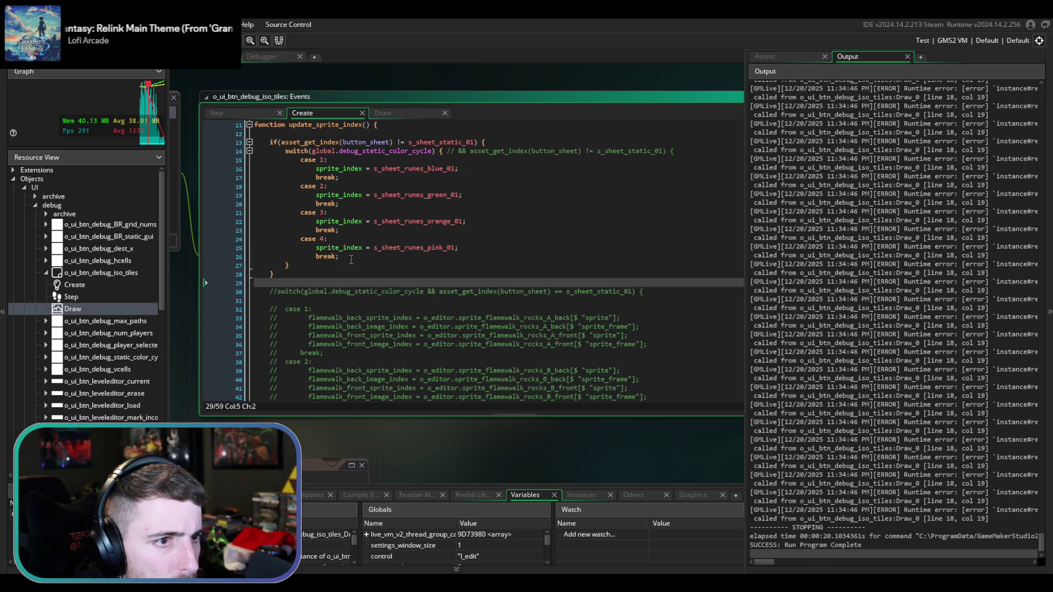
{"action": "key", "text": "Return"}
{"action": "key", "text": "Up"}
{"action": "key", "text": "Up"}
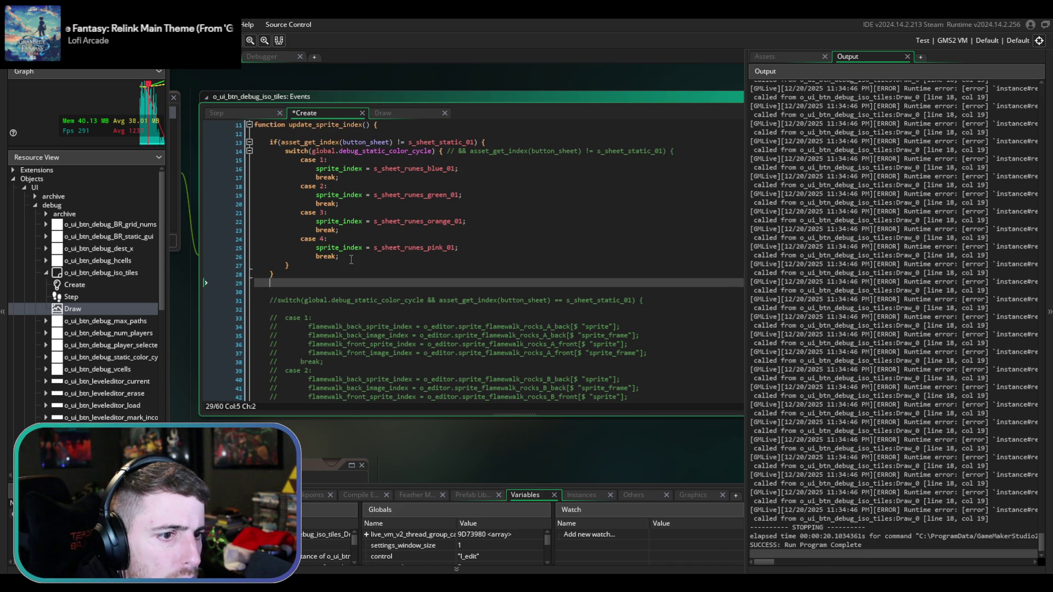
{"action": "type", "text": " else {"}
{"action": "key", "text": "Return"}
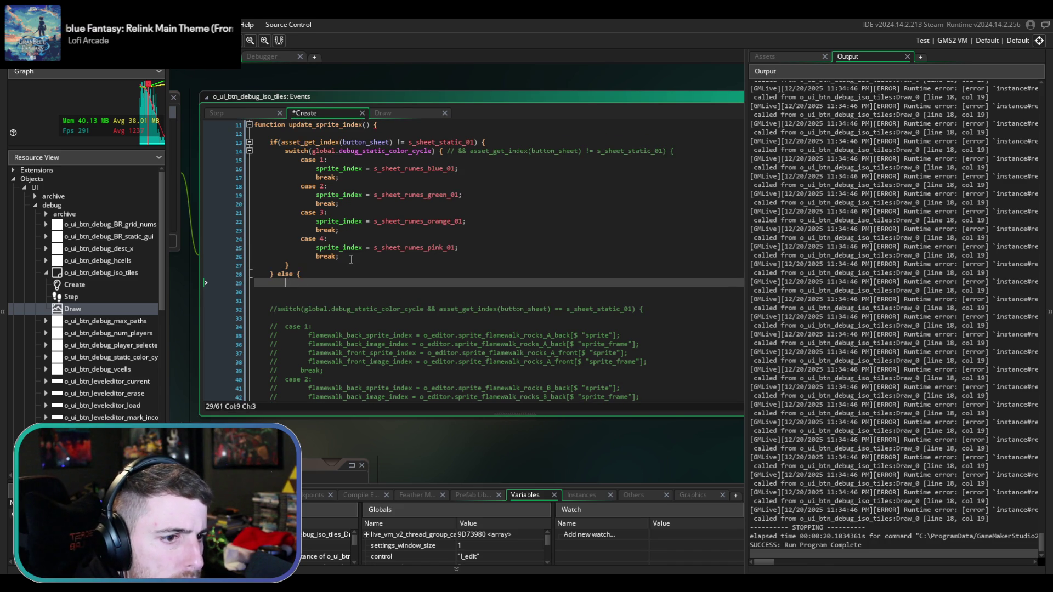
{"action": "key", "text": "Delete"}
{"action": "key", "text": "Delete"}
- Uncomment the flamewalk switch block inside the else and close the else block
{"action": "scroll", "coordinate": [351, 260], "scroll_direction": "down", "scroll_amount": 3}
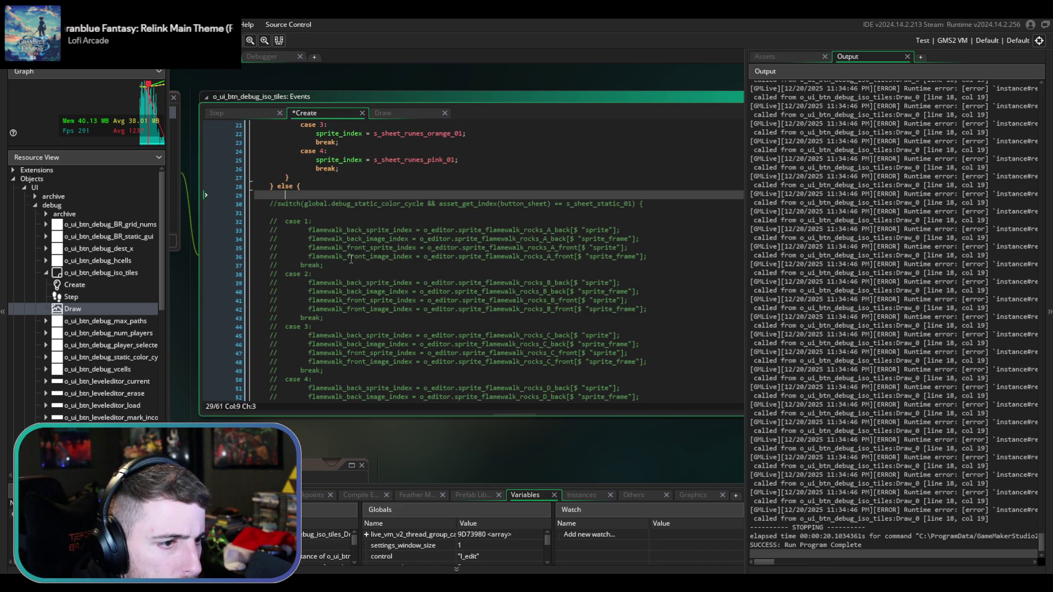
{"action": "left_click_drag", "start_coordinate": [347, 203], "coordinate": [340, 357]}
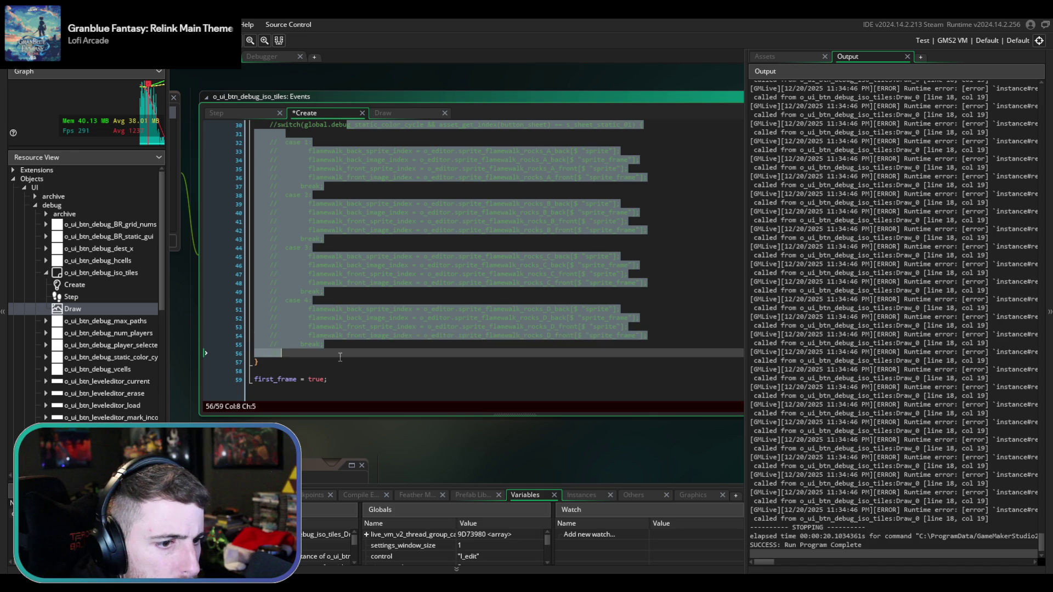
{"action": "key", "text": "ctrl+shift+k"}
{"action": "left_click", "coordinate": [334, 357]}
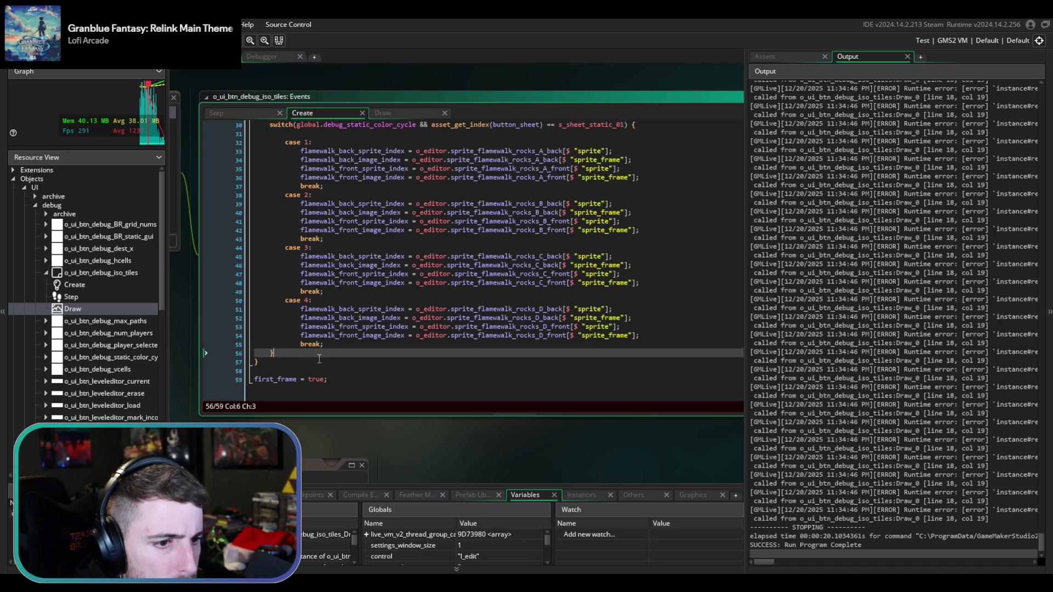
{"action": "key", "text": "Return"}
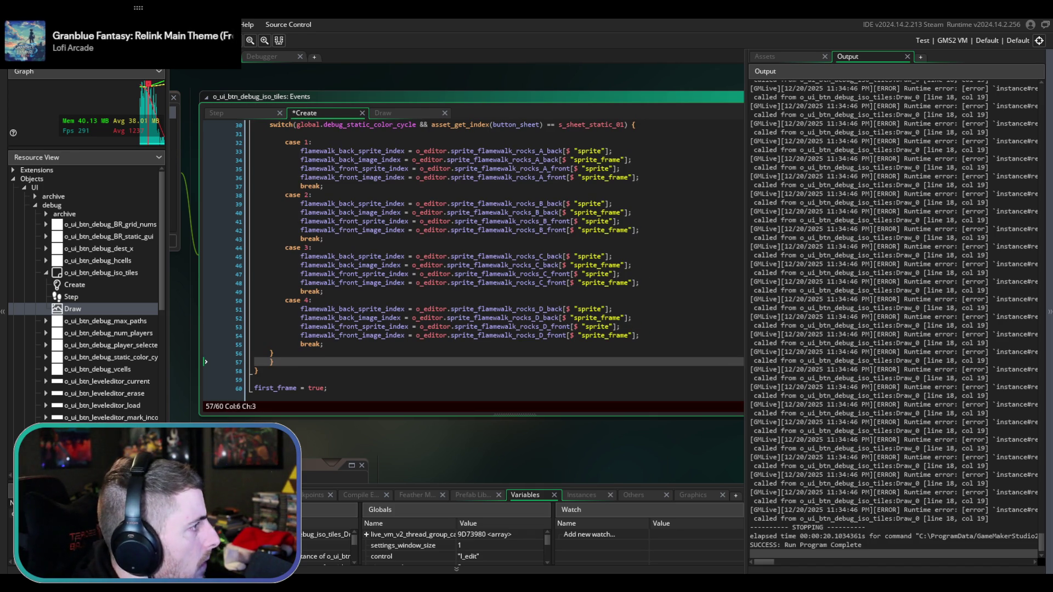
{"action": "type", "text": "}"}
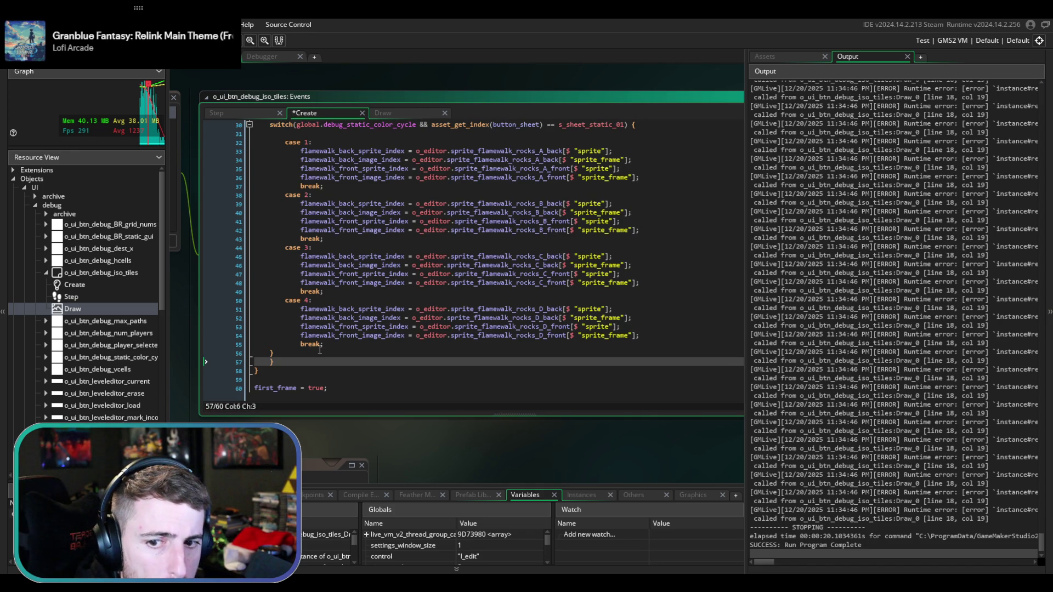
- Remove the blank line under else and the redundant sheet check from the switch
{"action": "mouse_move", "coordinate": [318, 349]}
{"action": "left_mouse_down"}
{"action": "mouse_move", "coordinate": [294, 318]}
{"action": "mouse_move", "coordinate": [286, 219]}
{"action": "mouse_move", "coordinate": [269, 186]}
{"action": "mouse_move", "coordinate": [346, 176]}
{"action": "left_mouse_up"}
{"action": "left_click", "coordinate": [346, 176]}
{"action": "key", "text": "Down"}
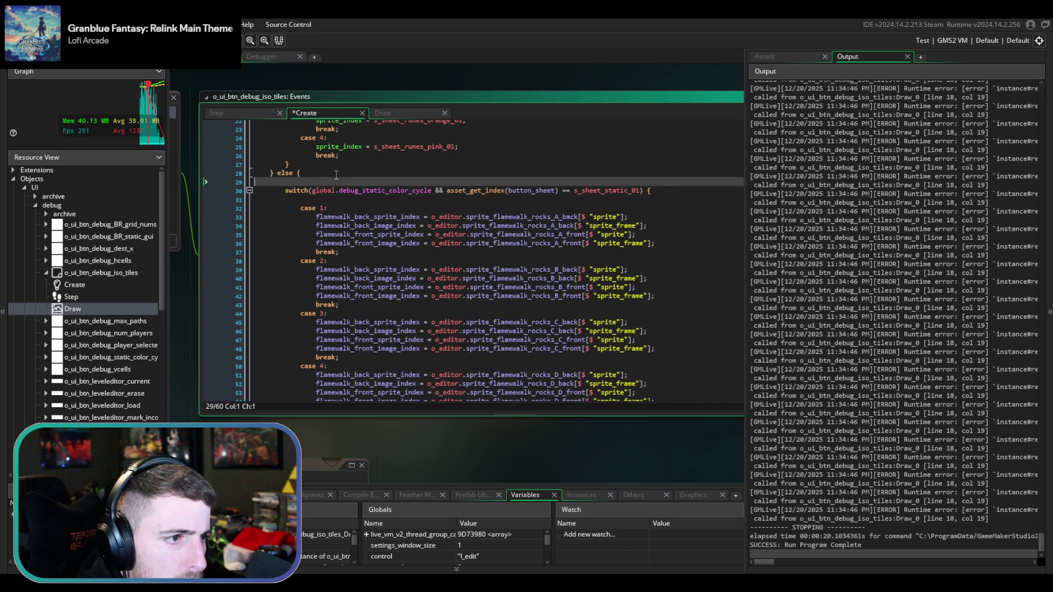
{"action": "key", "text": "BackSpace"}
{"action": "left_click_drag", "start_coordinate": [436, 182], "coordinate": [646, 182]}
{"action": "key", "text": "BackSpace"}
{"action": "key", "text": "BackSpace"}
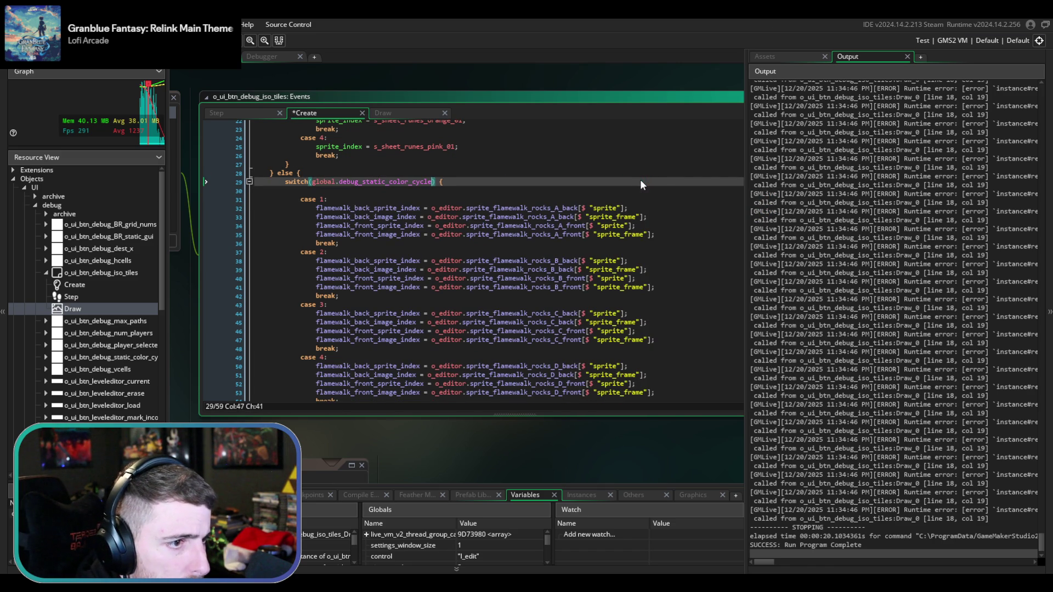
- Delete the empty line 30 after the switch and build and run the game with F5
{"action": "scroll", "coordinate": [425, 230], "scroll_direction": "up", "scroll_amount": 5}
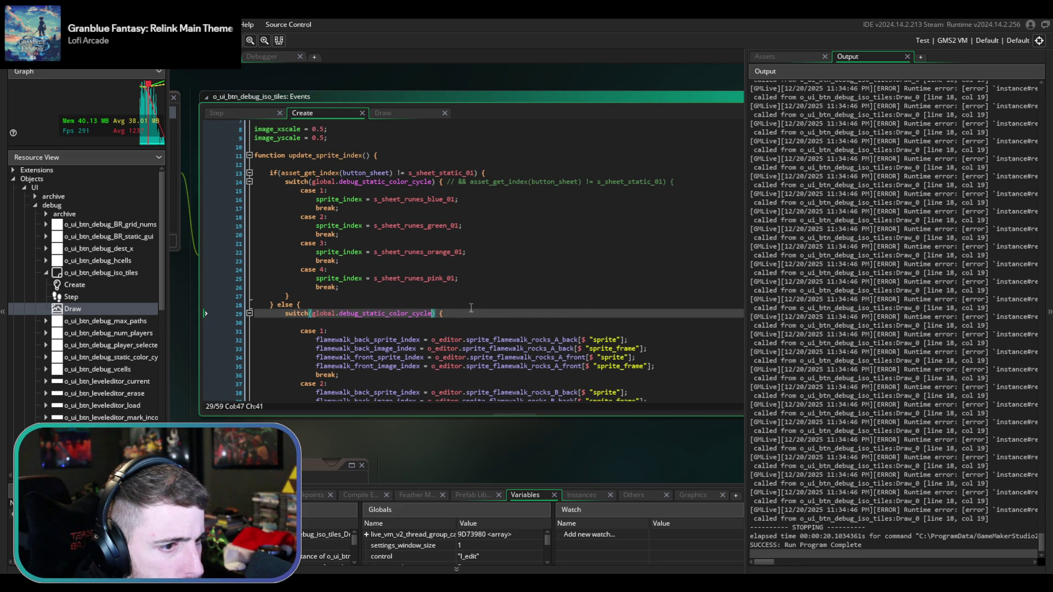
{"action": "scroll", "coordinate": [470, 308], "scroll_direction": "down", "scroll_amount": 2}
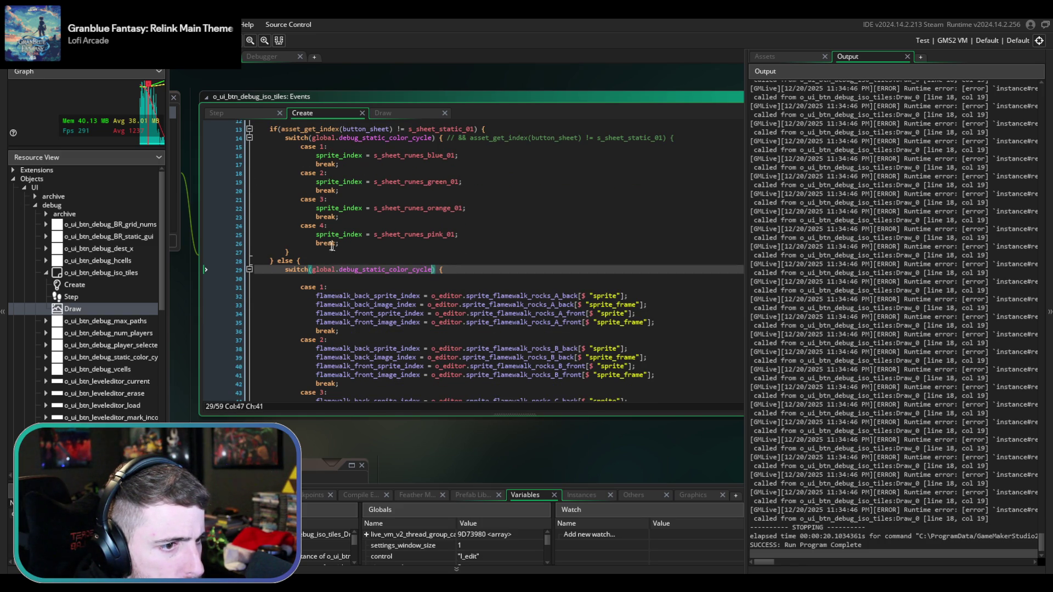
{"action": "mouse_move", "coordinate": [317, 238]}
{"action": "left_click", "coordinate": [334, 279]}
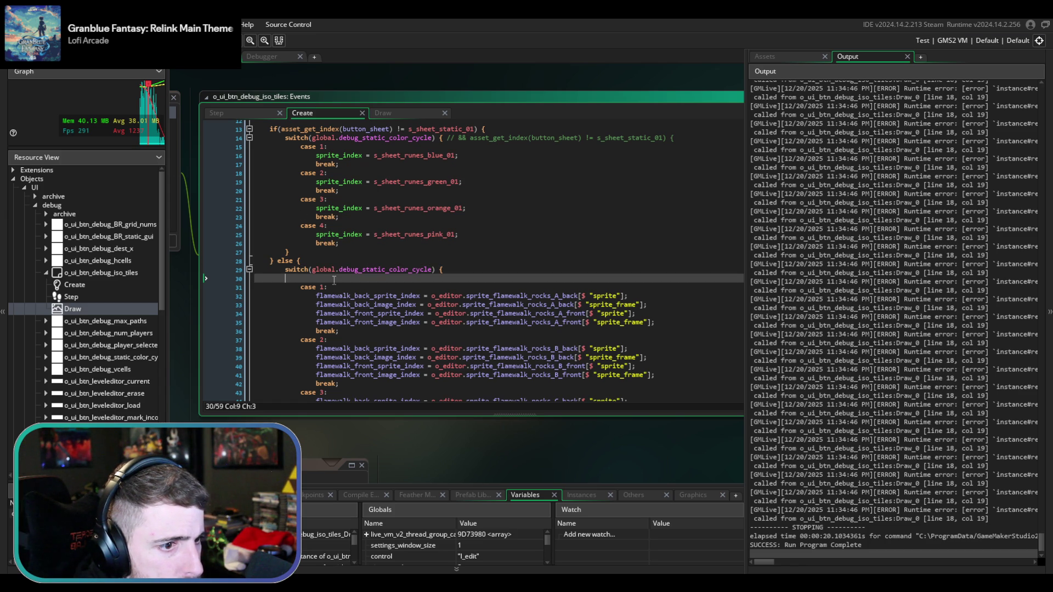
{"action": "key", "text": "BackSpace"}
{"action": "key", "text": "BackSpace"}
{"action": "key", "text": "BackSpace"}
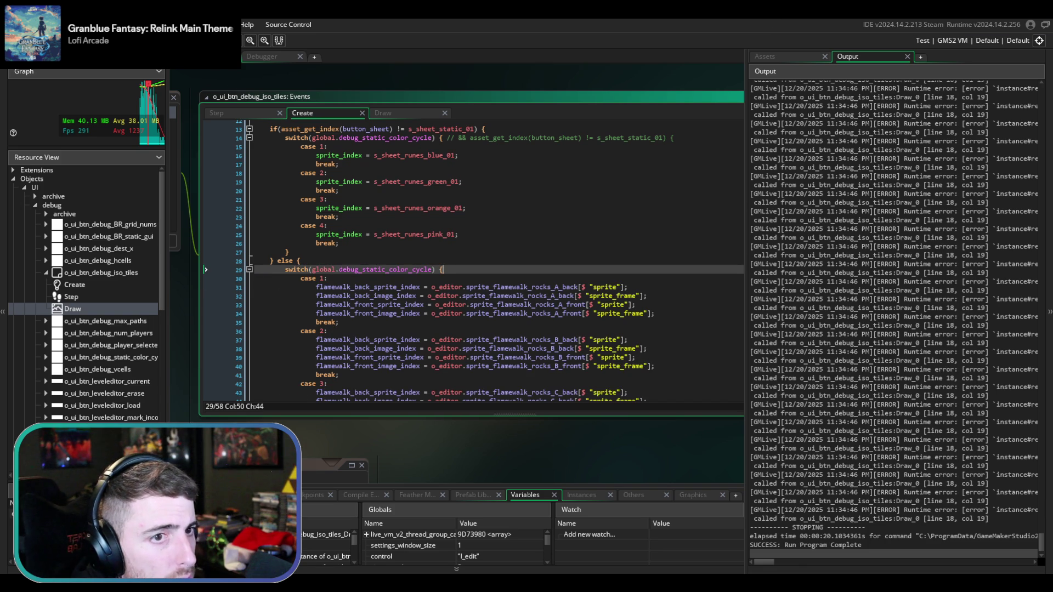
{"action": "key", "text": "F5"}
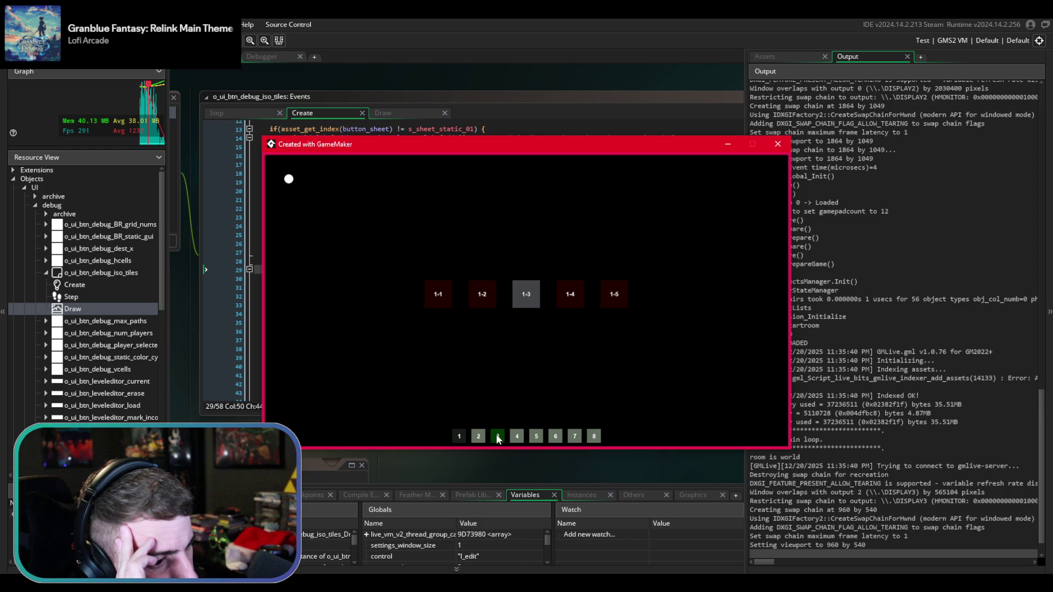
- Open level 1-3 and show the static tile debug palette
{"action": "left_click", "coordinate": [529, 303]}
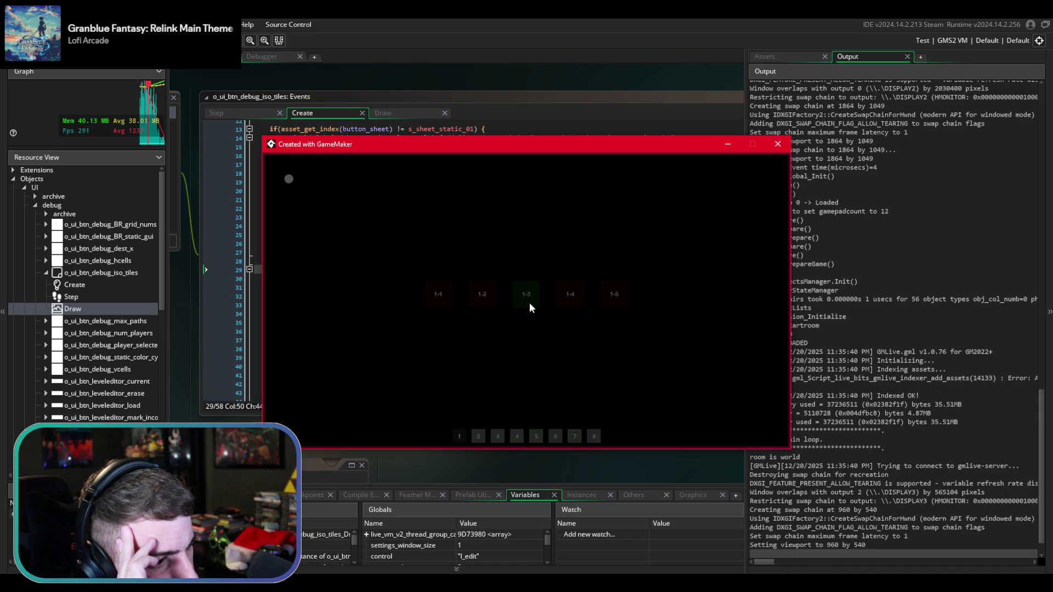
{"action": "left_click", "coordinate": [749, 444]}
{"action": "left_click", "coordinate": [738, 423]}
{"action": "left_click", "coordinate": [782, 250]}
- Cycle the palette tile colour from orange through green and magenta to cyan
{"action": "triple_click", "coordinate": [782, 249]}
{"action": "right_click", "coordinate": [781, 249]}
{"action": "right_click", "coordinate": [782, 249]}
{"action": "right_click", "coordinate": [781, 249]}
{"action": "right_click", "coordinate": [782, 249]}
{"action": "right_click", "coordinate": [781, 249]}
{"action": "left_click", "coordinate": [781, 250]}
{"action": "double_click", "coordinate": [782, 250]}
{"action": "double_click", "coordinate": [781, 250]}
{"action": "double_click", "coordinate": [782, 249]}
{"action": "left_click", "coordinate": [782, 250]}
{"action": "right_click", "coordinate": [782, 250]}
{"action": "right_click", "coordinate": [781, 250]}
{"action": "right_click", "coordinate": [781, 250]}
{"action": "right_click", "coordinate": [782, 249]}
{"action": "double_click", "coordinate": [782, 250]}
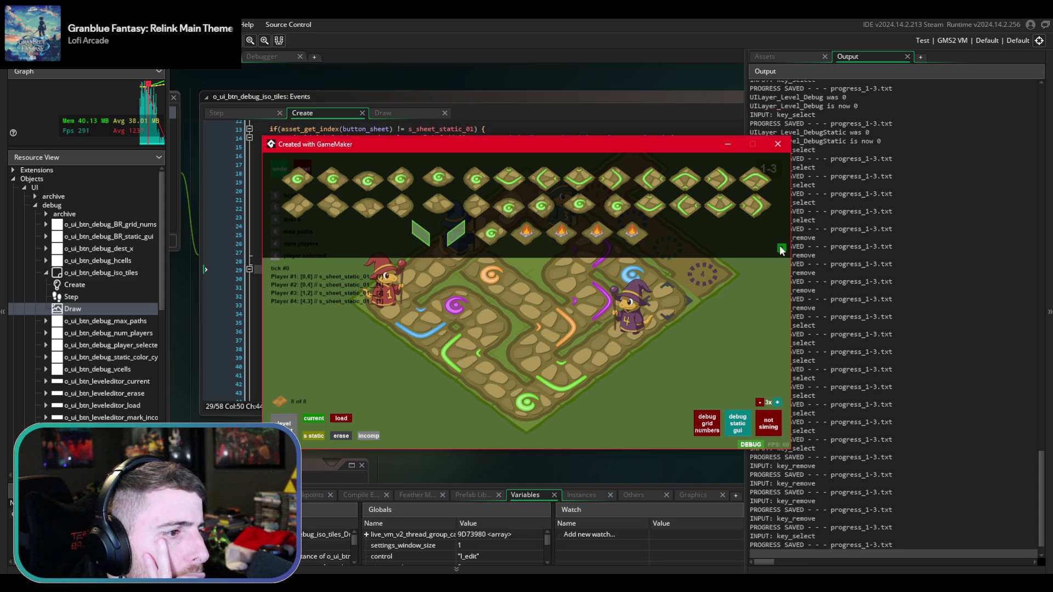
{"action": "double_click", "coordinate": [782, 250]}
{"action": "double_click", "coordinate": [782, 249]}
{"action": "left_click", "coordinate": [782, 249]}
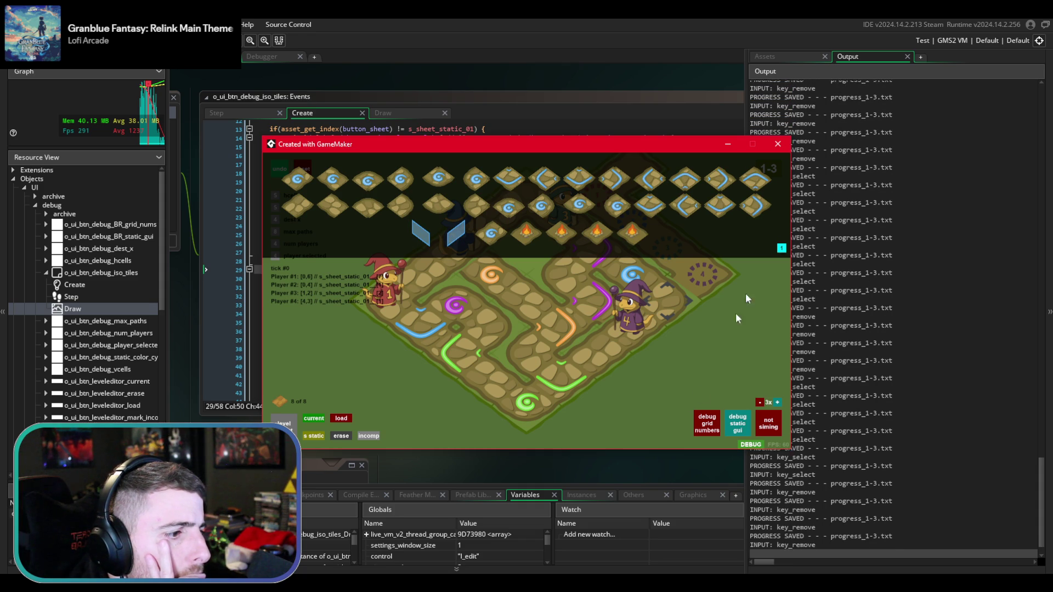
{"action": "right_click", "coordinate": [782, 249]}
- Visit level 1-2, then level 4-5 with its debug readout shown
{"action": "key", "text": "Escape"}
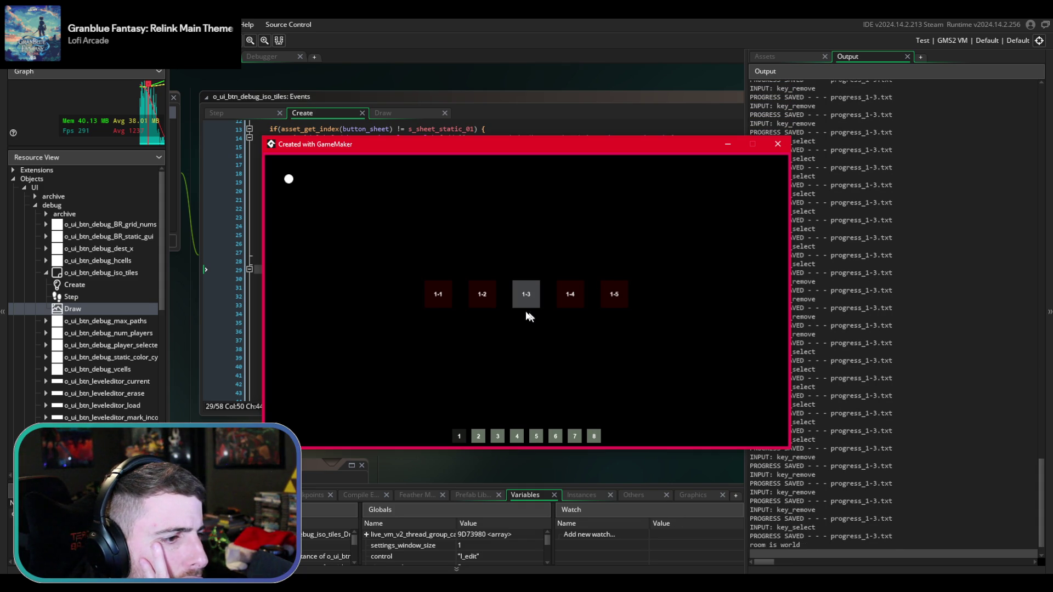
{"action": "left_click", "coordinate": [482, 298]}
{"action": "key", "text": "Escape"}
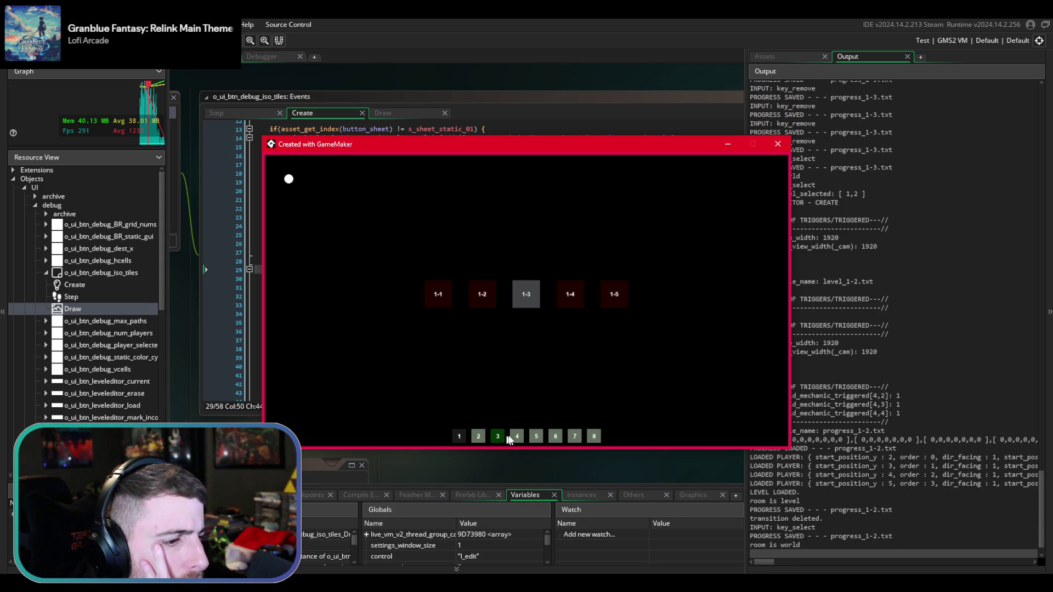
{"action": "left_click", "coordinate": [517, 436]}
{"action": "left_click", "coordinate": [492, 308]}
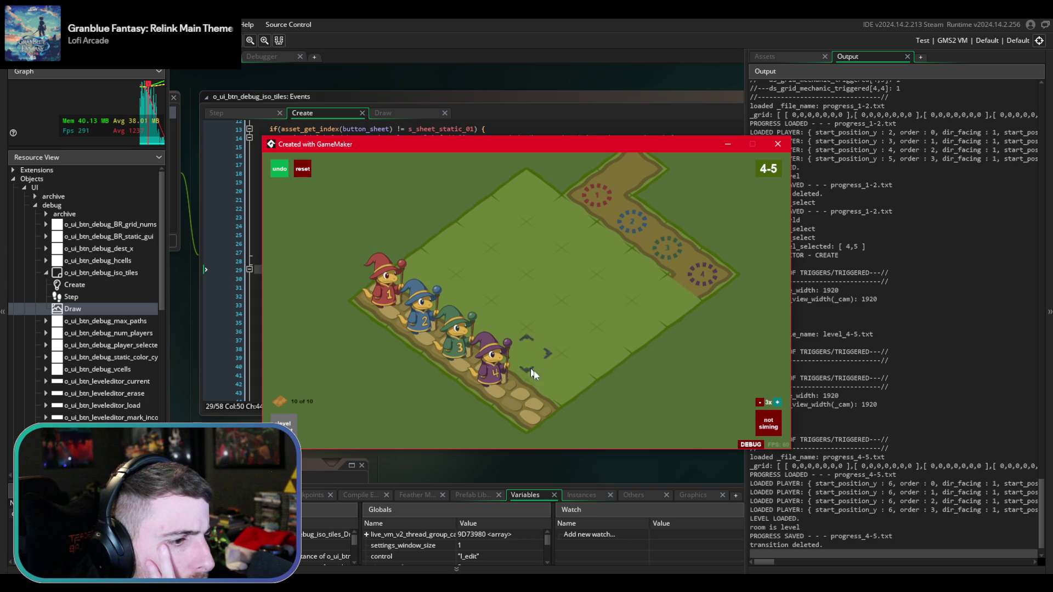
{"action": "left_click", "coordinate": [740, 444]}
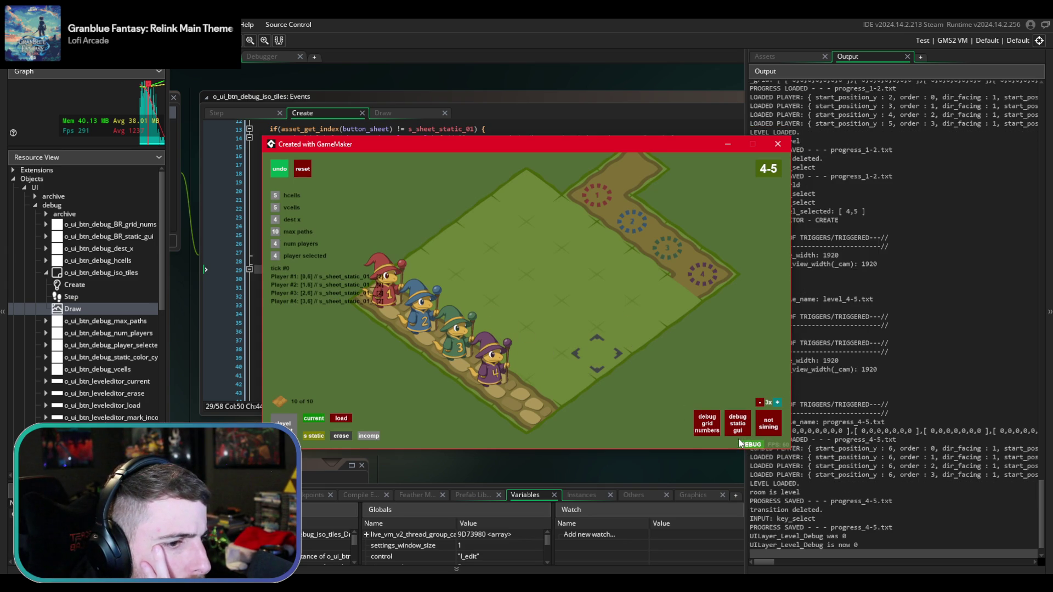
{"action": "left_click", "coordinate": [283, 424]}
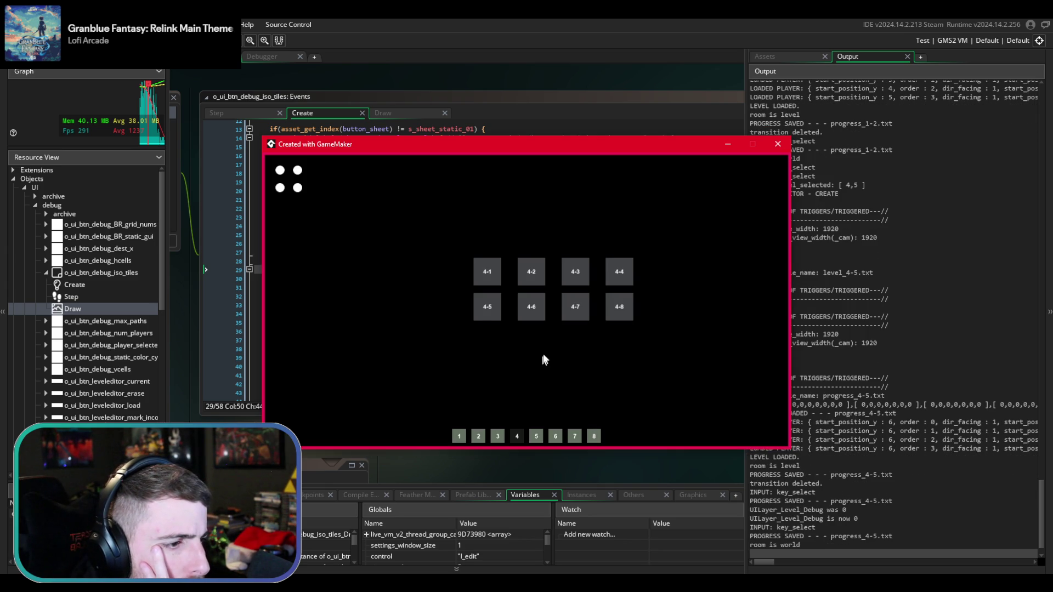
- Open and leave levels 3-1, 3-2, 3-3 and 3-4 in turn
{"action": "left_click", "coordinate": [497, 436]}
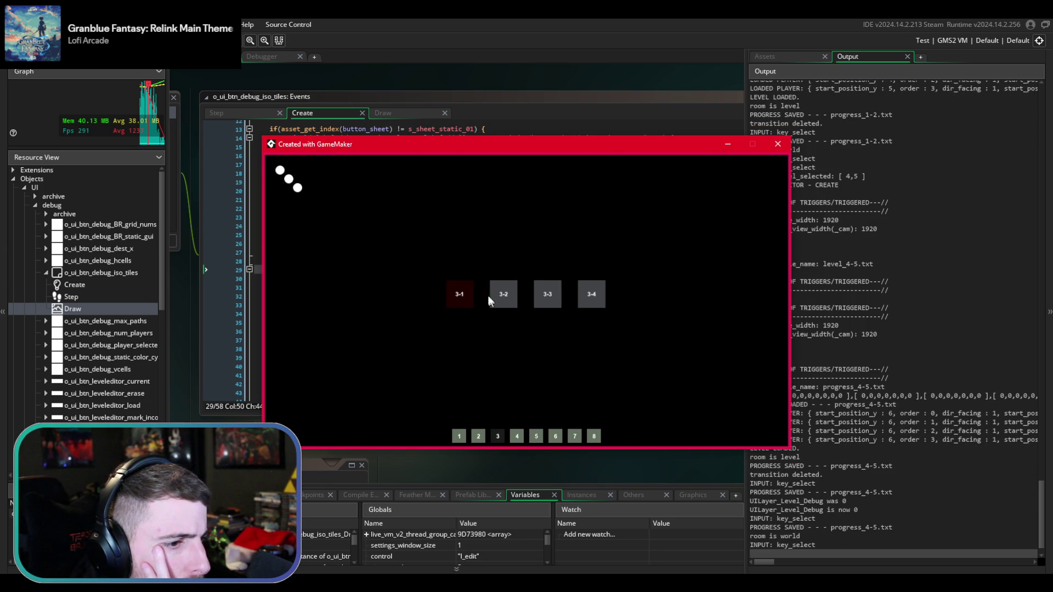
{"action": "left_click", "coordinate": [459, 294]}
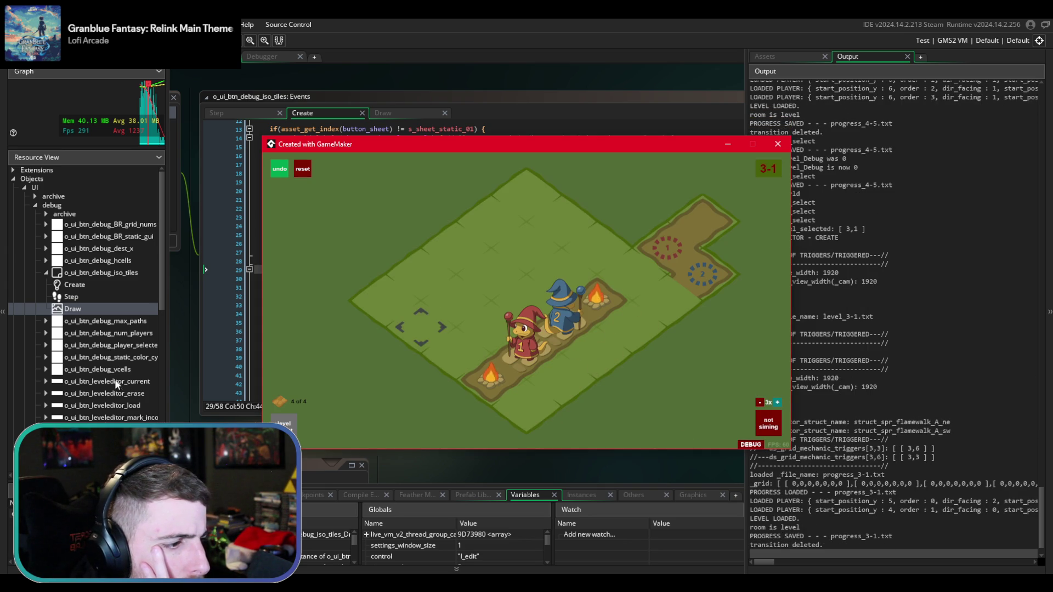
{"action": "left_click", "coordinate": [283, 424]}
{"action": "left_click", "coordinate": [500, 295]}
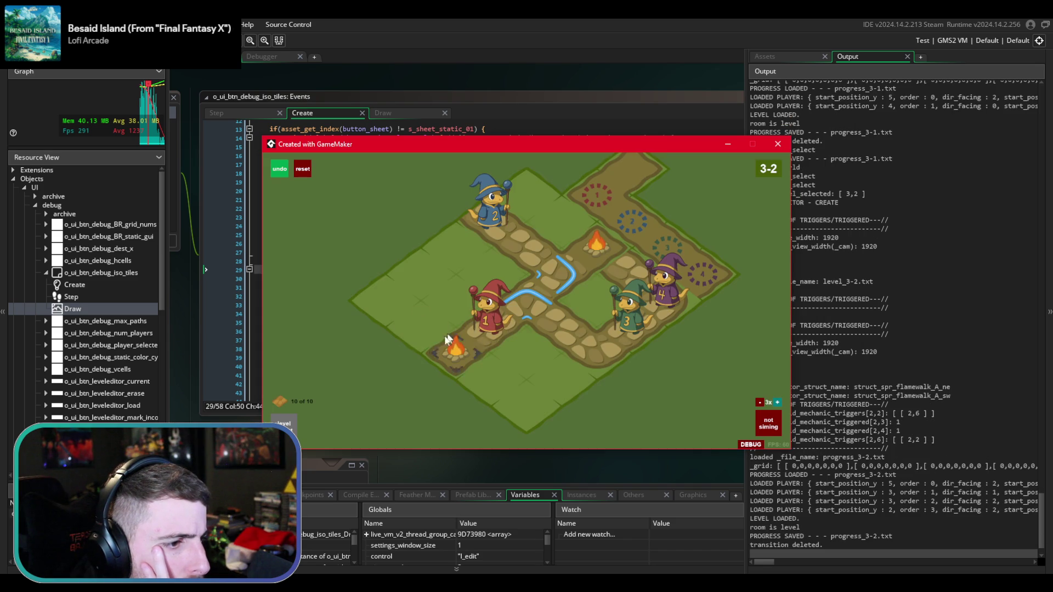
{"action": "left_click", "coordinate": [283, 424]}
{"action": "left_click", "coordinate": [543, 295]}
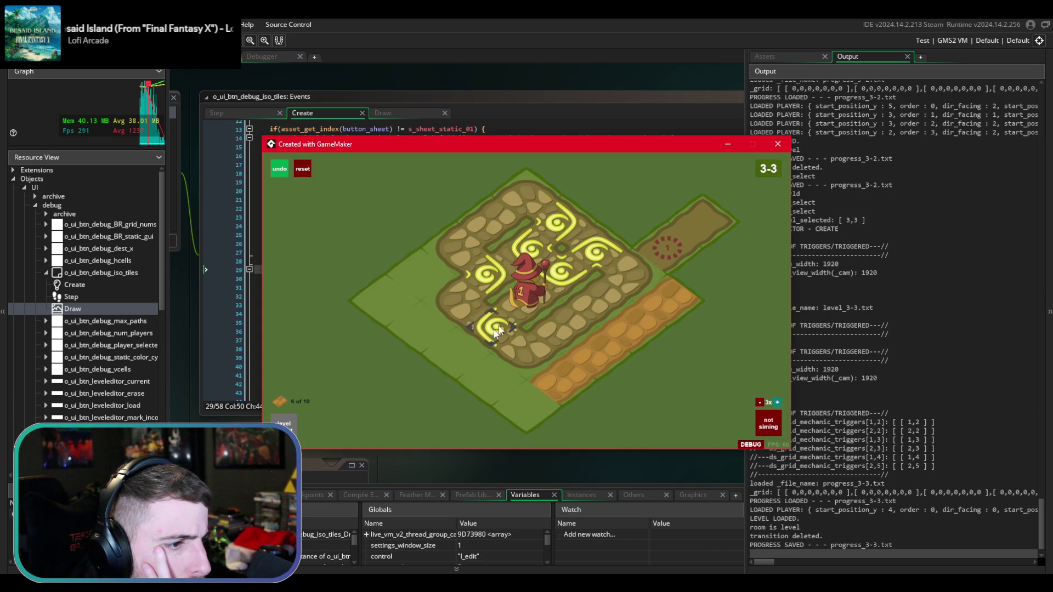
{"action": "left_click", "coordinate": [283, 424]}
{"action": "left_click", "coordinate": [587, 295]}
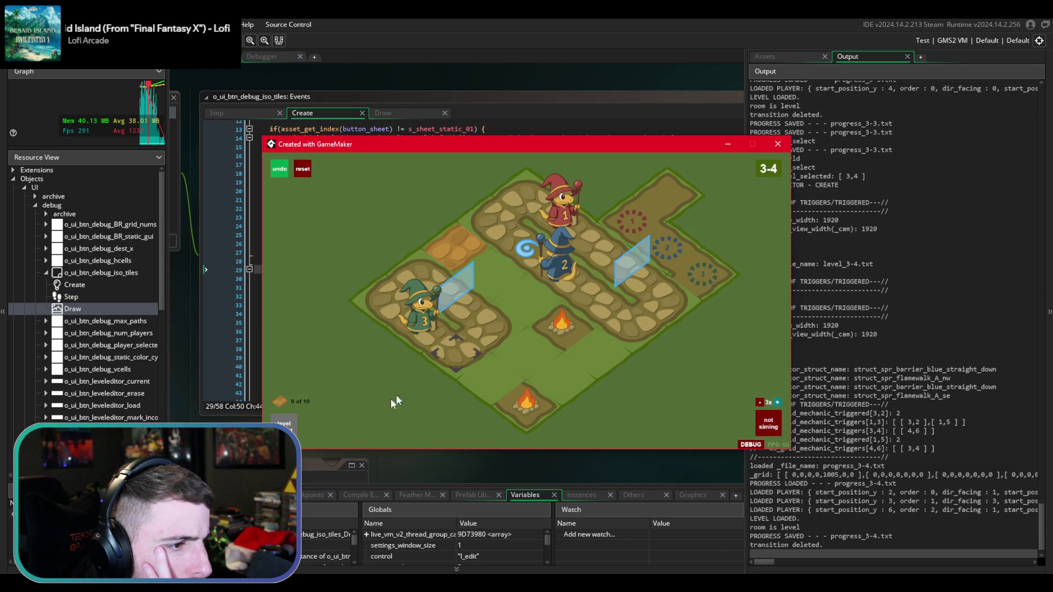
{"action": "left_click", "coordinate": [283, 424]}
- Reopen level 4-5 with the debug readout and static tile palette turned on
{"action": "left_click", "coordinate": [516, 436]}
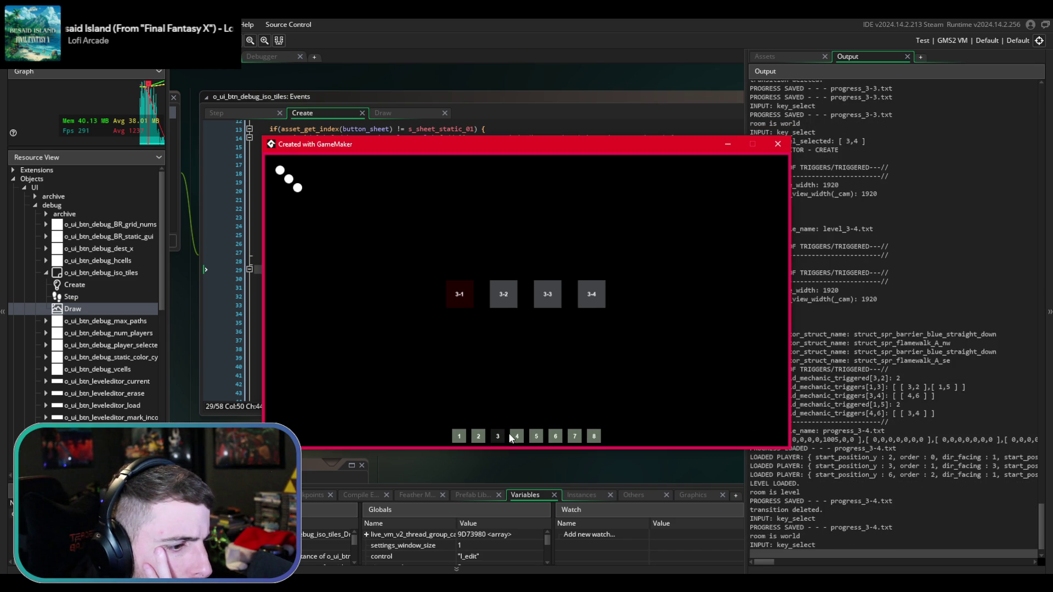
{"action": "left_click", "coordinate": [484, 304]}
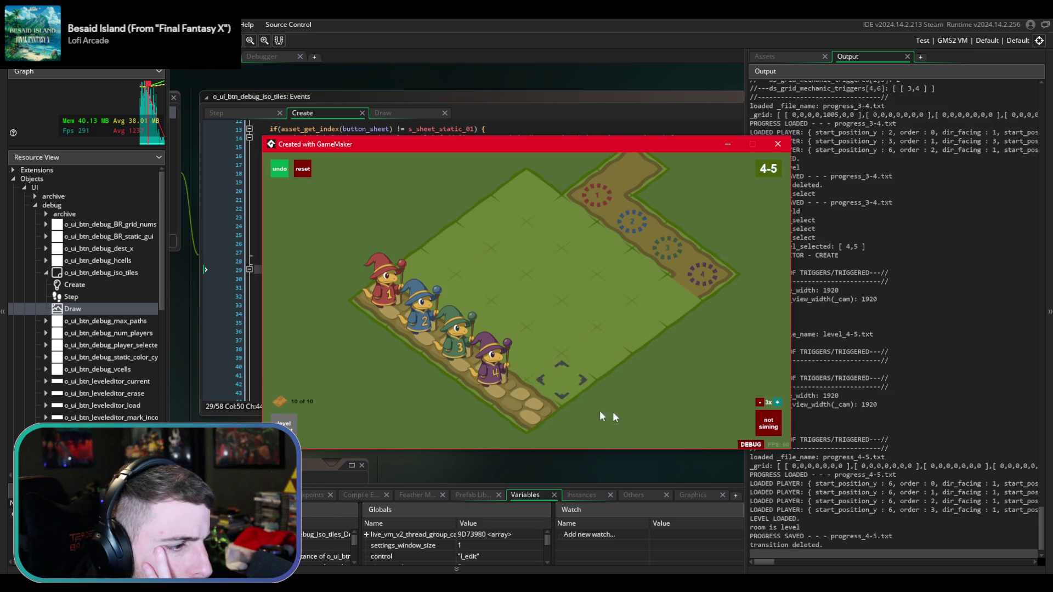
{"action": "right_click", "coordinate": [417, 329]}
{"action": "left_click", "coordinate": [597, 369]}
{"action": "left_click", "coordinate": [751, 445]}
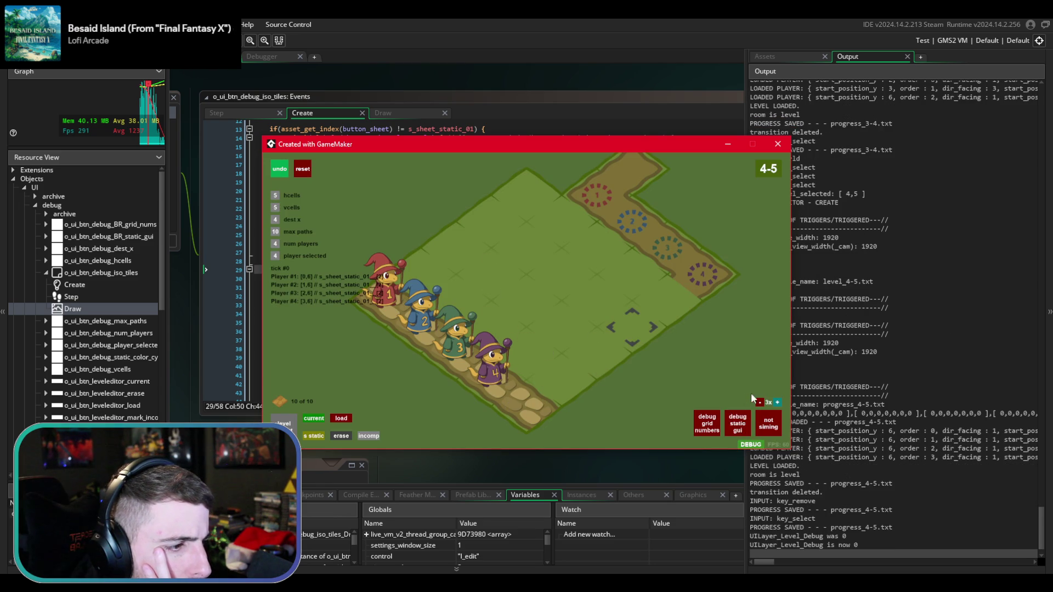
{"action": "left_click", "coordinate": [740, 432]}
{"action": "left_click", "coordinate": [740, 433]}
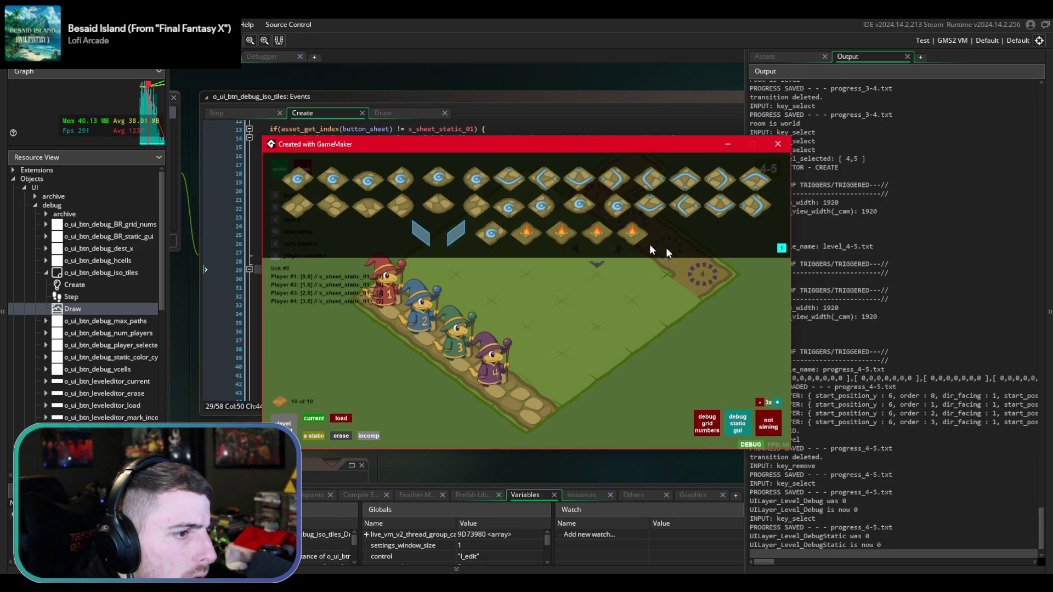
- Place two fire tiles on the board with a straight path tile between them
{"action": "left_click", "coordinate": [526, 236]}
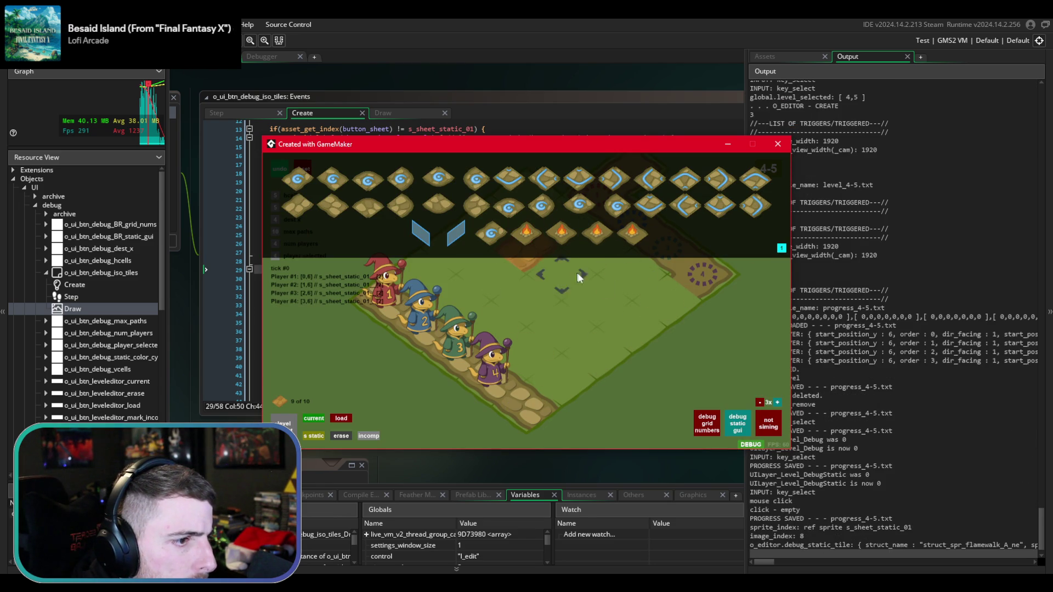
{"action": "left_click", "coordinate": [645, 298]}
{"action": "left_click", "coordinate": [561, 233]}
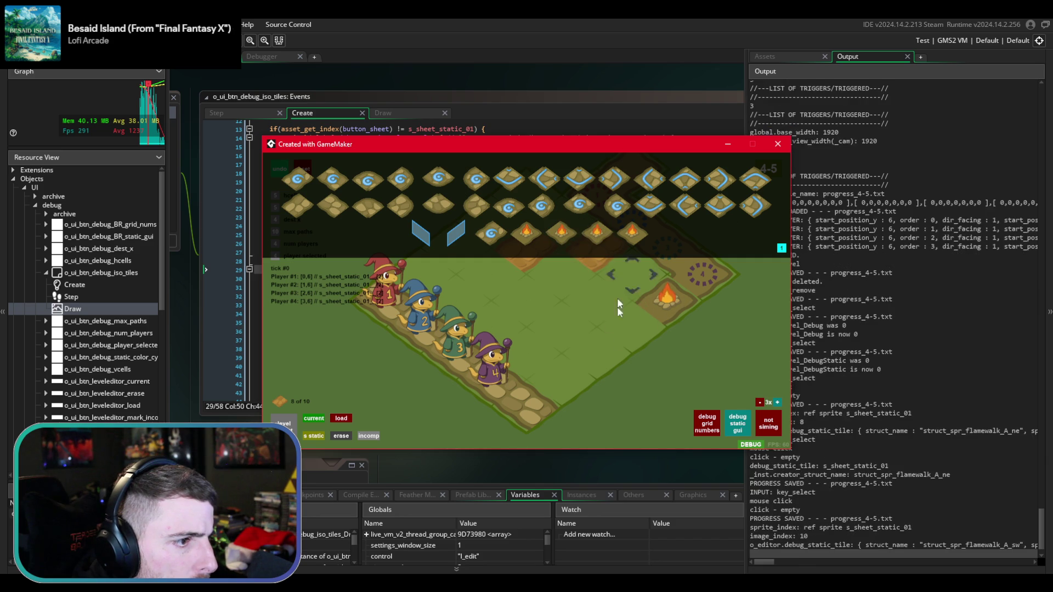
{"action": "left_click", "coordinate": [607, 347]}
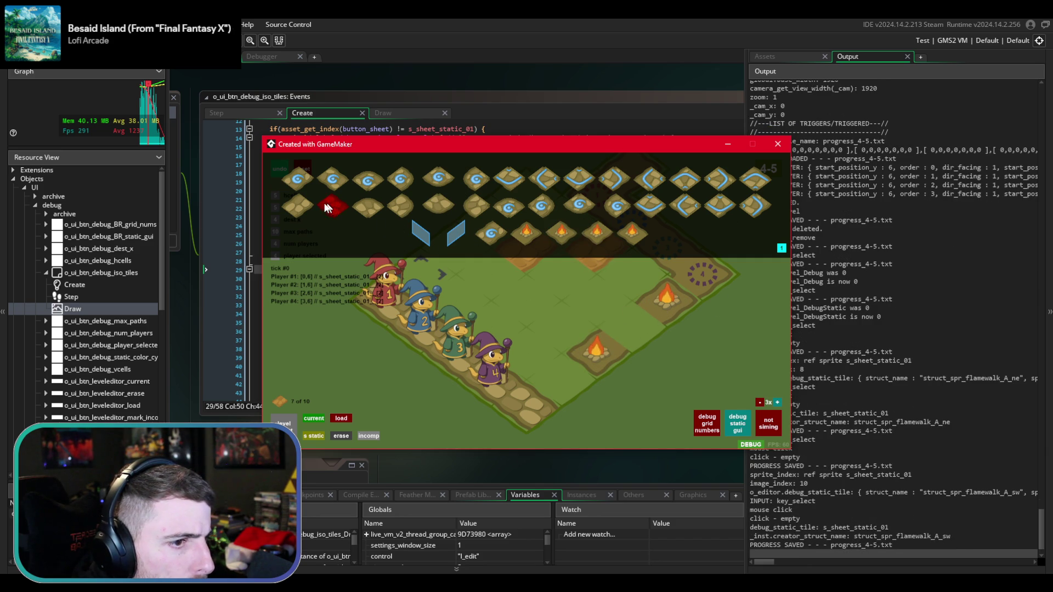
{"action": "left_click", "coordinate": [328, 203]}
{"action": "left_click", "coordinate": [626, 324]}
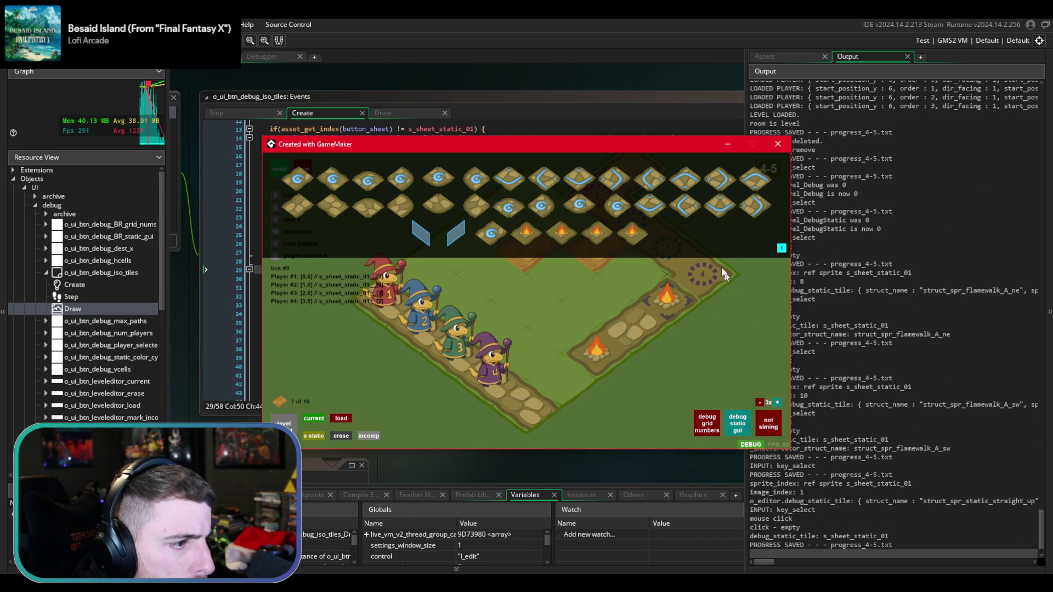
- Switch to the green tile set and place a flamewalk tile and straight stone path tiles
{"action": "left_click", "coordinate": [782, 248]}
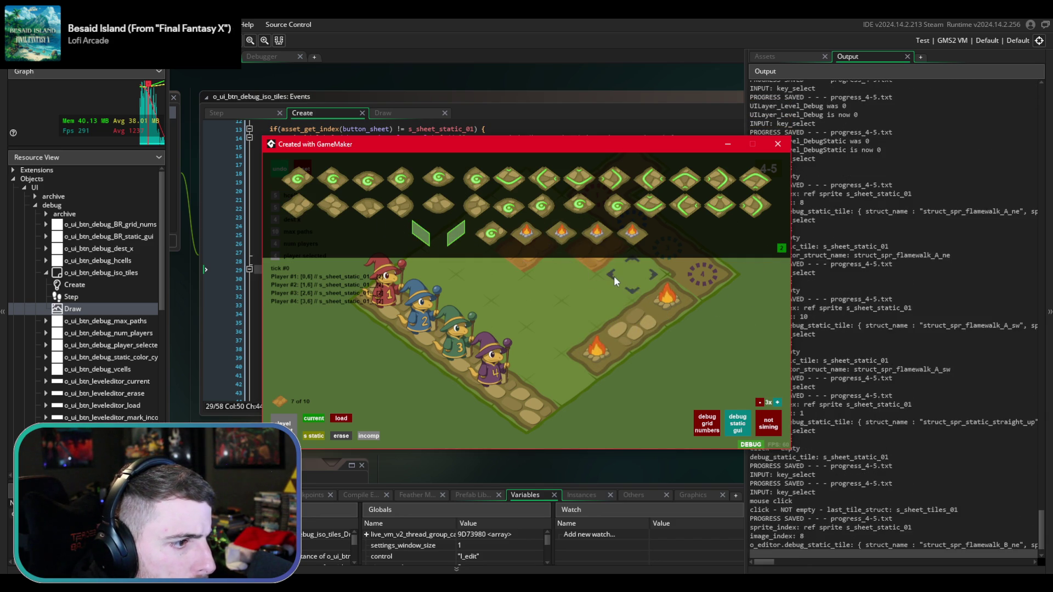
{"action": "left_click", "coordinate": [597, 233]}
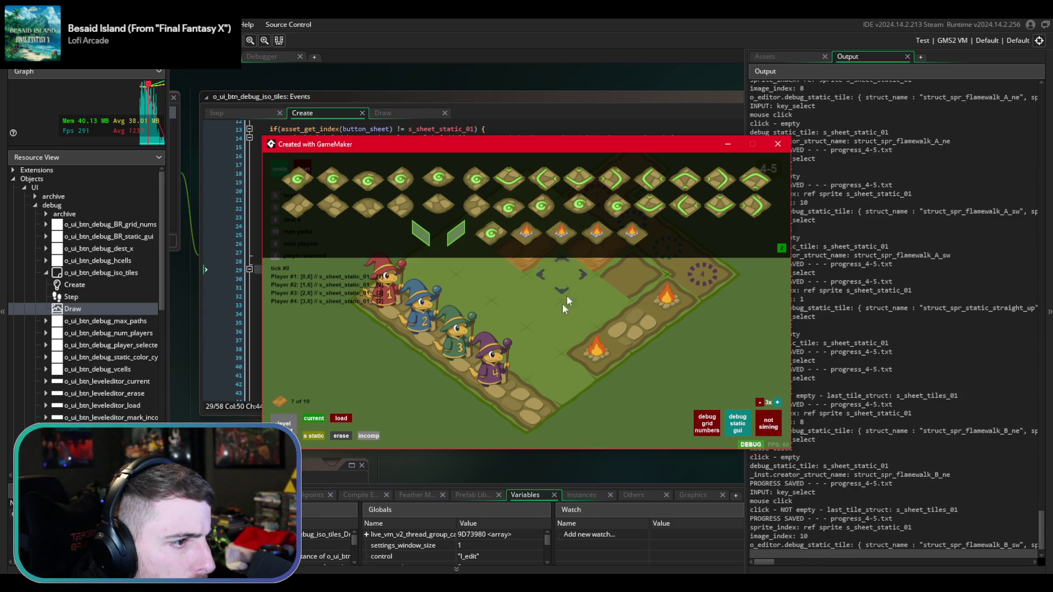
{"action": "left_click", "coordinate": [587, 301]}
{"action": "left_click", "coordinate": [332, 205]}
{"action": "left_click", "coordinate": [299, 205]}
{"action": "left_click", "coordinate": [596, 294]}
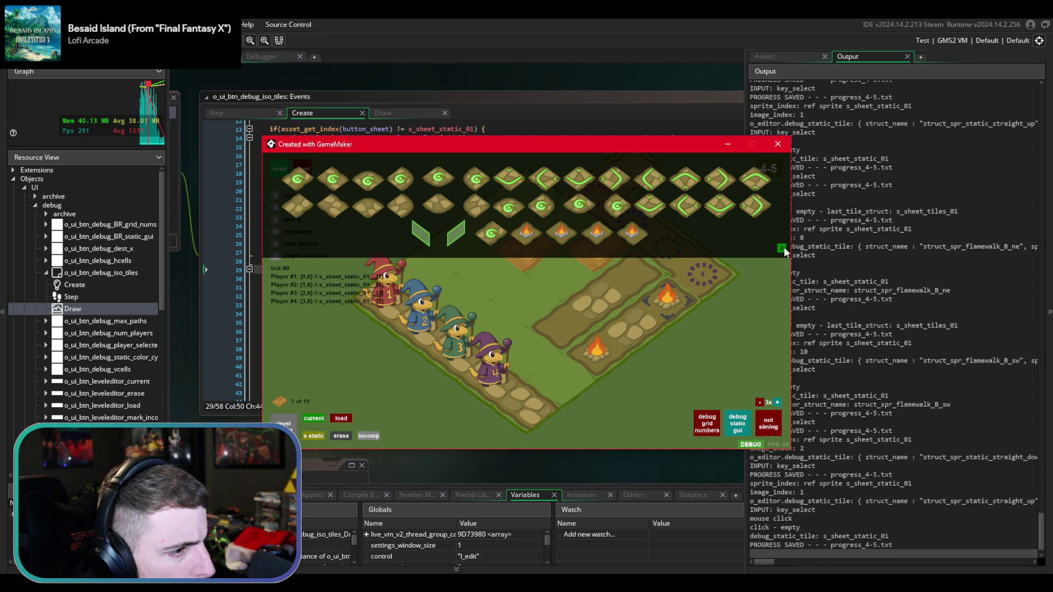
- Switch to the orange tile set and place a straight-up path tile and a fire tile
{"action": "key", "text": "3"}
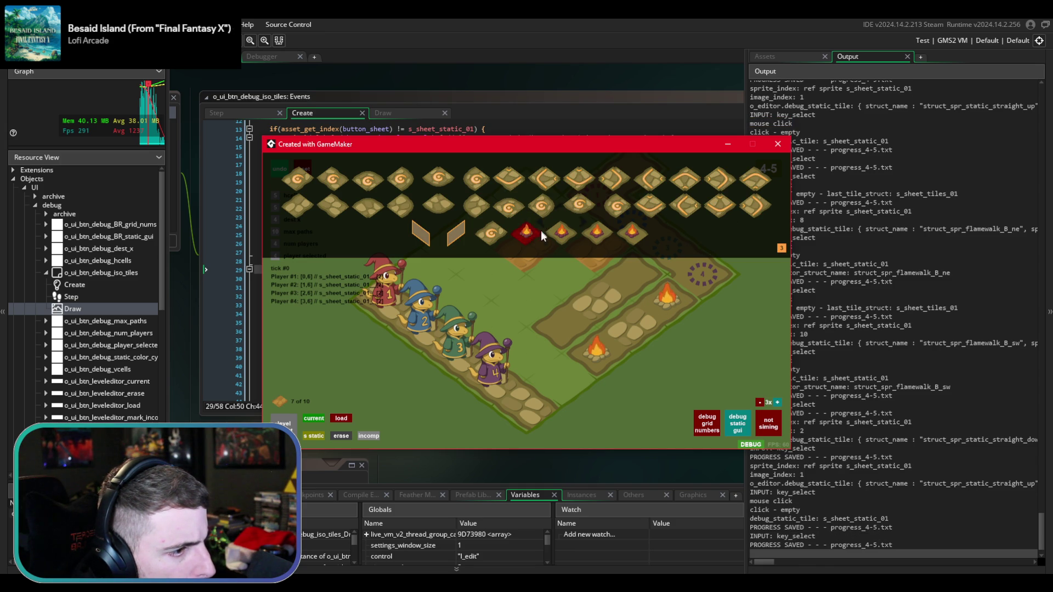
{"action": "left_click", "coordinate": [538, 237]}
{"action": "left_click", "coordinate": [591, 255]}
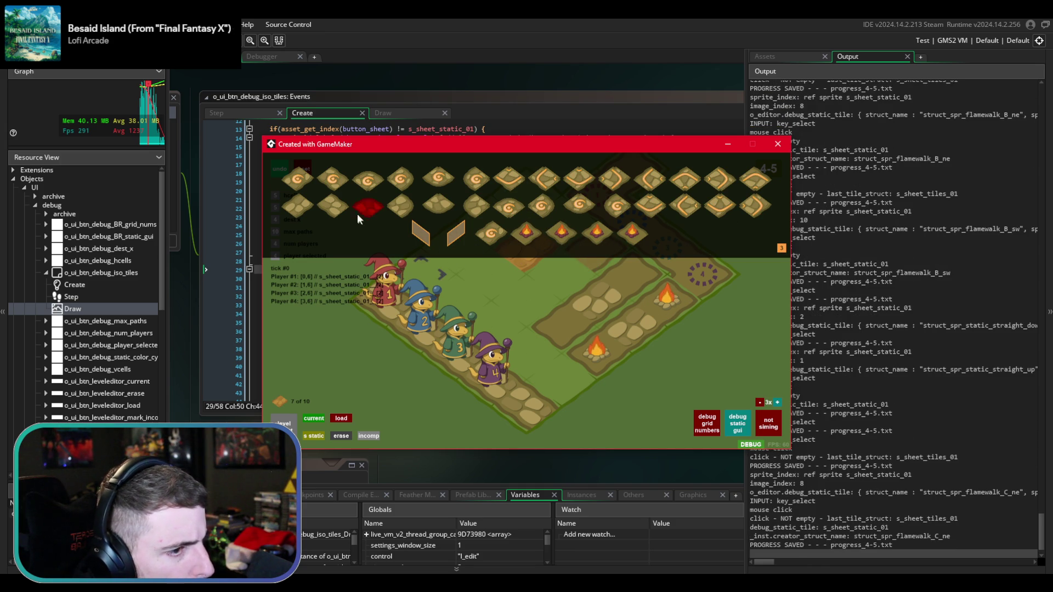
{"action": "left_click", "coordinate": [328, 210]}
{"action": "left_click", "coordinate": [548, 269]}
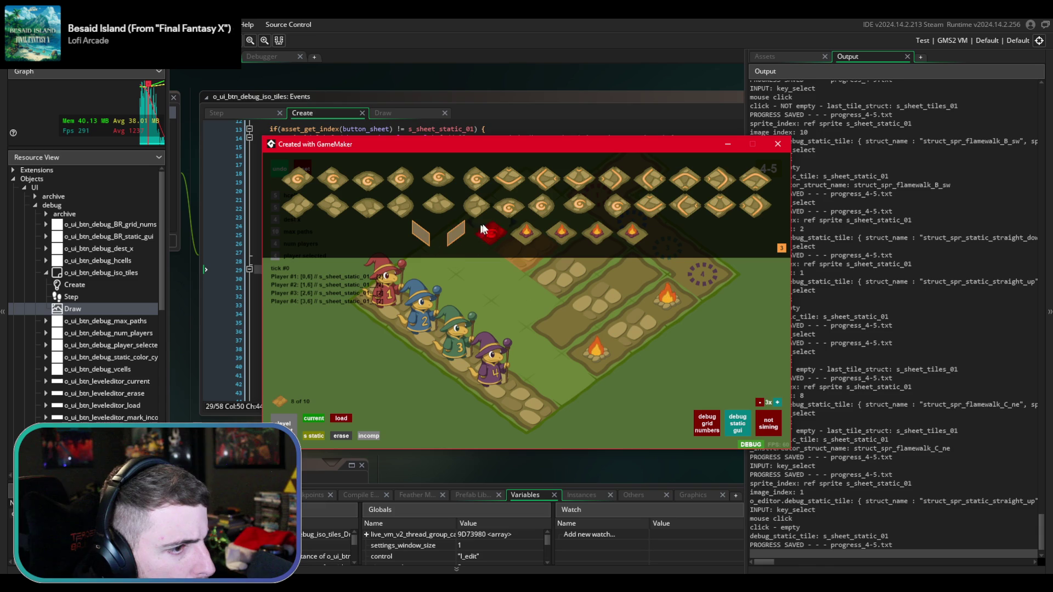
{"action": "left_click", "coordinate": [601, 234]}
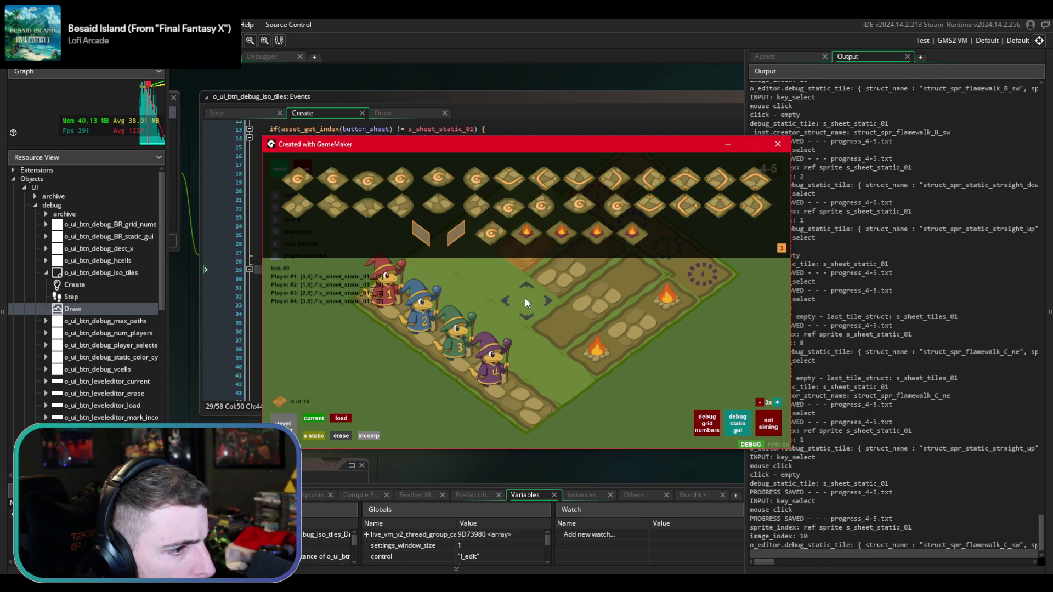
{"action": "left_click", "coordinate": [525, 298]}
- Place magenta fire tiles, save the static layout to progress_4-5.txt, and hide the palette
{"action": "left_click", "coordinate": [782, 248]}
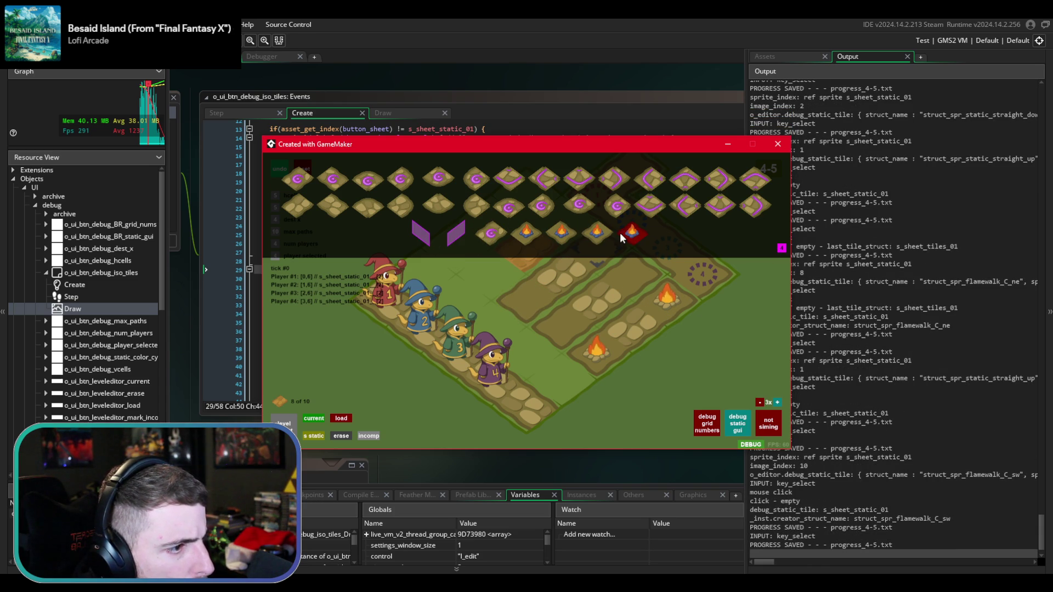
{"action": "left_click", "coordinate": [570, 229]}
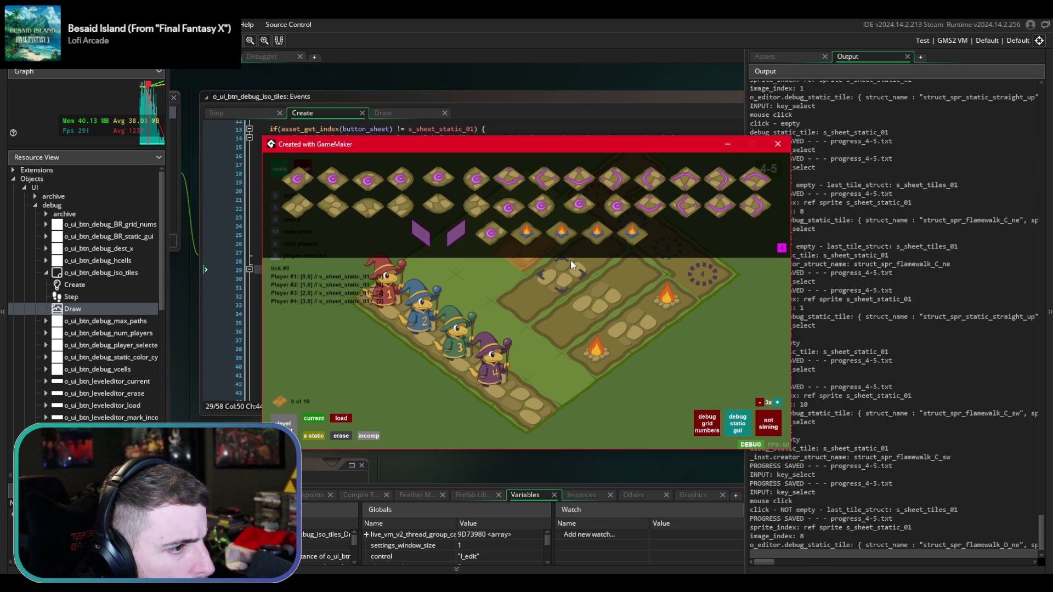
{"action": "left_click", "coordinate": [571, 230]}
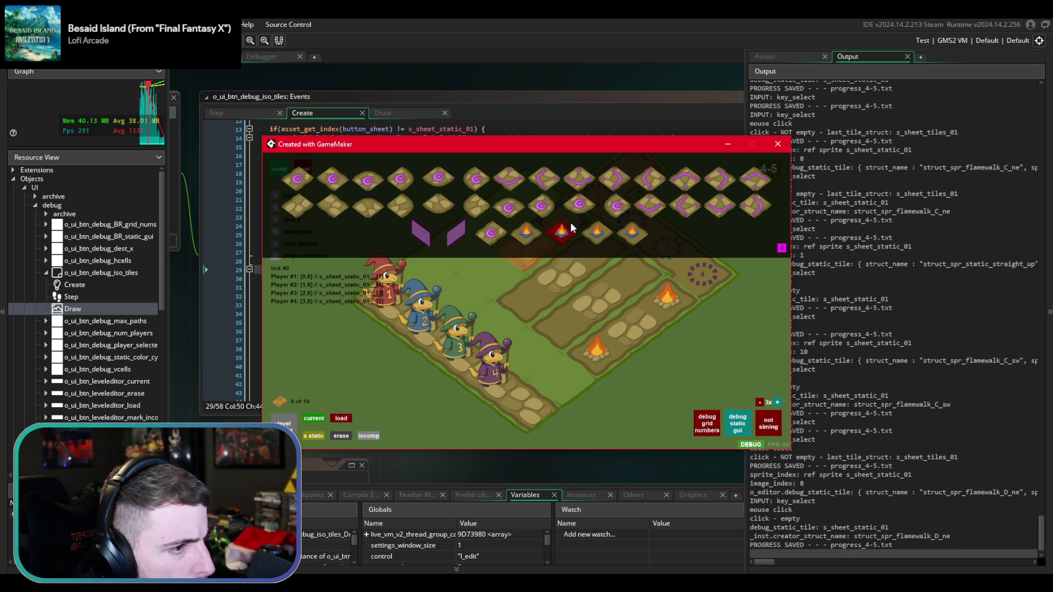
{"action": "left_click", "coordinate": [296, 203]}
{"action": "left_click", "coordinate": [603, 239]}
{"action": "left_click", "coordinate": [494, 273]}
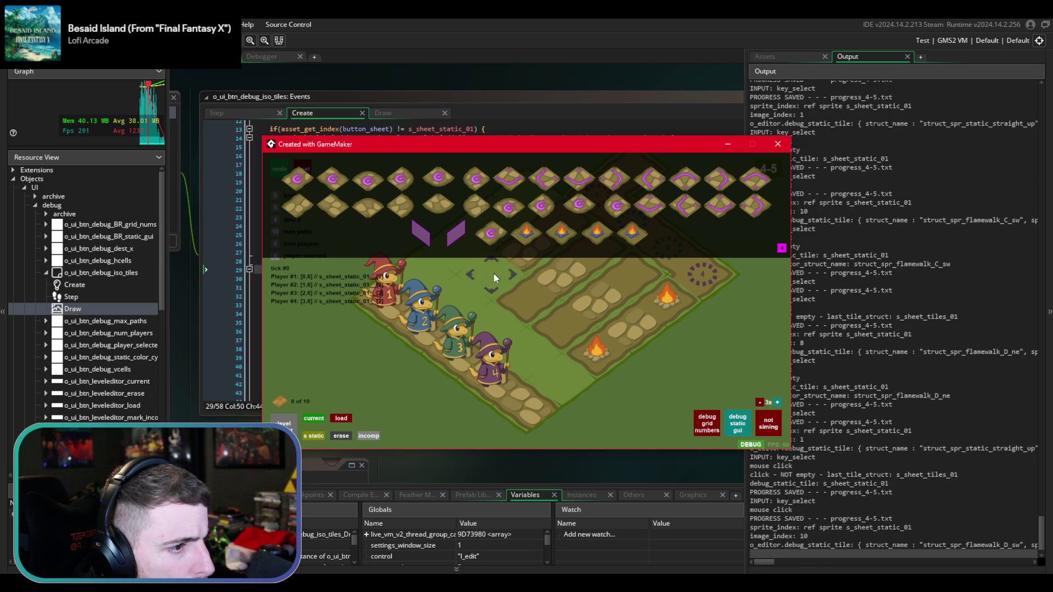
{"action": "left_click", "coordinate": [321, 436]}
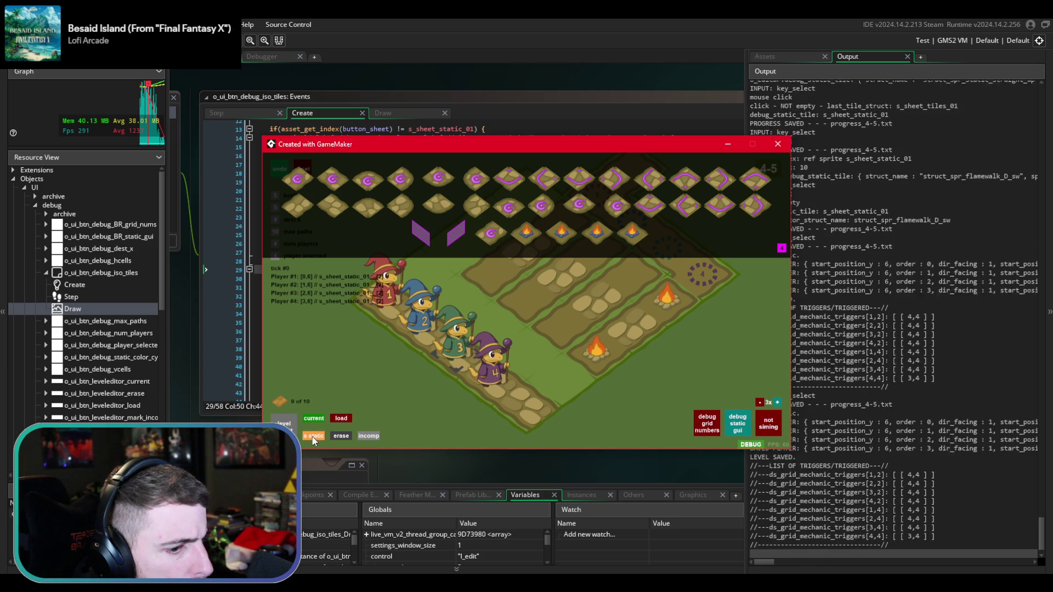
{"action": "left_click", "coordinate": [738, 432]}
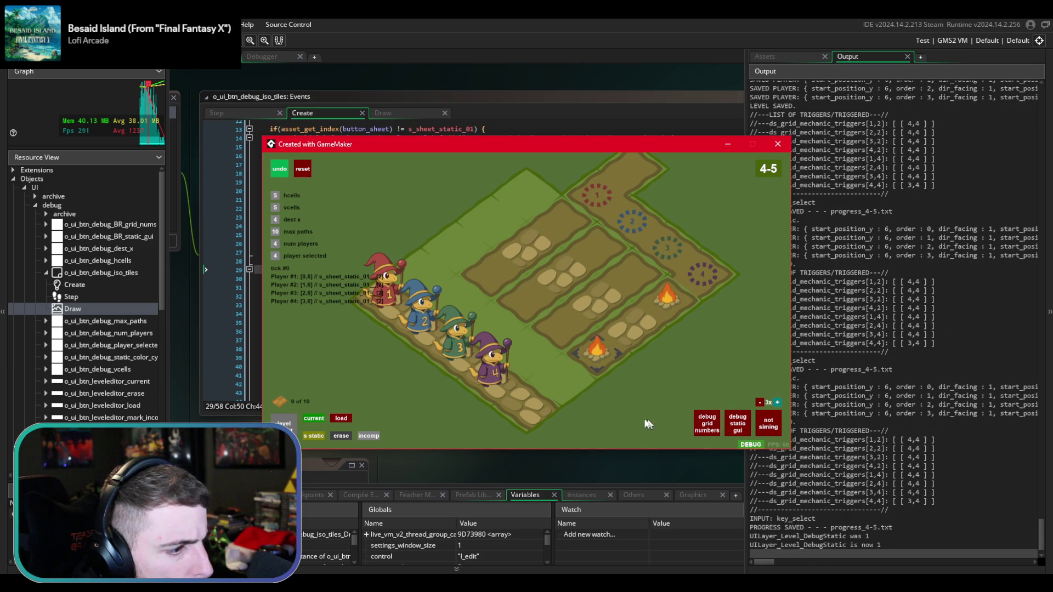
- Toggle the debug overlay, lower 'num players' to 1, and move the wizard one tile along the path
{"action": "left_click", "coordinate": [744, 445]}
{"action": "left_click", "coordinate": [769, 446]}
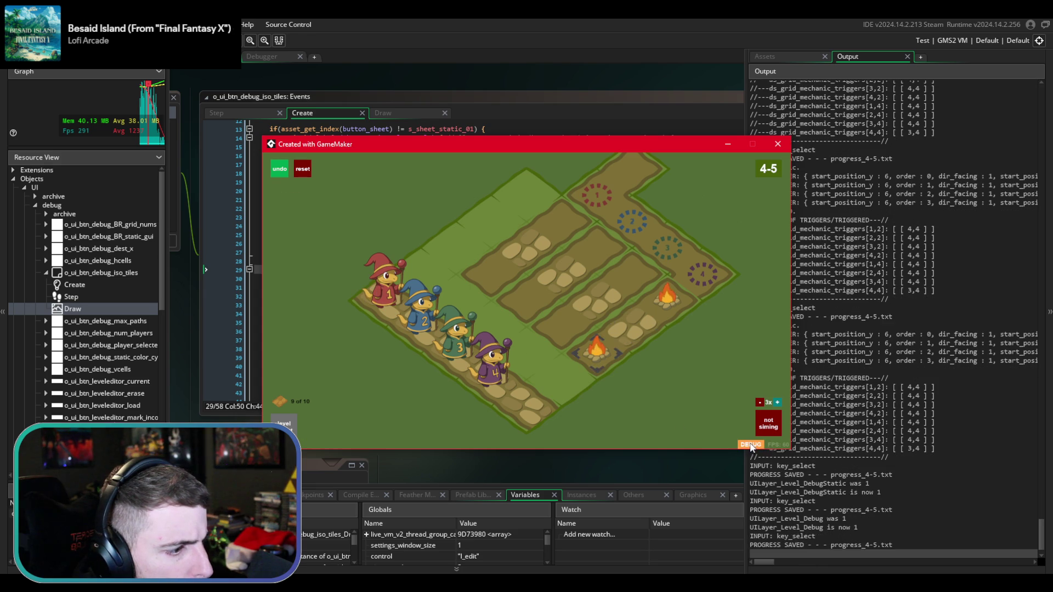
{"action": "left_click", "coordinate": [275, 244]}
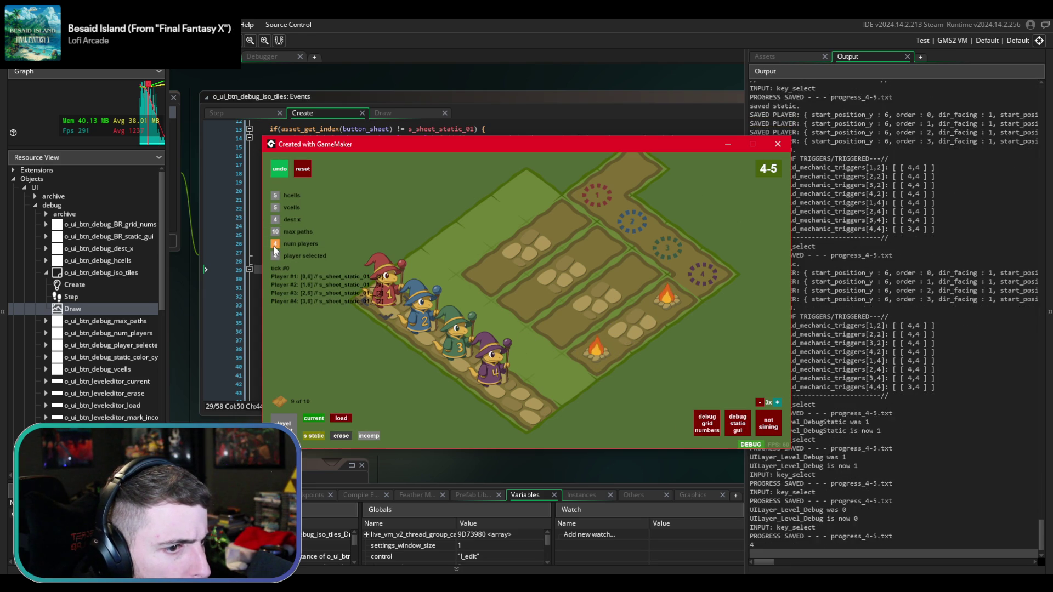
{"action": "right_click", "coordinate": [275, 243]}
{"action": "right_click", "coordinate": [276, 244]}
{"action": "right_click", "coordinate": [276, 244]}
{"action": "left_click", "coordinate": [417, 251]}
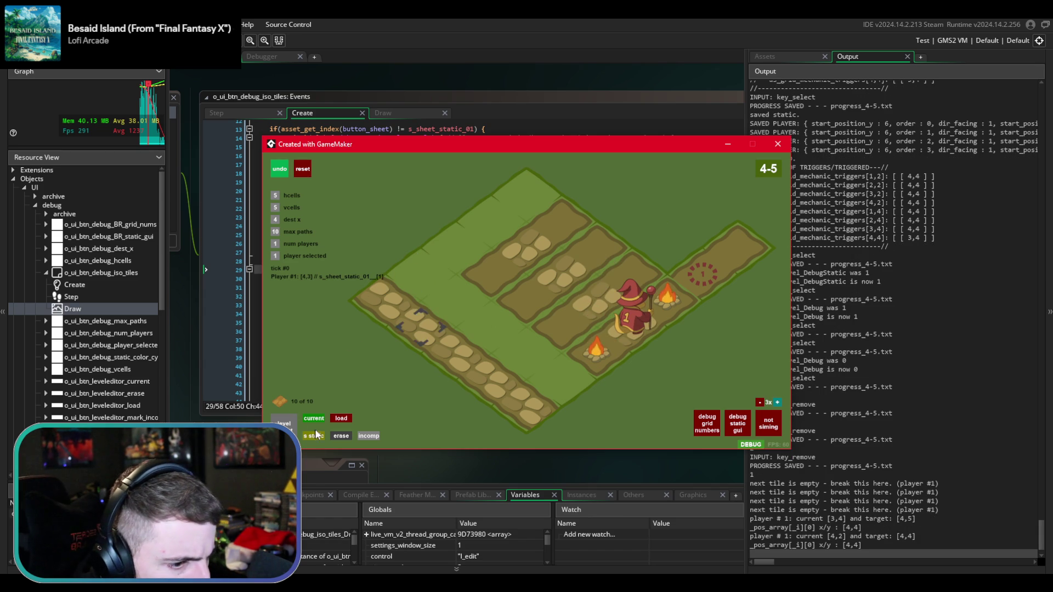
- Run and reset the simulation twice, switching to static tile saving mode, then close the game
{"action": "key", "text": "space"}
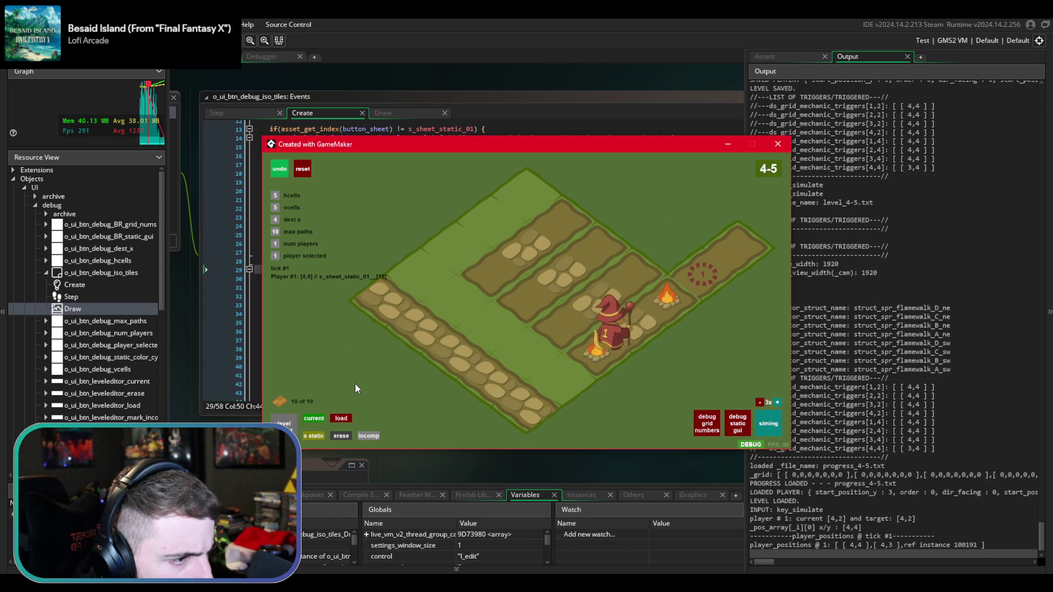
{"action": "key", "text": "space"}
{"action": "key", "text": "Left"}
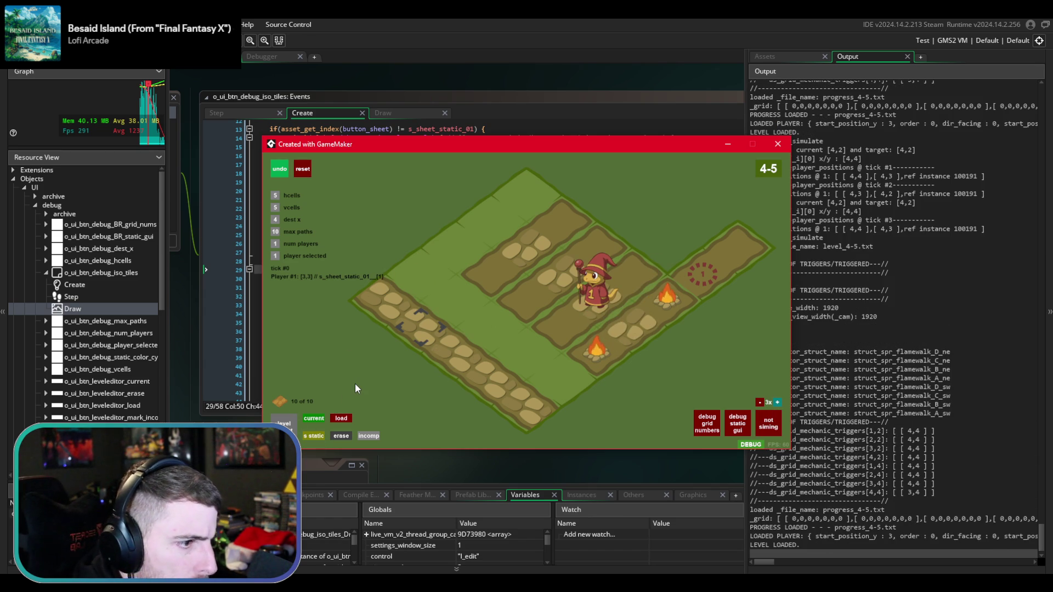
{"action": "left_click", "coordinate": [322, 434]}
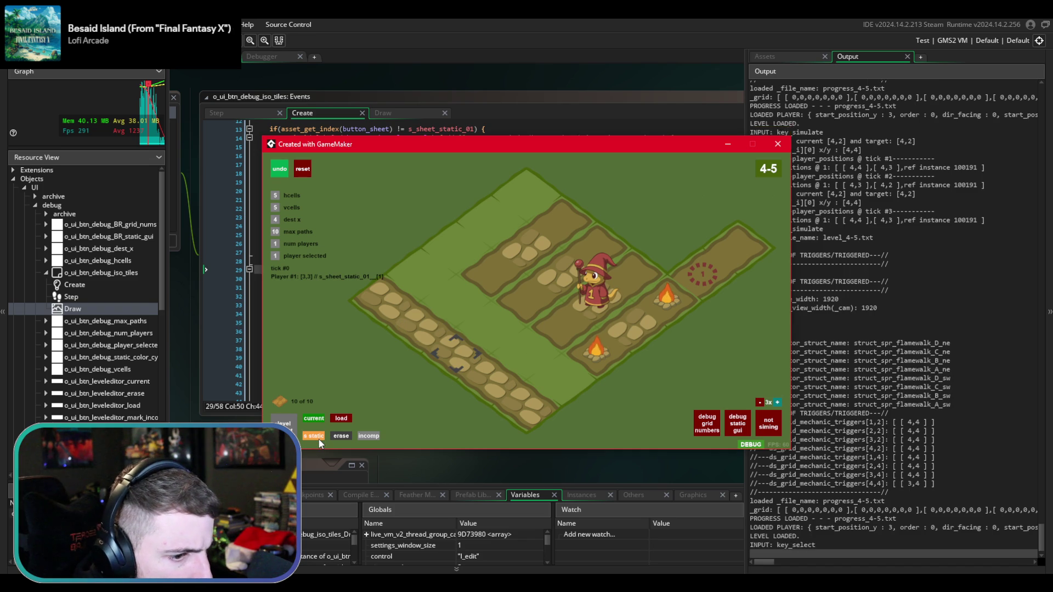
{"action": "key", "text": "space"}
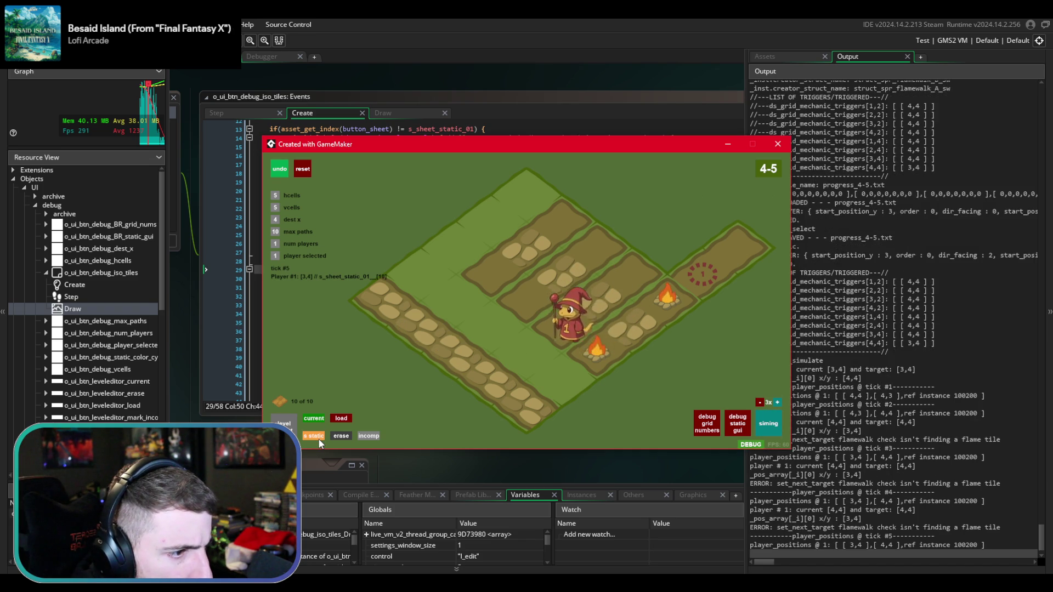
{"action": "key", "text": "space"}
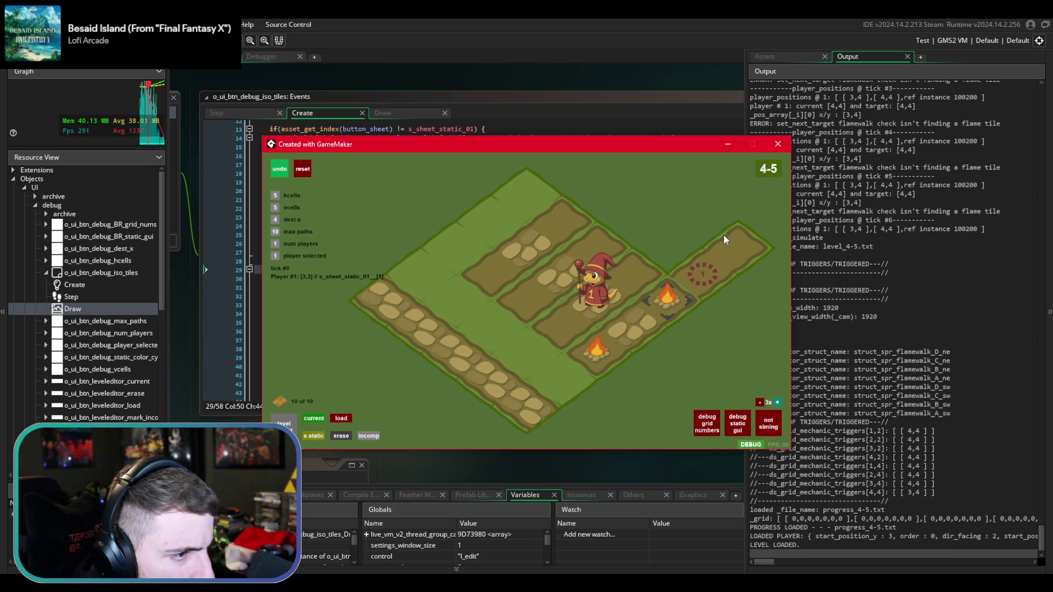
{"action": "left_click", "coordinate": [781, 144]}
{"action": "left_click", "coordinate": [427, 128]}
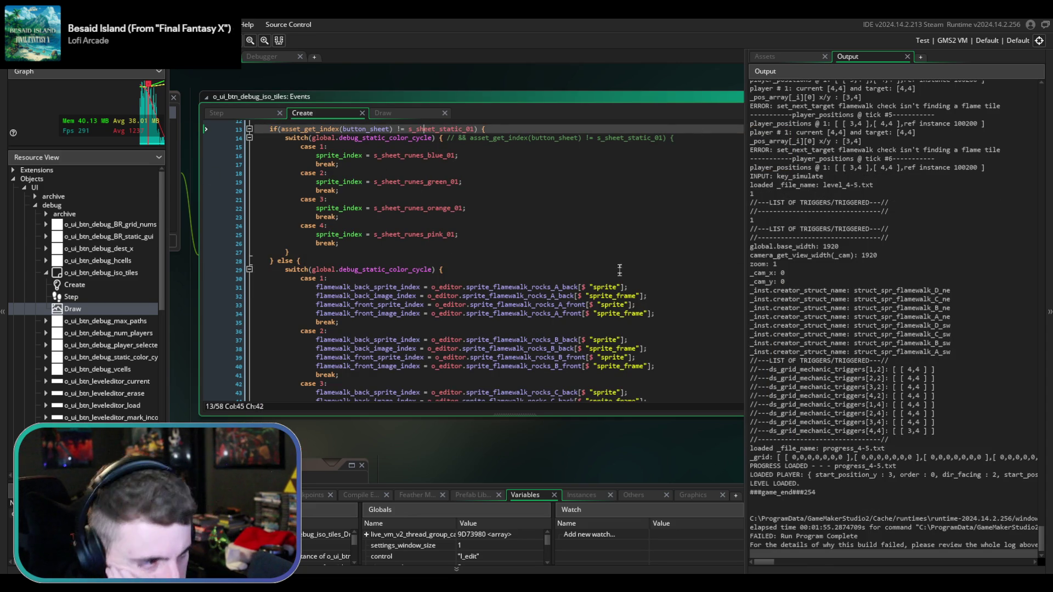
- From the asset browser, open the button's Step event and look up uses of sprite_flamewalk_rocks_A_front
{"action": "left_click", "coordinate": [793, 56]}
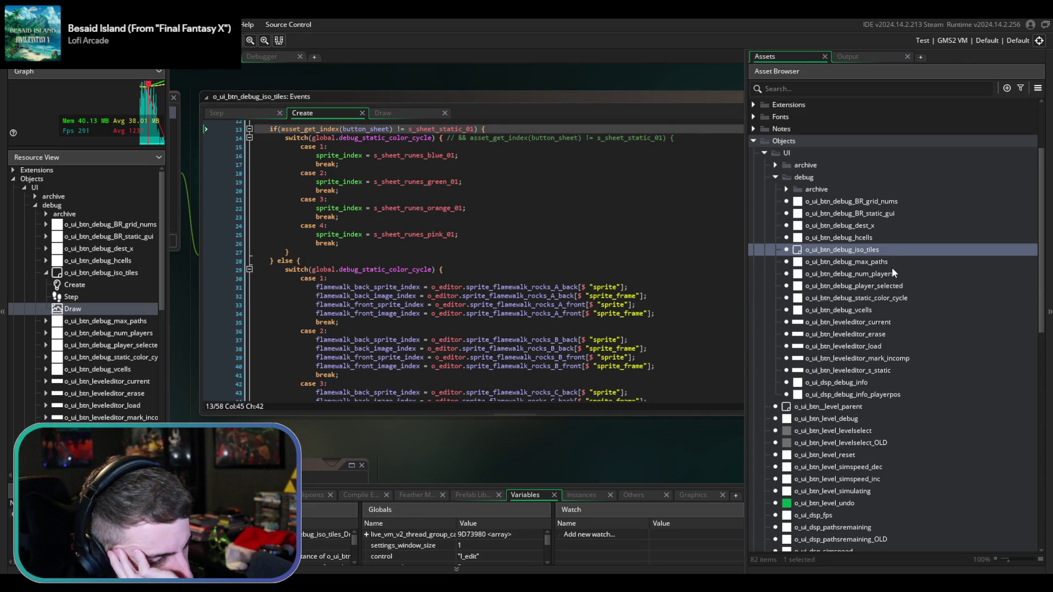
{"action": "scroll", "coordinate": [892, 269], "scroll_direction": "down", "scroll_amount": 3}
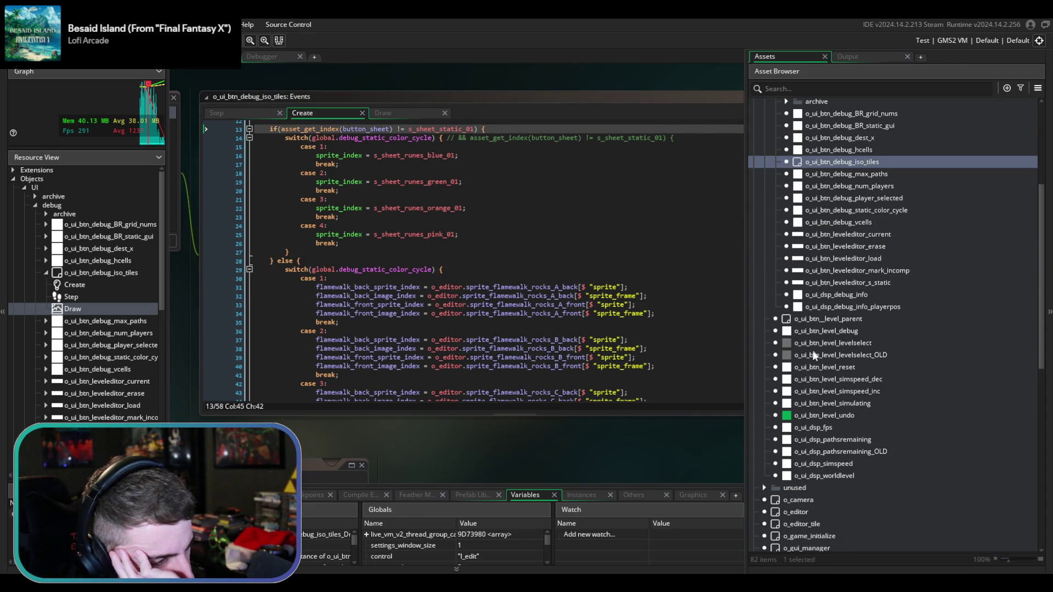
{"action": "scroll", "coordinate": [814, 374], "scroll_direction": "down", "scroll_amount": 2}
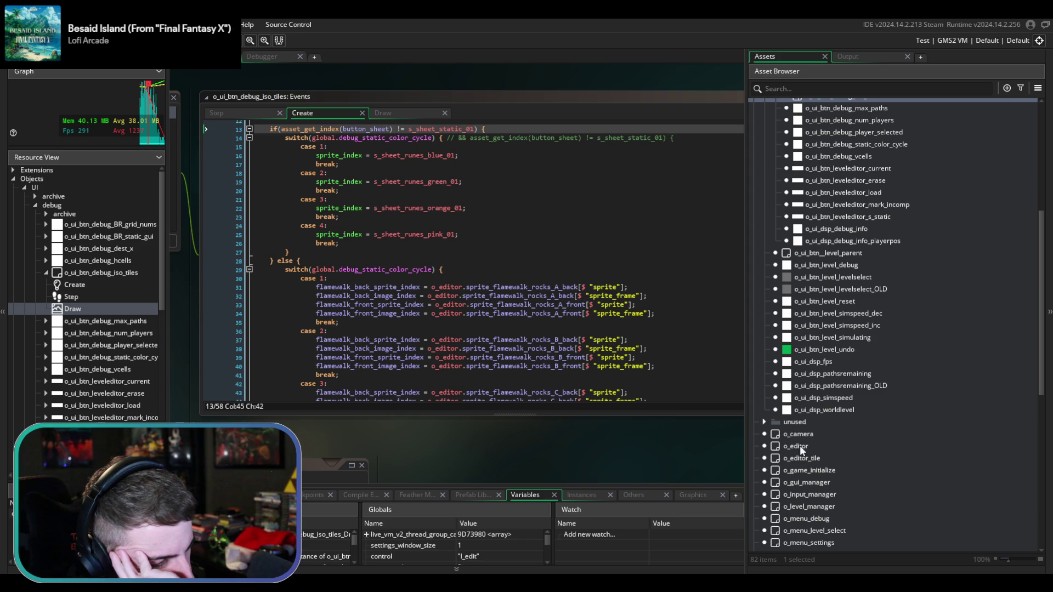
{"action": "left_click", "coordinate": [243, 113]}
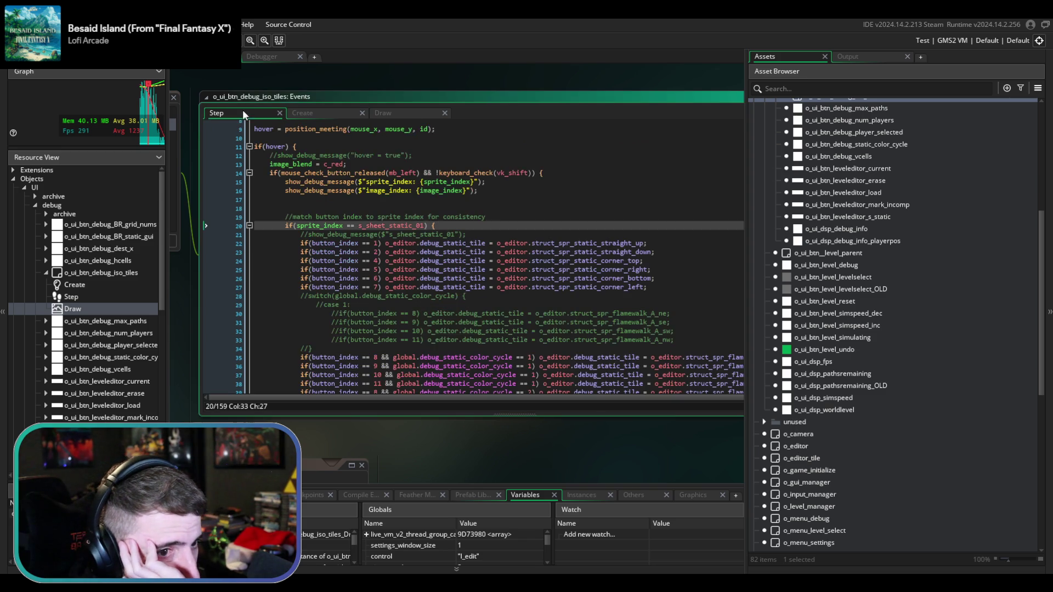
{"action": "scroll", "coordinate": [514, 270], "scroll_direction": "down", "scroll_amount": 2}
{"action": "scroll", "coordinate": [514, 270], "scroll_direction": "down", "scroll_amount": 5}
{"action": "mouse_move", "coordinate": [514, 271]}
{"action": "left_mouse_down"}
{"action": "mouse_move", "coordinate": [386, 289]}
{"action": "mouse_move", "coordinate": [450, 288]}
{"action": "left_mouse_up"}
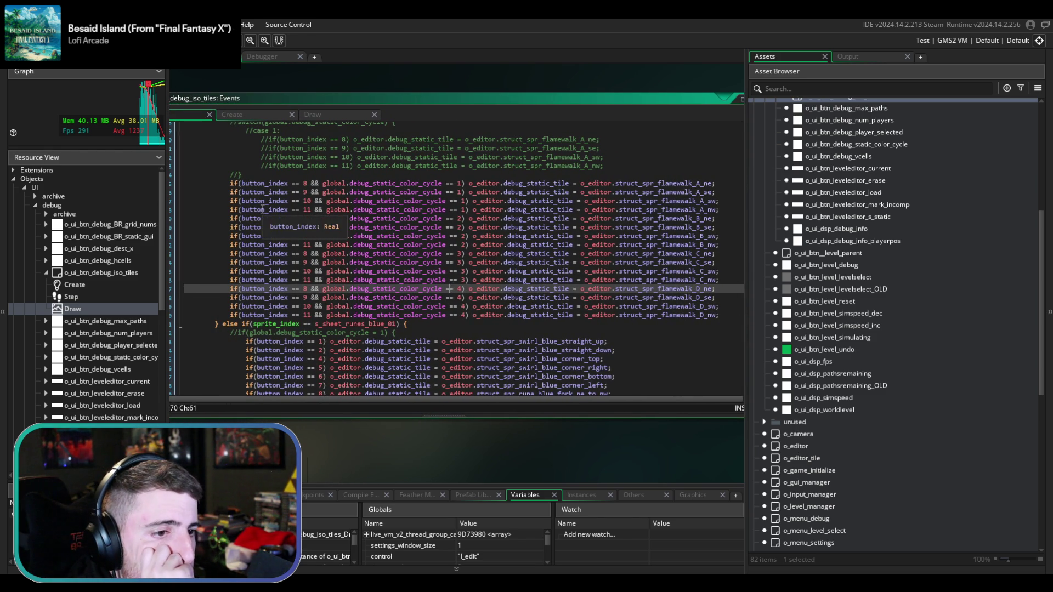
{"action": "mouse_move", "coordinate": [332, 219]}
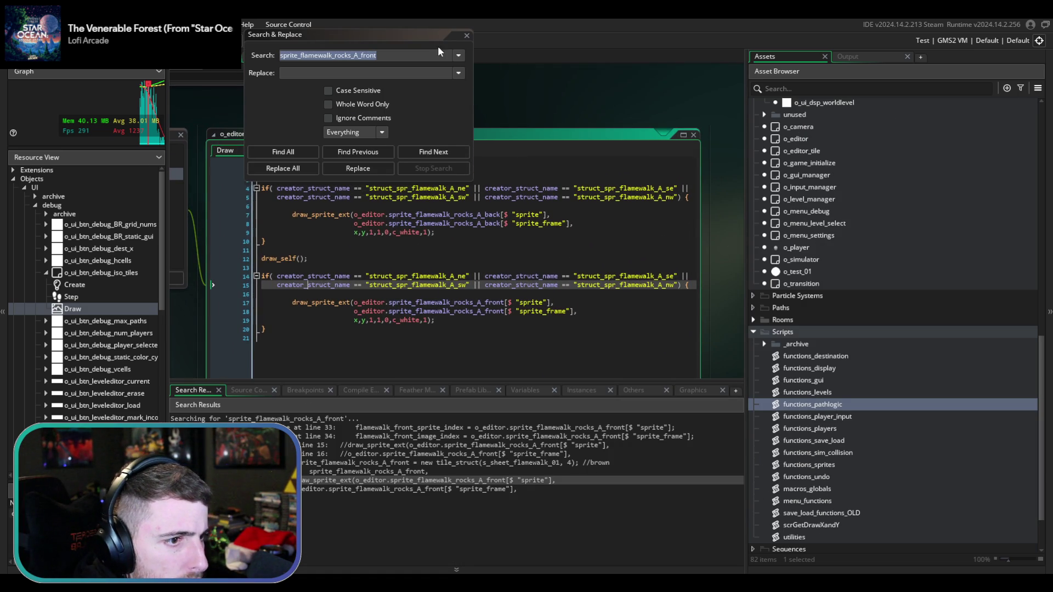
- Close Search & Replace and resize the Draw code, asset browser and search results panels
{"action": "left_click", "coordinate": [467, 35]}
{"action": "mouse_move", "coordinate": [369, 140]}
{"action": "left_mouse_down"}
{"action": "mouse_move", "coordinate": [424, 108]}
{"action": "mouse_move", "coordinate": [579, 121]}
{"action": "mouse_move", "coordinate": [347, 130]}
{"action": "mouse_move", "coordinate": [392, 70]}
{"action": "left_mouse_up"}
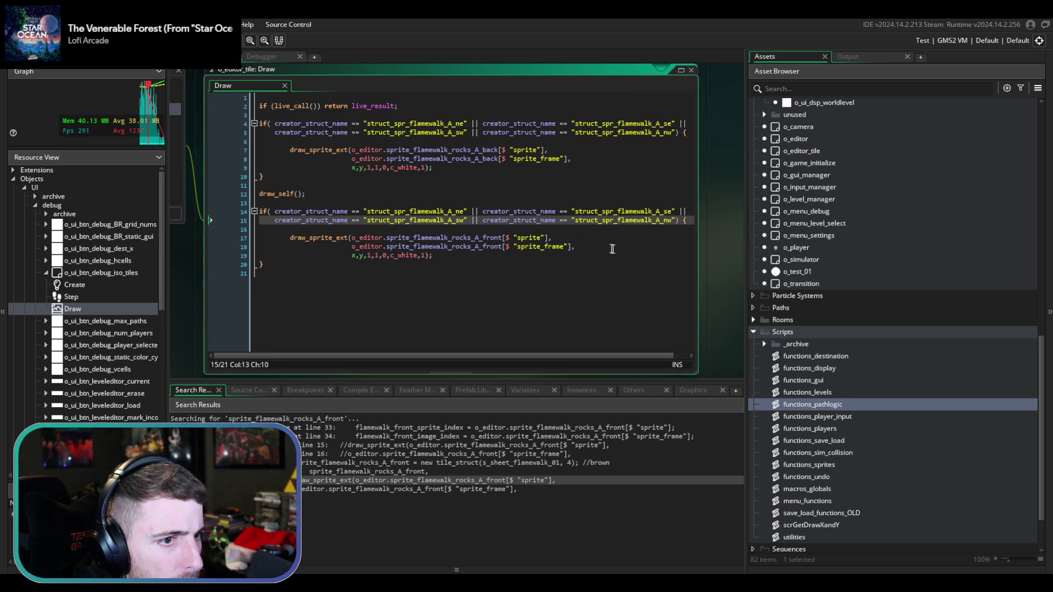
{"action": "left_click_drag", "start_coordinate": [699, 378], "coordinate": [712, 377]}
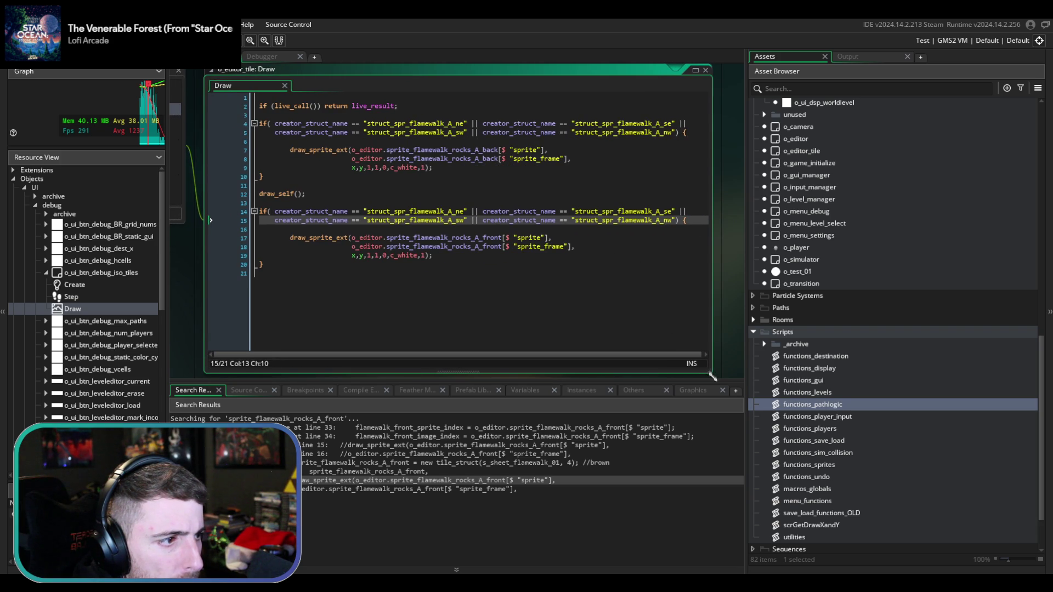
{"action": "left_click_drag", "start_coordinate": [749, 406], "coordinate": [900, 404]}
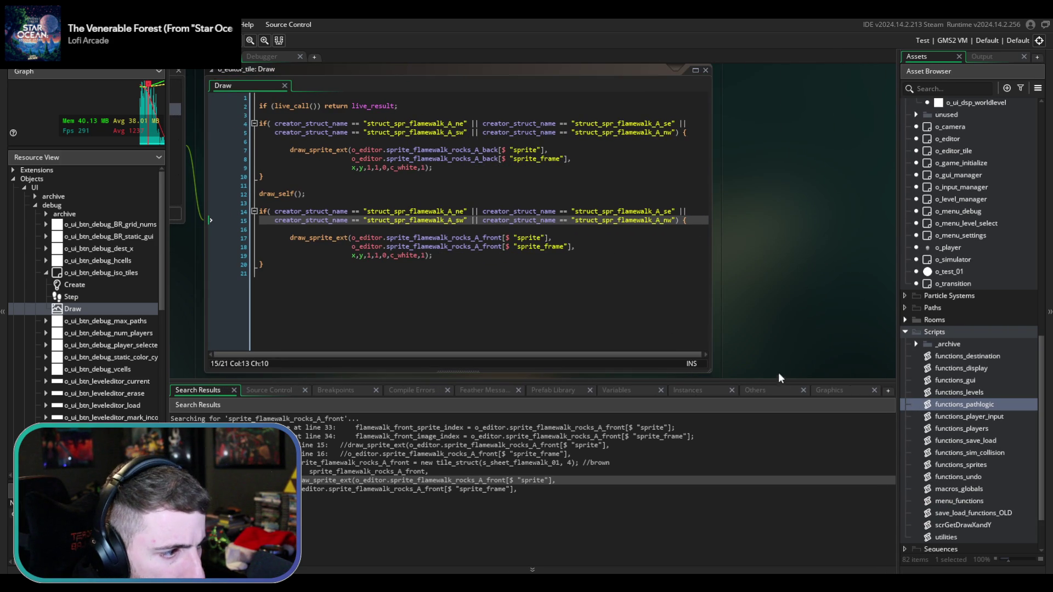
{"action": "left_click_drag", "start_coordinate": [782, 378], "coordinate": [737, 509]}
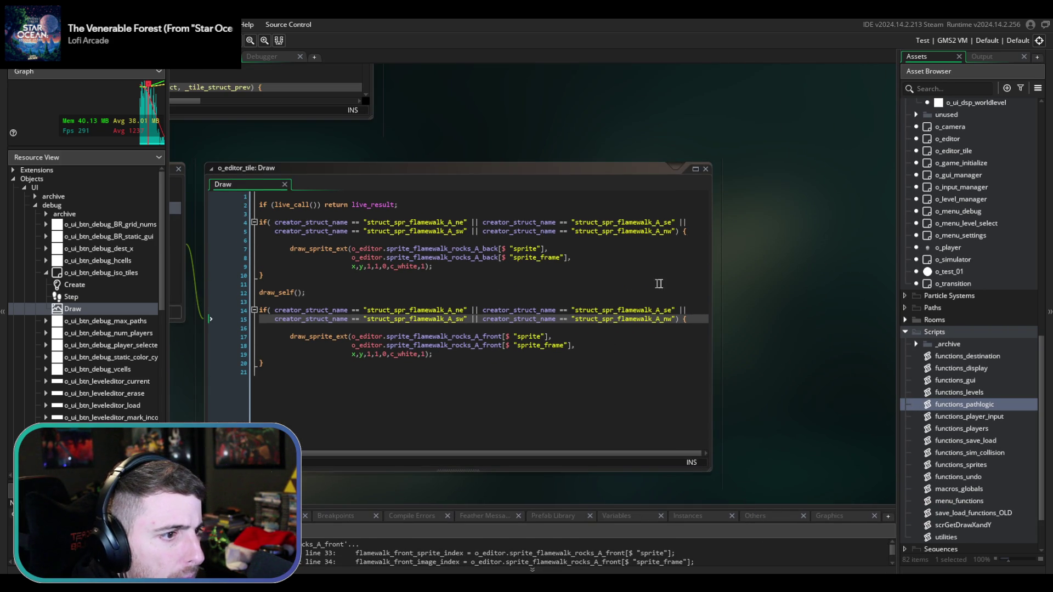
- Add '//Flamewalk A - Brown' above both flamewalk rock if-blocks and save the Draw code
{"action": "left_click_drag", "start_coordinate": [276, 279], "coordinate": [261, 218]}
{"action": "left_click", "coordinate": [301, 214]}
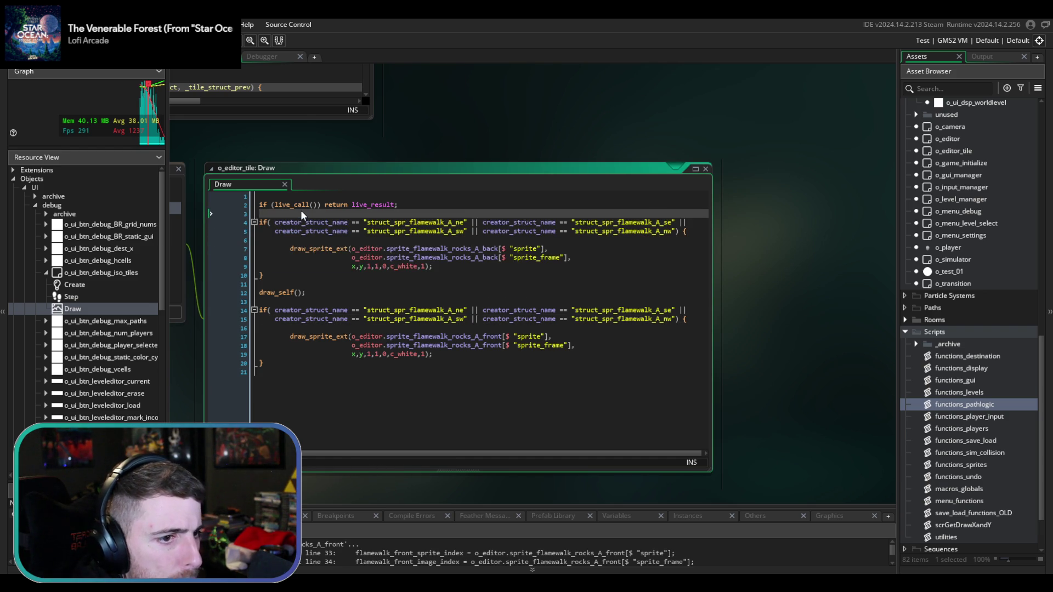
{"action": "key", "text": "Return"}
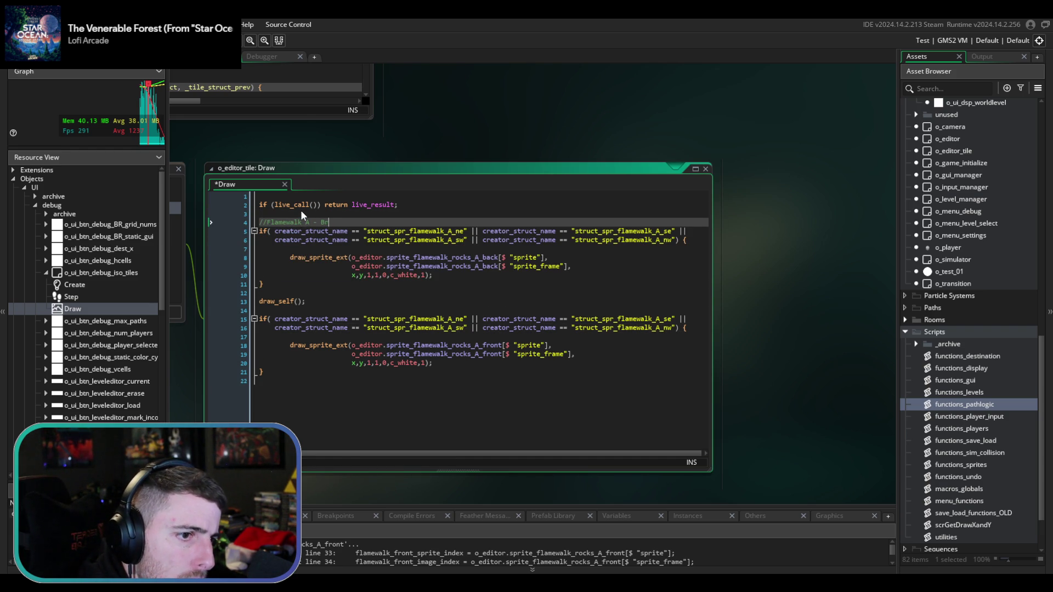
{"action": "left_click_drag", "start_coordinate": [341, 222], "coordinate": [257, 230]}
{"action": "key", "text": "ctrl+c"}
{"action": "left_click", "coordinate": [292, 311]}
{"action": "key", "text": "Return"}
{"action": "key", "text": "ctrl+v"}
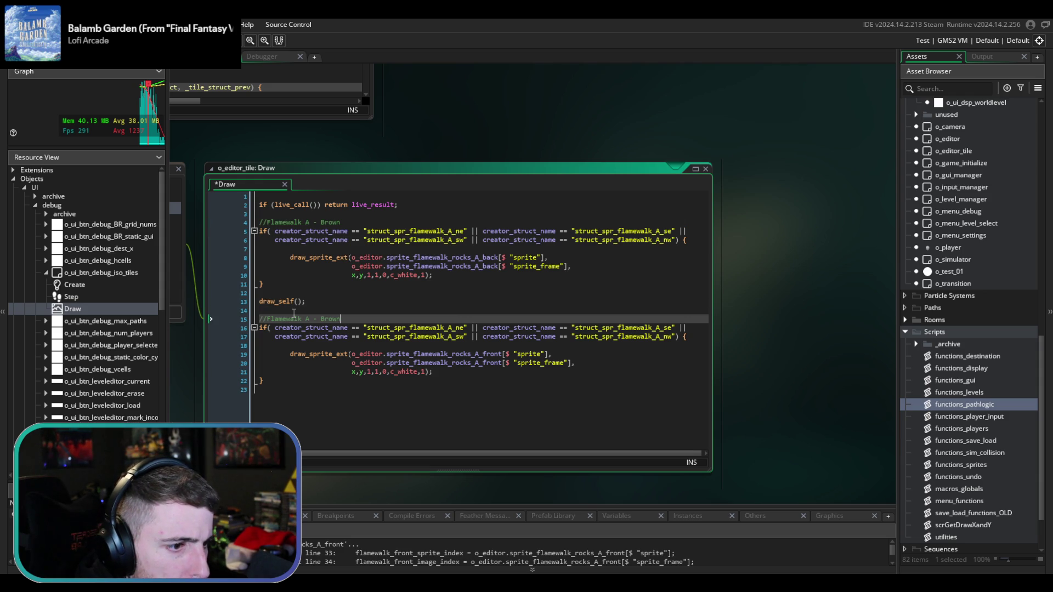
{"action": "key", "text": "ctrl+s"}
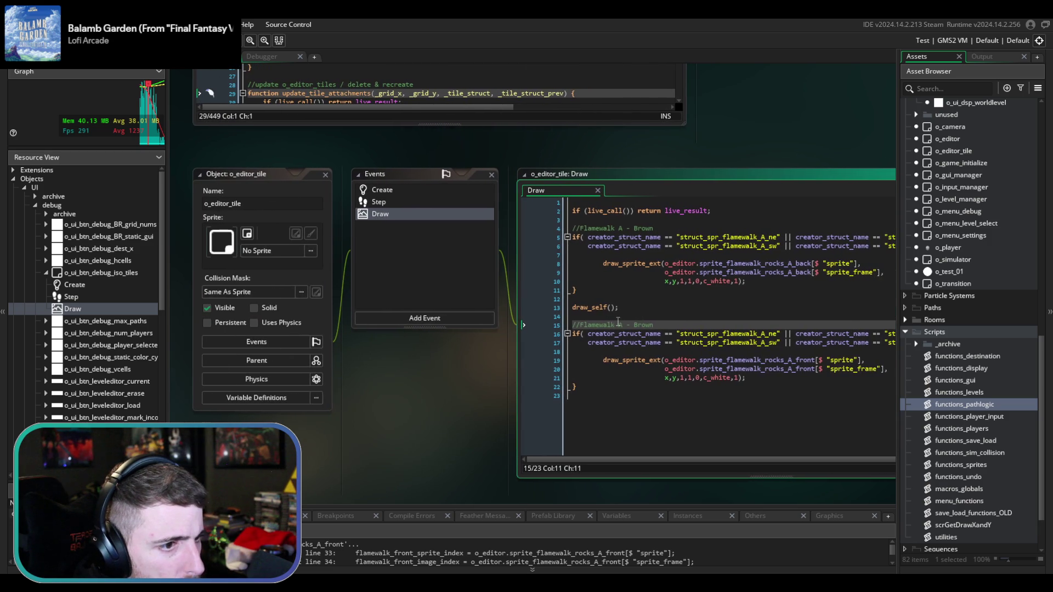
{"action": "left_click", "coordinate": [420, 191]}
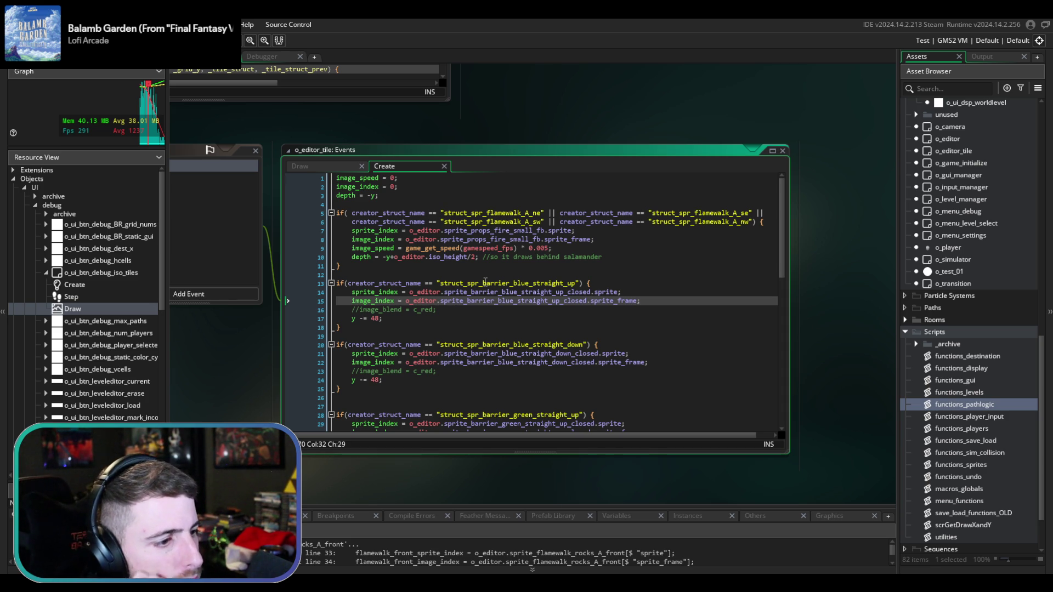
{"action": "scroll", "coordinate": [486, 281], "scroll_direction": "up", "scroll_amount": 3}
{"action": "scroll", "coordinate": [495, 361], "scroll_direction": "down", "scroll_amount": 4}
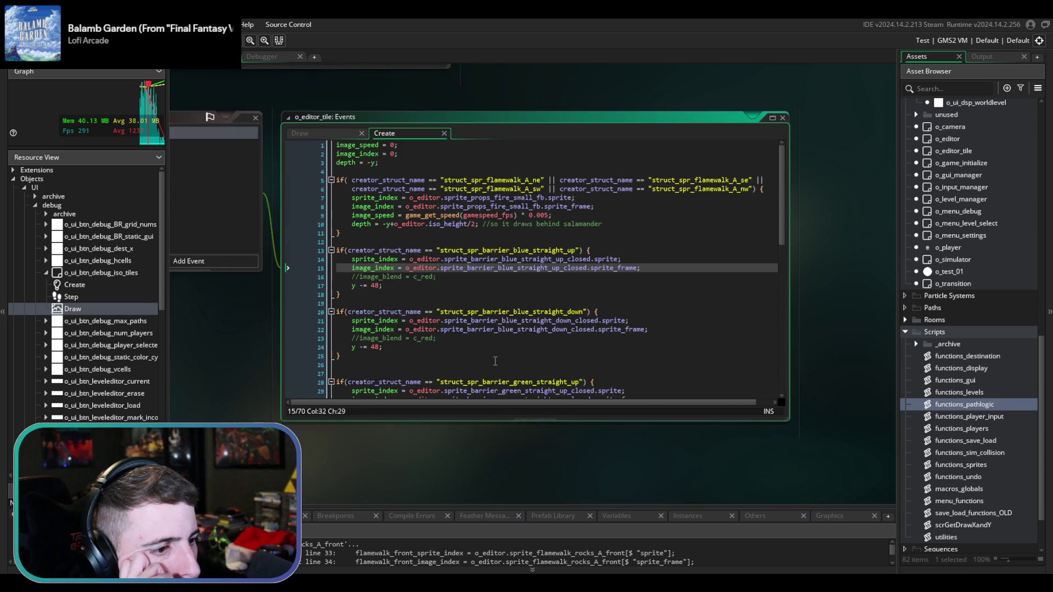
{"action": "scroll", "coordinate": [495, 361], "scroll_direction": "down", "scroll_amount": 12}
{"action": "scroll", "coordinate": [456, 304], "scroll_direction": "down", "scroll_amount": 2}
{"action": "scroll", "coordinate": [455, 304], "scroll_direction": "up", "scroll_amount": 14}
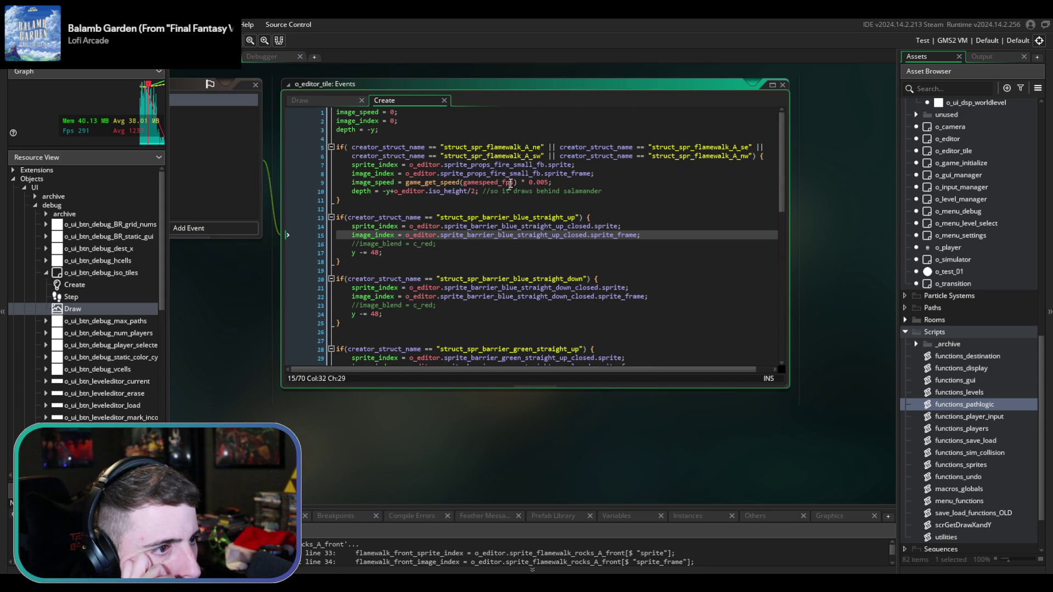
{"action": "left_click", "coordinate": [526, 164]}
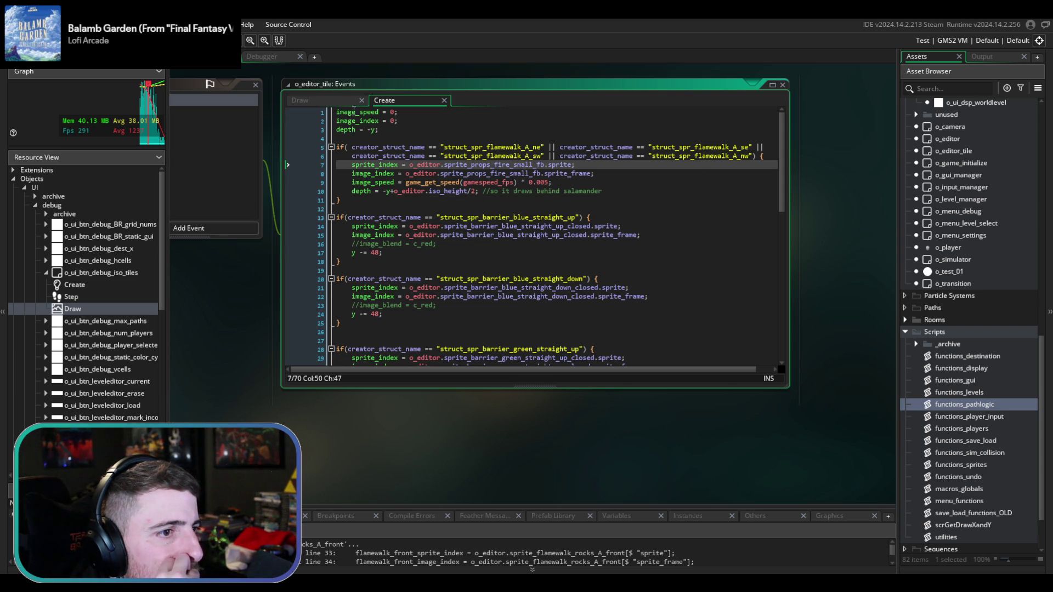
- Add 'flamewalk = false;' after the depth line in the Create event and save
{"action": "left_click", "coordinate": [412, 137]}
{"action": "key", "text": "Return"}
{"action": "key", "text": "Return"}
{"action": "key", "text": "Up"}
{"action": "type", "text": "mewa"}
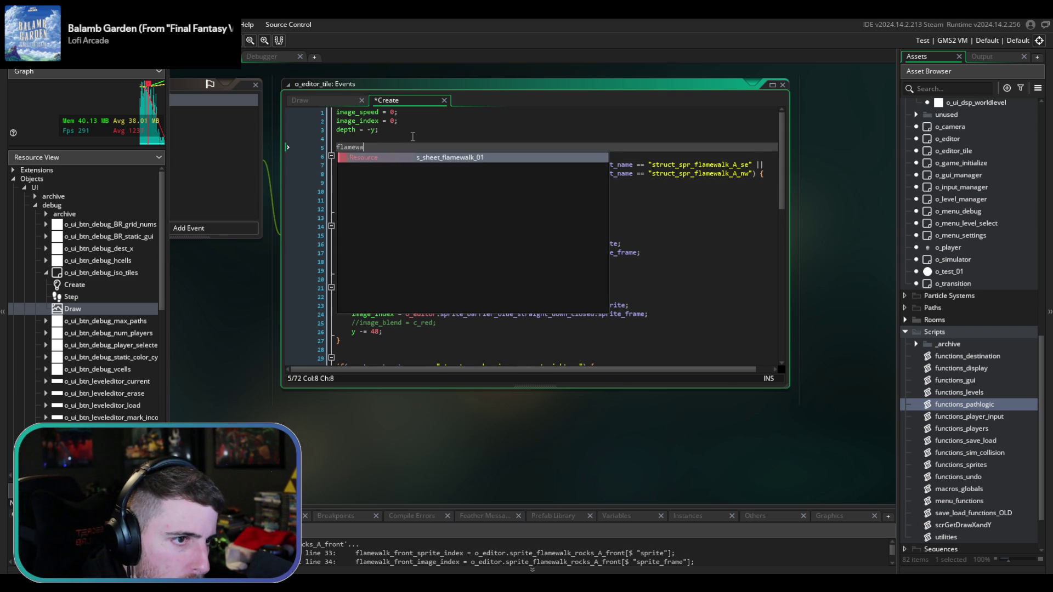
{"action": "type", "text": "lk = false;"}
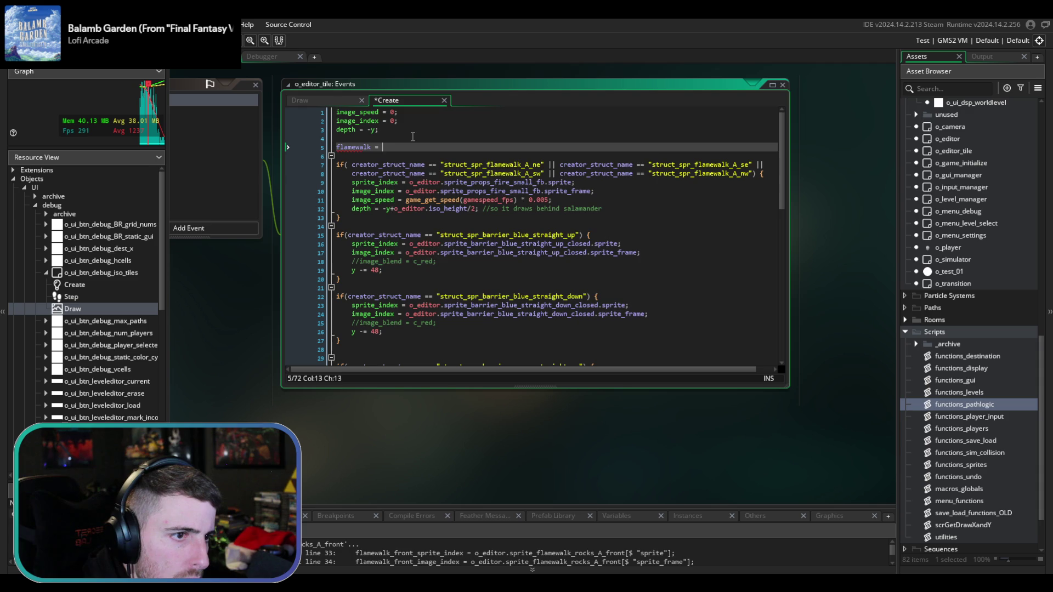
{"action": "key", "text": "ctrl+s"}
- In the Draw event, delete the Flamewalk A - Brown comment line above the first rock block
{"action": "left_click", "coordinate": [320, 99]}
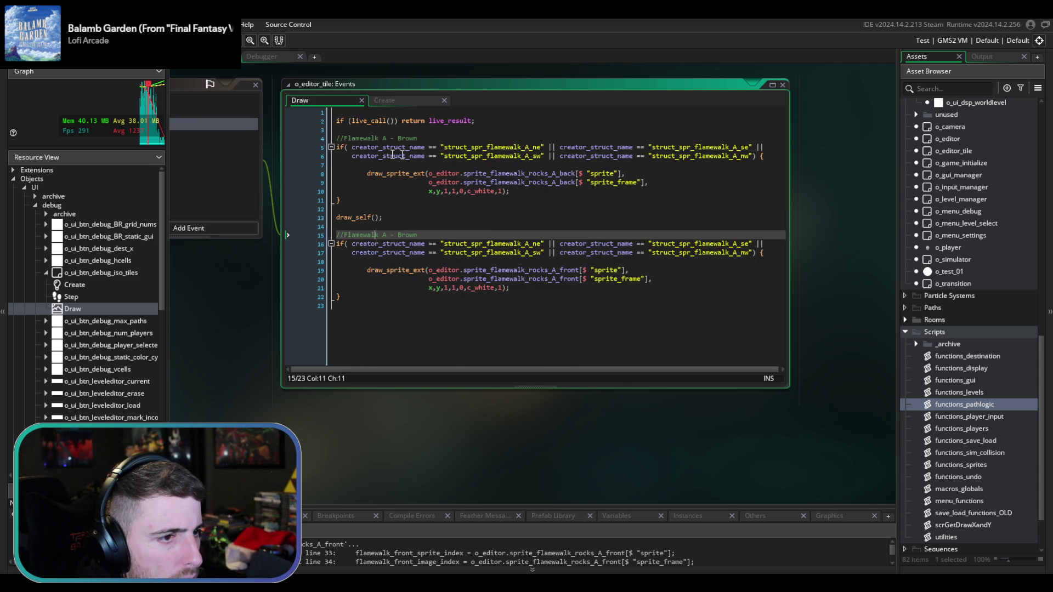
{"action": "left_click", "coordinate": [423, 128]}
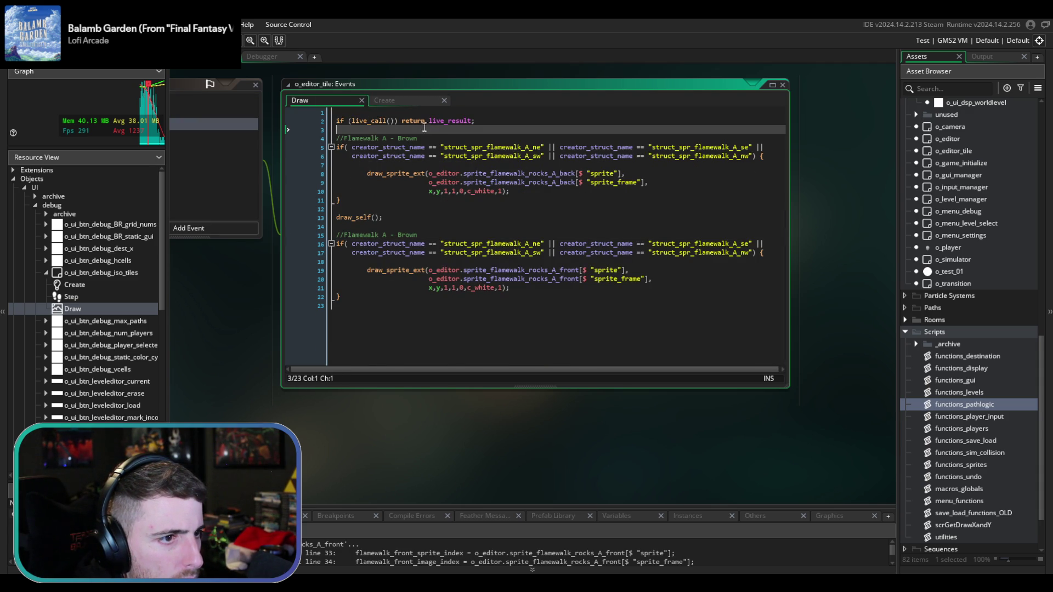
{"action": "key", "text": "shift+Down"}
{"action": "key", "text": "shift+End"}
{"action": "key", "text": "Delete"}
- Duplicate the back-rock condition, comment out the original, and change the copy to if(flamewalk)
{"action": "left_click", "coordinate": [765, 146], "text": "shift"}
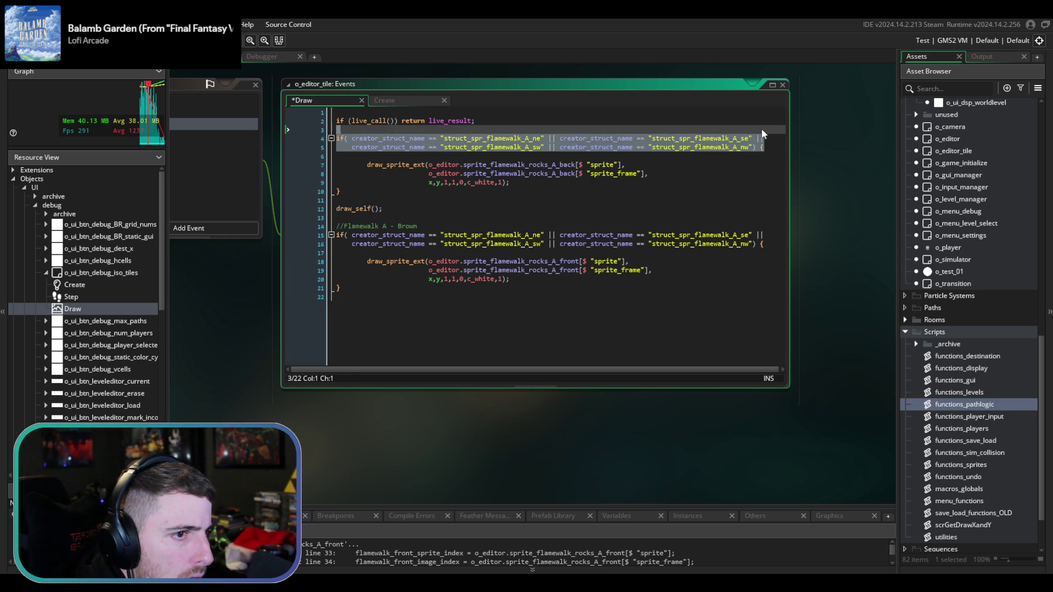
{"action": "key", "text": "ctrl+d"}
{"action": "mouse_move", "coordinate": [778, 151]}
{"action": "left_mouse_down"}
{"action": "mouse_move", "coordinate": [762, 136]}
{"action": "mouse_move", "coordinate": [702, 164]}
{"action": "mouse_move", "coordinate": [348, 159]}
{"action": "left_mouse_up"}
{"action": "key", "text": "ctrl+k"}
{"action": "key", "text": "ctrl+s"}
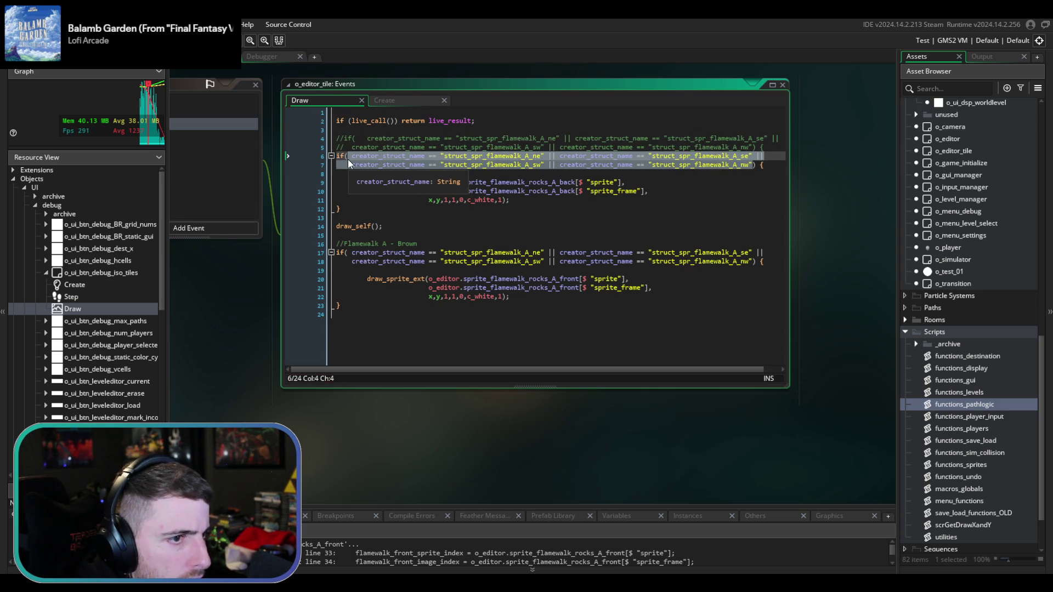
{"action": "type", "text": "flamewalk"}
{"action": "key", "text": "ctrl+s"}
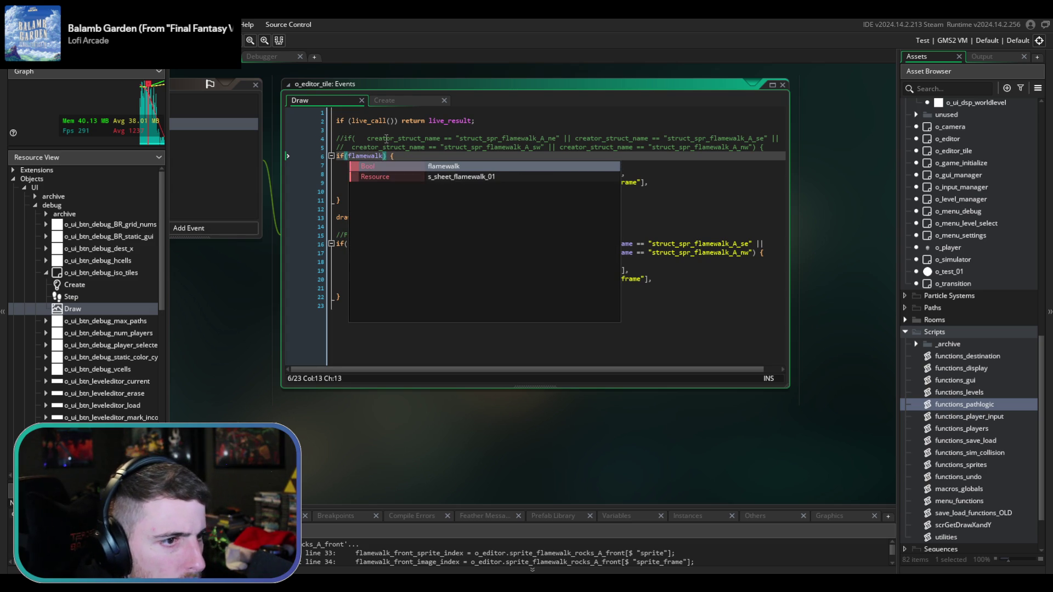
{"action": "key", "text": "Escape"}
{"action": "key", "text": "Up"}
{"action": "key", "text": "Up"}
- Duplicate and comment out the front-rock condition, replacing the copy with the if(flamewalk) line
{"action": "left_click", "coordinate": [376, 303]}
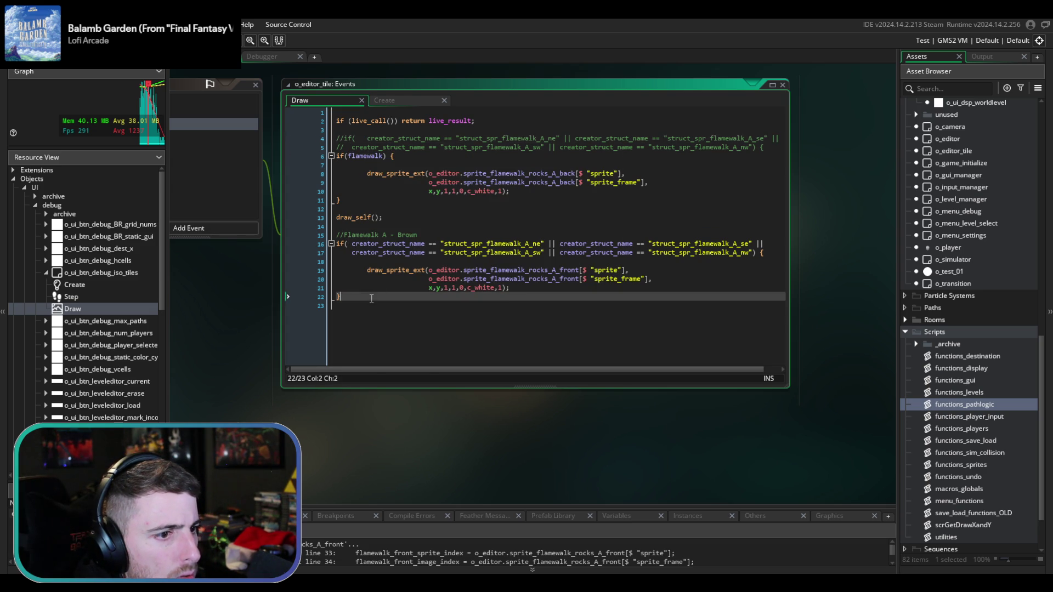
{"action": "left_click_drag", "start_coordinate": [765, 255], "coordinate": [766, 241]}
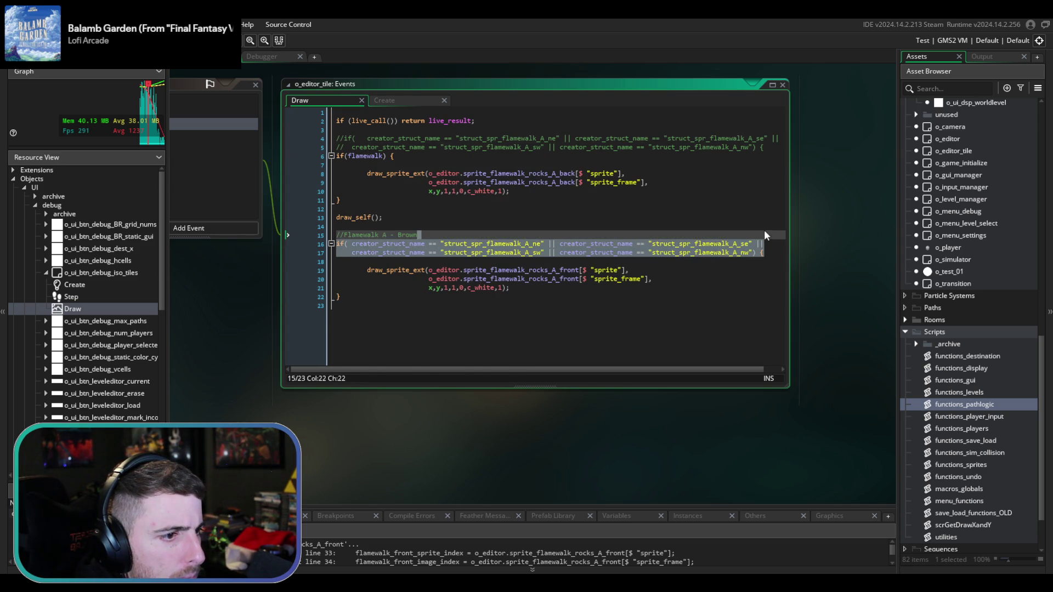
{"action": "key", "text": "ctrl+d"}
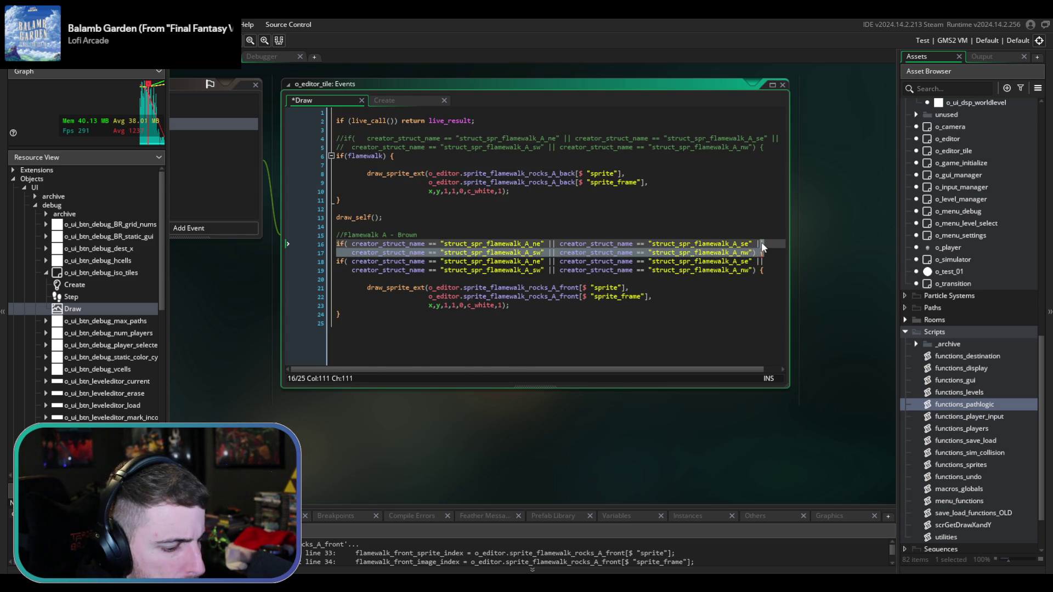
{"action": "key", "text": "ctrl+k"}
{"action": "key", "text": "ctrl+s"}
{"action": "left_click_drag", "start_coordinate": [761, 156], "coordinate": [766, 147]}
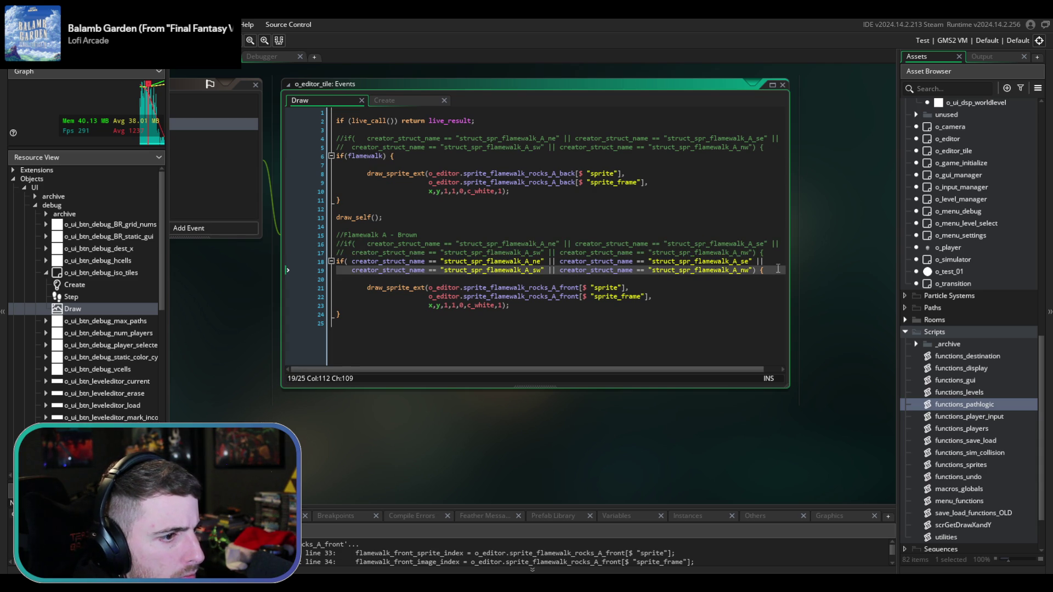
{"action": "left_click_drag", "start_coordinate": [777, 269], "coordinate": [776, 252]}
{"action": "key", "text": "ctrl+v"}
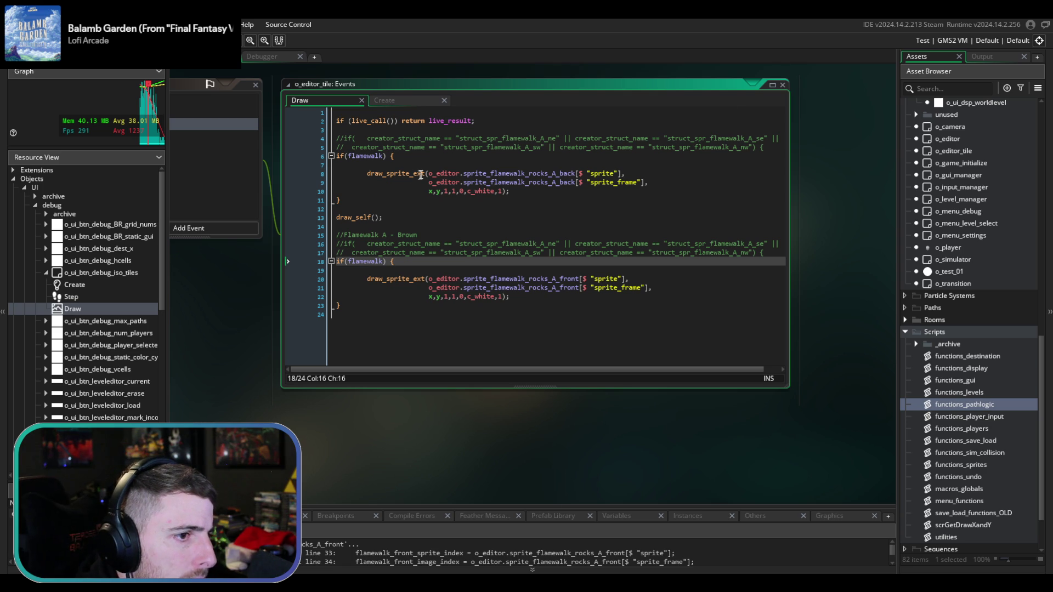
- Check the back-rock sprite reference, then return to the Create event code
{"action": "left_click", "coordinate": [512, 174]}
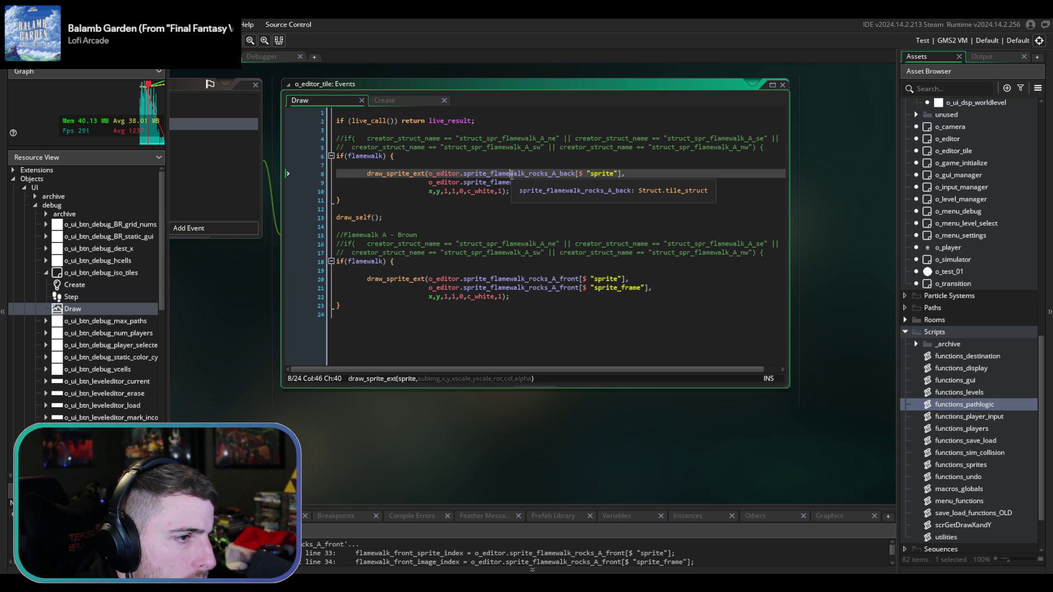
{"action": "left_click", "coordinate": [403, 100]}
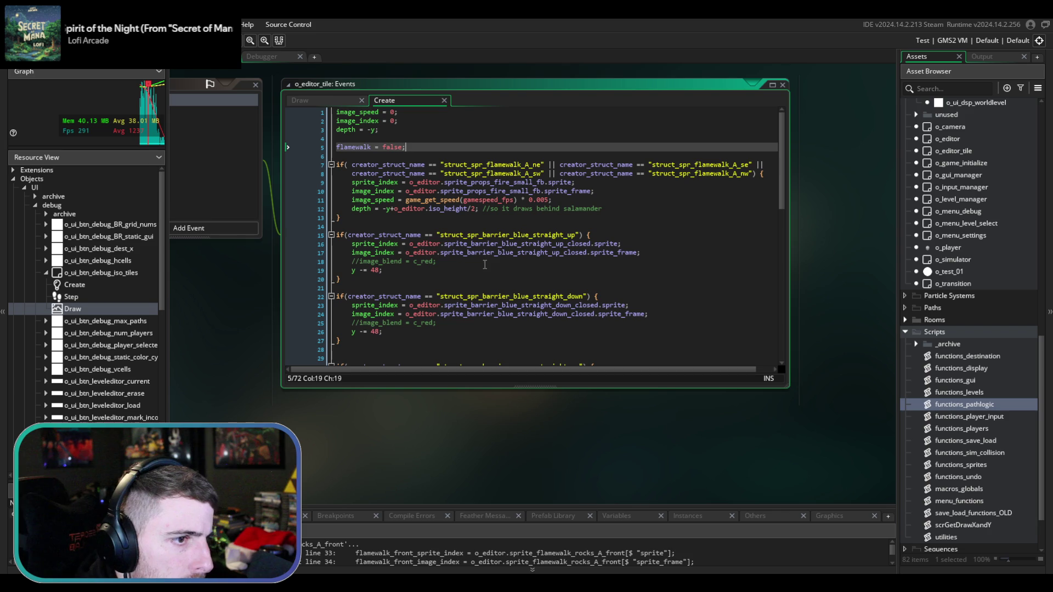
{"action": "mouse_move", "coordinate": [460, 256]}
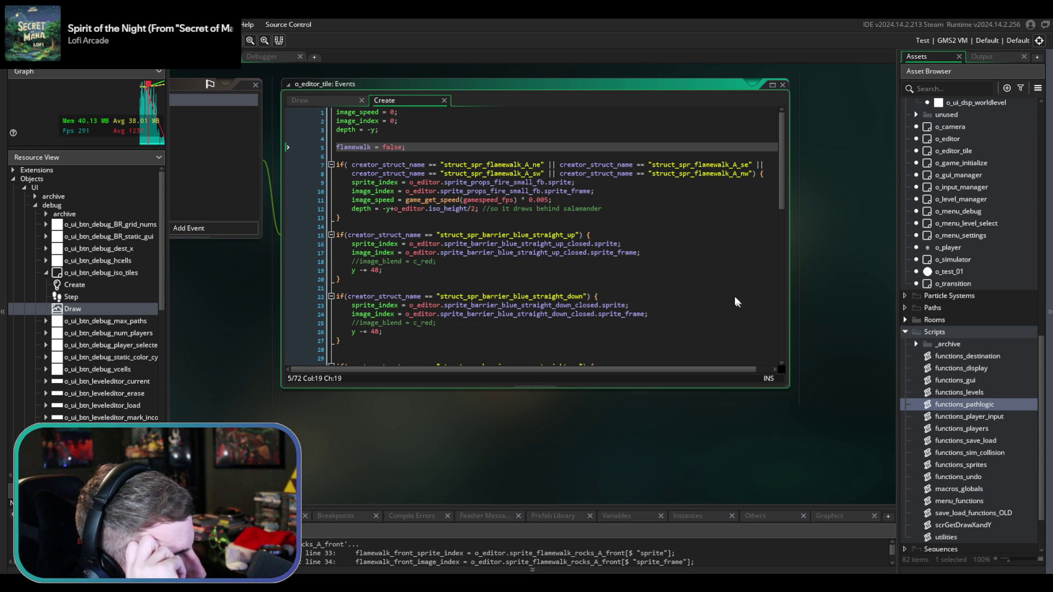
- Enlarge the Events code window and put the caret at the end of the two-line flamewalk fire condition
{"action": "left_click", "coordinate": [594, 174]}
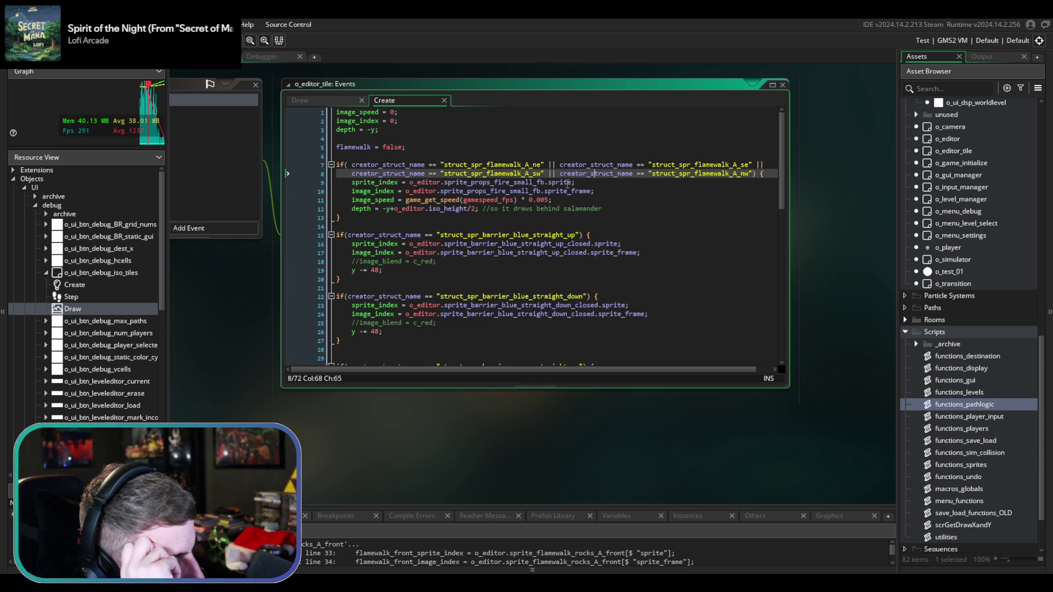
{"action": "scroll", "coordinate": [567, 185], "scroll_direction": "down", "scroll_amount": 1}
{"action": "scroll", "coordinate": [567, 185], "scroll_direction": "up", "scroll_amount": 1}
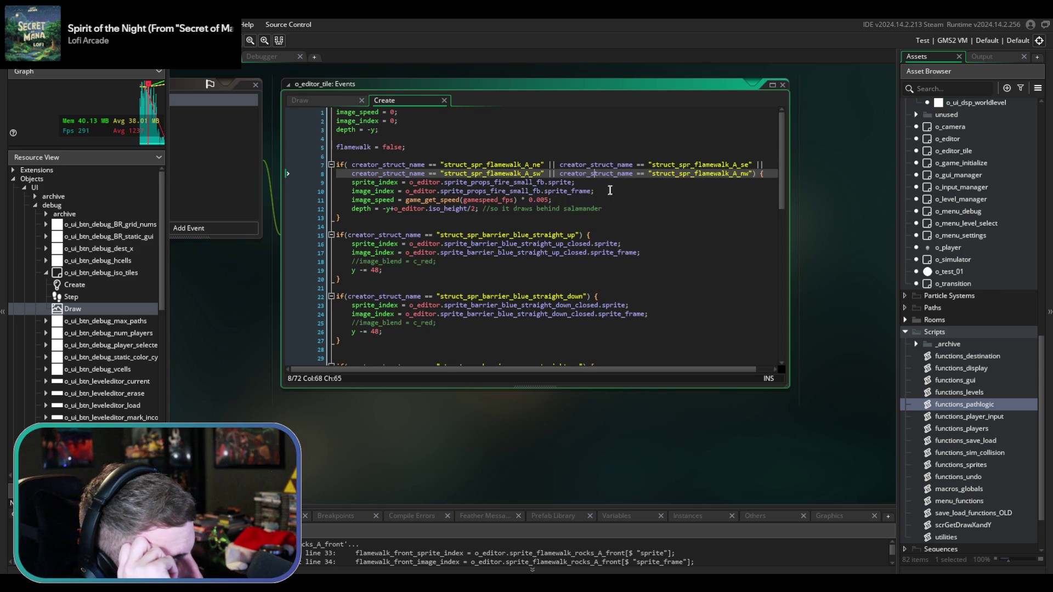
{"action": "left_click_drag", "start_coordinate": [787, 386], "coordinate": [867, 477]}
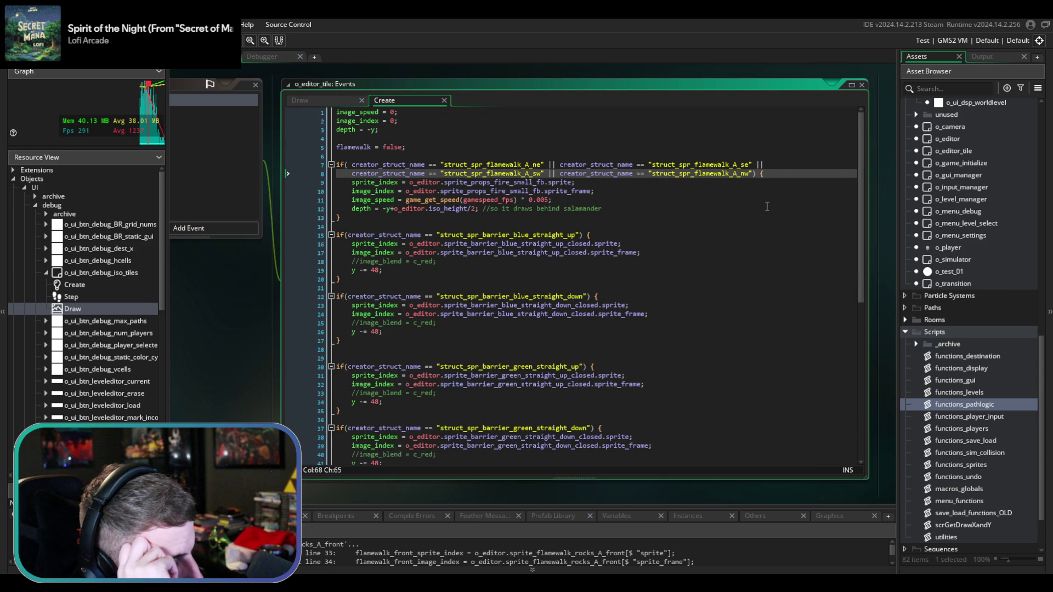
{"action": "left_click", "coordinate": [800, 172]}
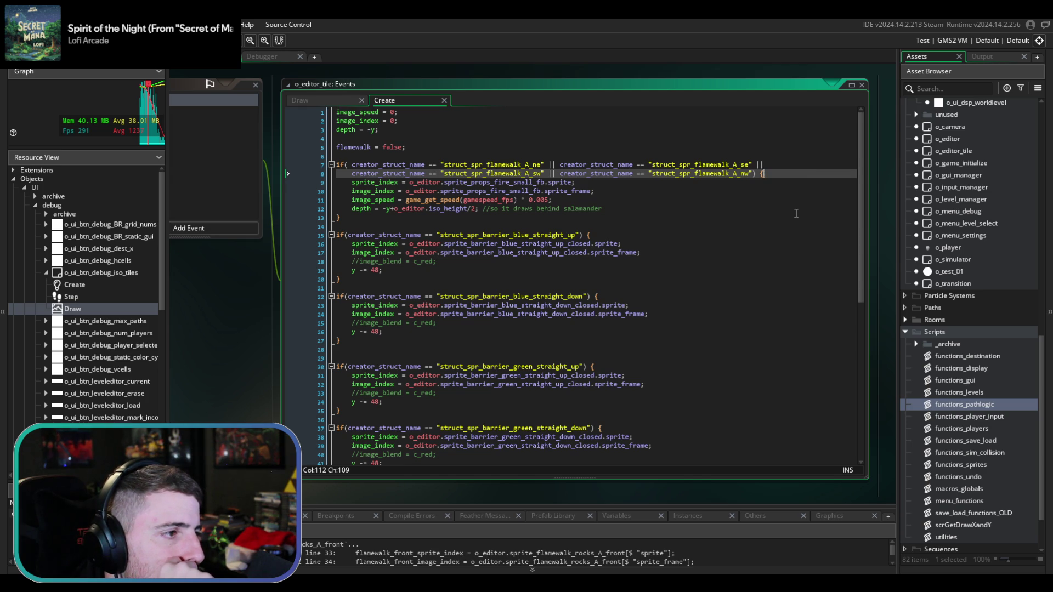
{"action": "mouse_move", "coordinate": [755, 174]}
{"action": "left_mouse_down"}
{"action": "mouse_move", "coordinate": [379, 174]}
{"action": "mouse_move", "coordinate": [372, 164]}
{"action": "left_mouse_up"}
{"action": "left_click", "coordinate": [755, 173]}
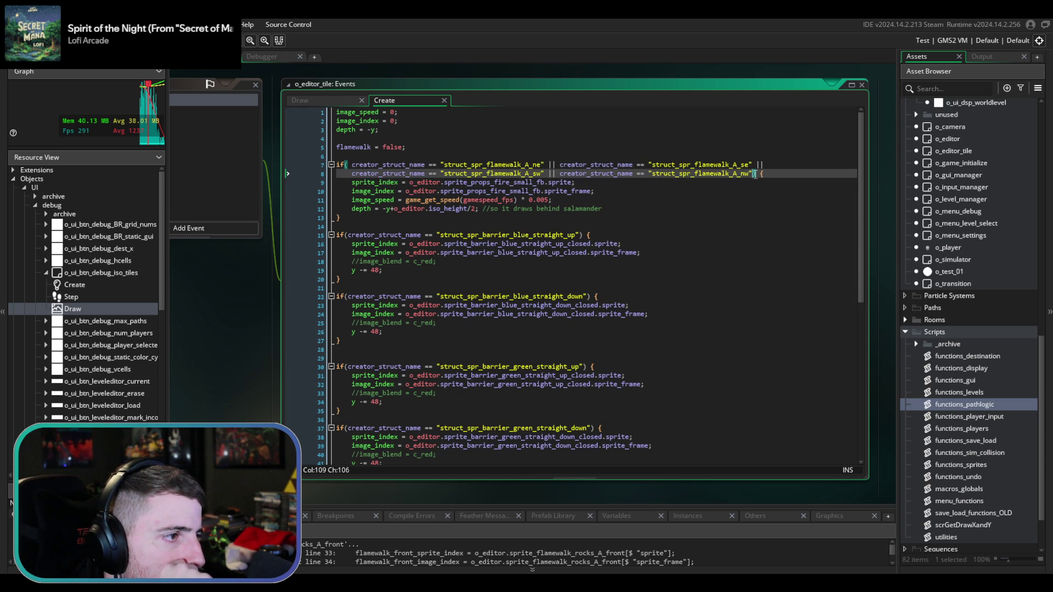
- Add a /// comment above the flamewalk condition noting it checks a group of struct names instead
{"action": "type", "text": ")"}
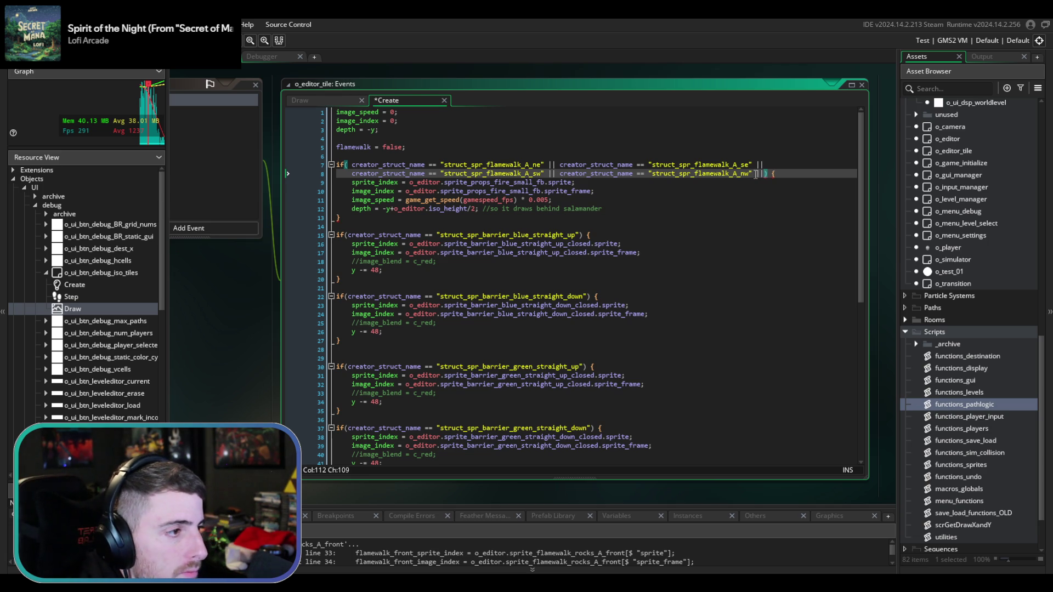
{"action": "mouse_move", "coordinate": [767, 173]}
{"action": "left_mouse_down"}
{"action": "mouse_move", "coordinate": [400, 146]}
{"action": "mouse_move", "coordinate": [347, 165]}
{"action": "left_mouse_up"}
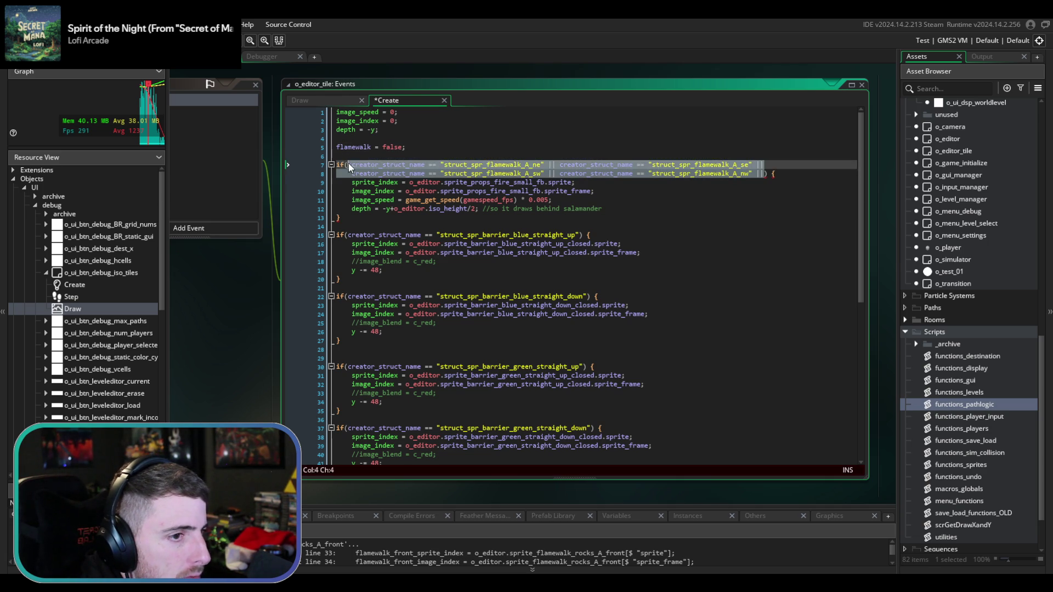
{"action": "key", "text": "Home"}
{"action": "key", "text": "Return"}
{"action": "key", "text": "Up"}
{"action": "type", "text": "///"}
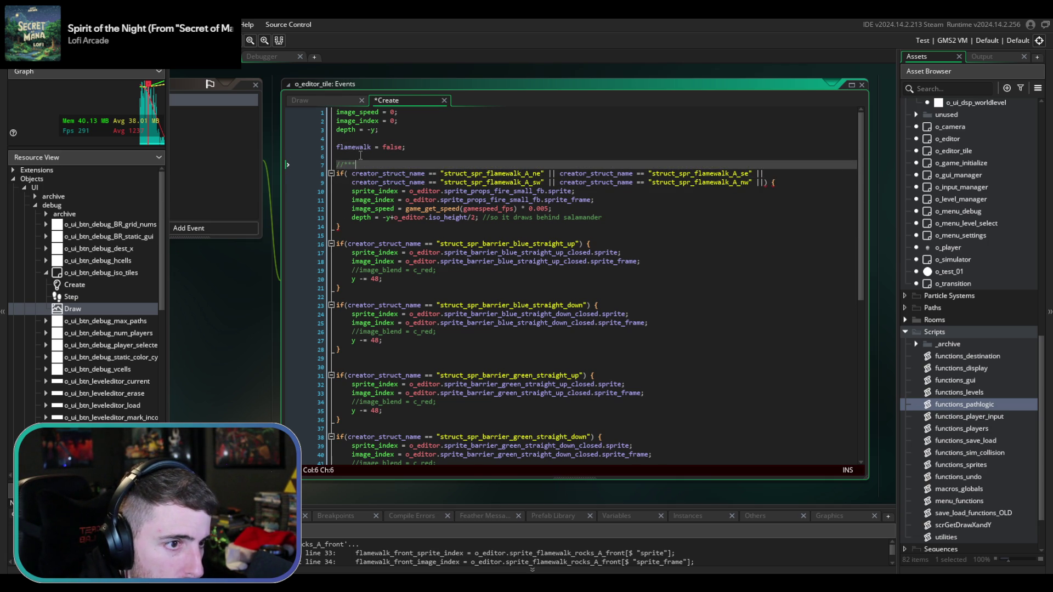
{"action": "key", "text": "BackSpace"}
{"action": "key", "text": "BackSpace"}
{"action": "type", "text": "it check a g"}
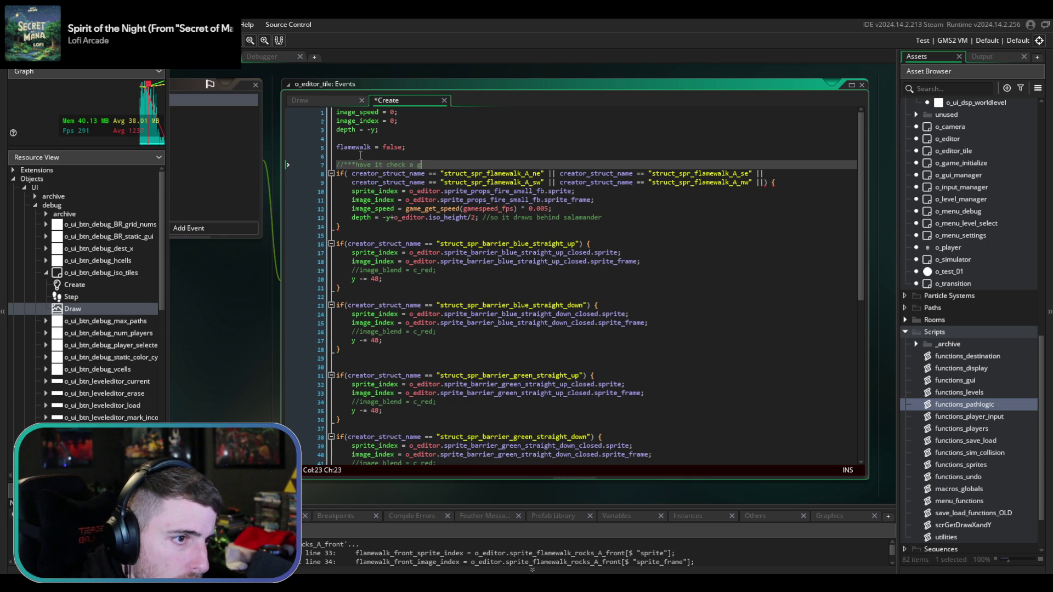
{"action": "type", "text": "roup of structs ?"}
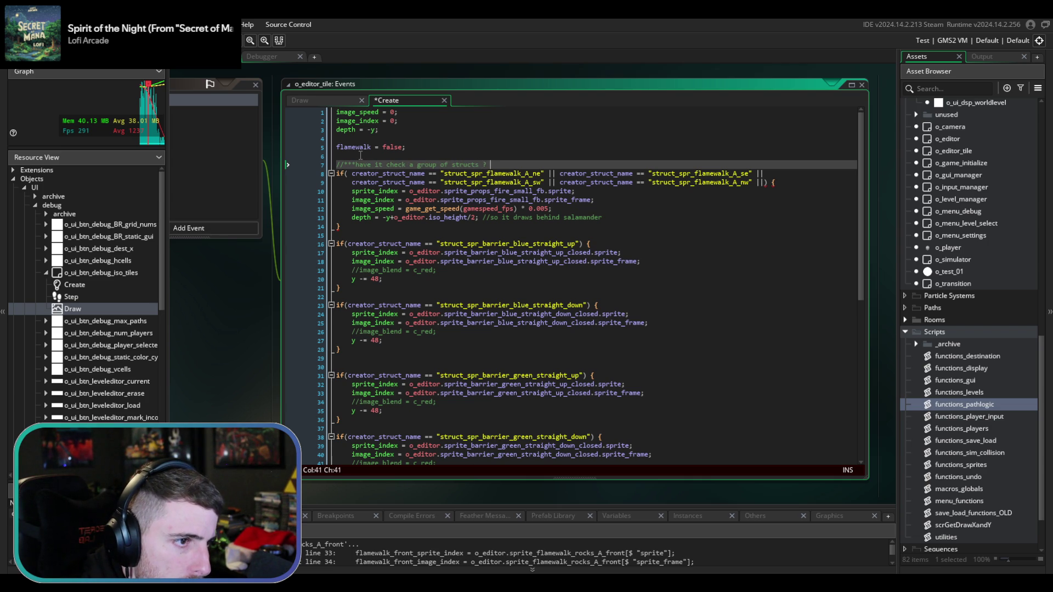
{"action": "key", "text": "BackSpace"}
{"action": "key", "text": "BackSpace"}
{"action": "type", "text": "/names i"}
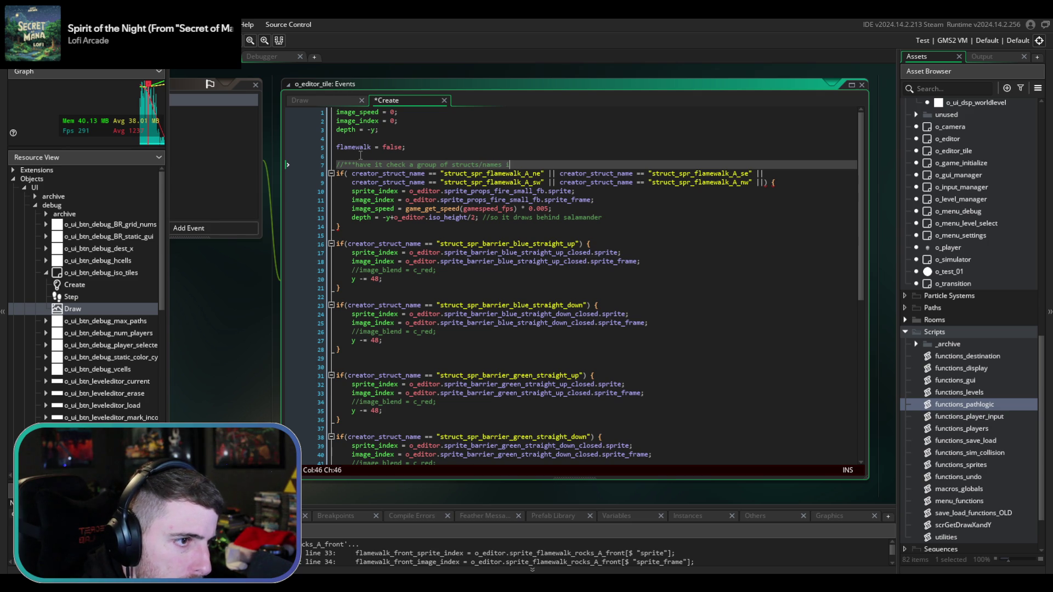
{"action": "type", "text": "nstead"}
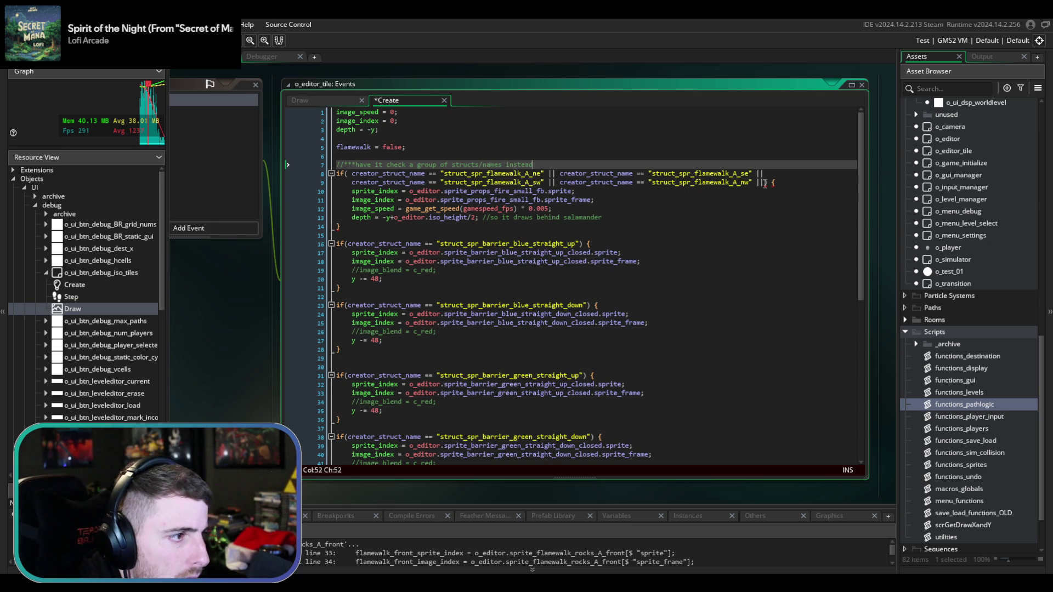
- Duplicate the flamewalk A comparison lines so there are copies for B, C and D
{"action": "left_click", "coordinate": [767, 182]}
{"action": "left_click_drag", "start_coordinate": [767, 183], "coordinate": [348, 173]}
{"action": "left_click", "coordinate": [403, 175]}
{"action": "key", "text": "ctrl+v"}
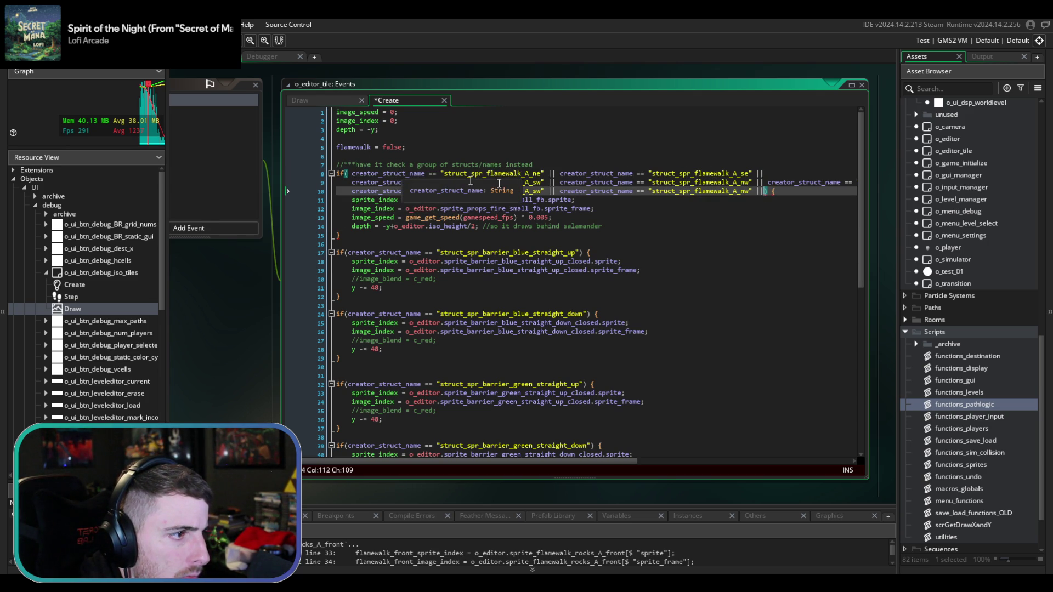
{"action": "left_click", "coordinate": [769, 182]}
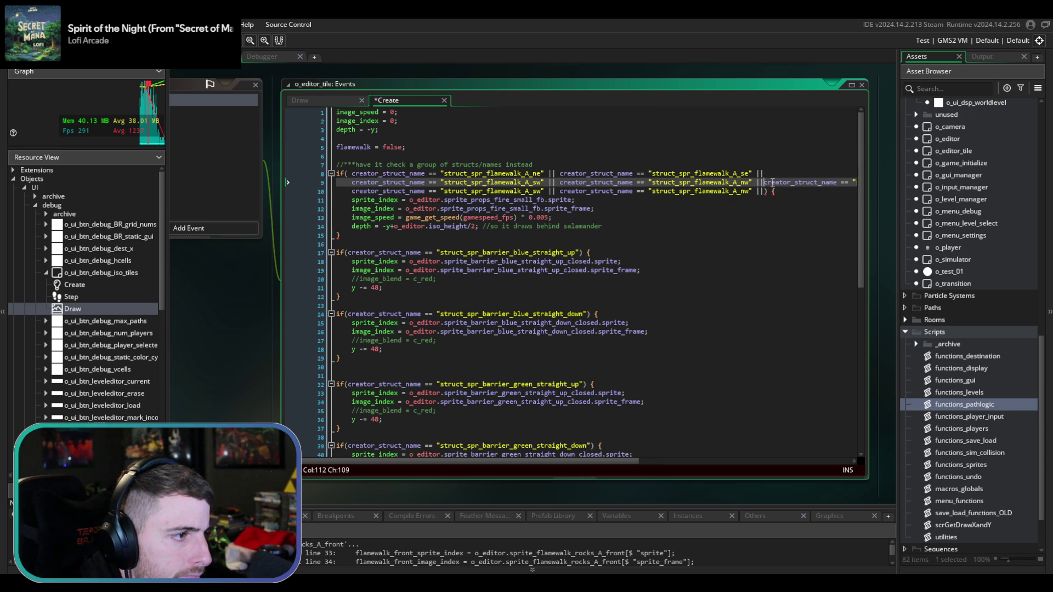
{"action": "key", "text": "Return"}
{"action": "left_click", "coordinate": [767, 182]}
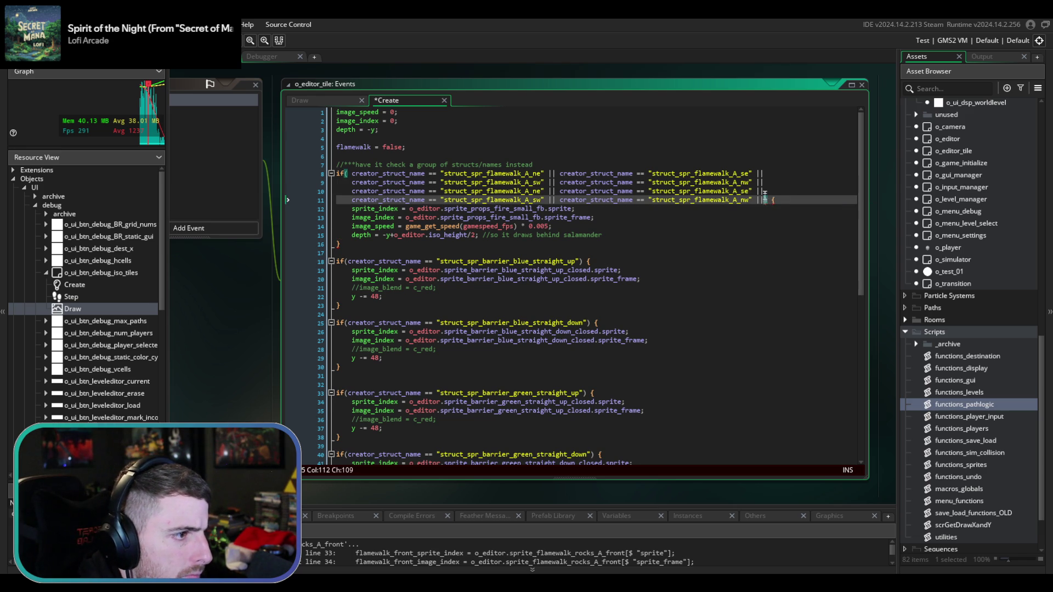
{"action": "left_click", "coordinate": [766, 191]}
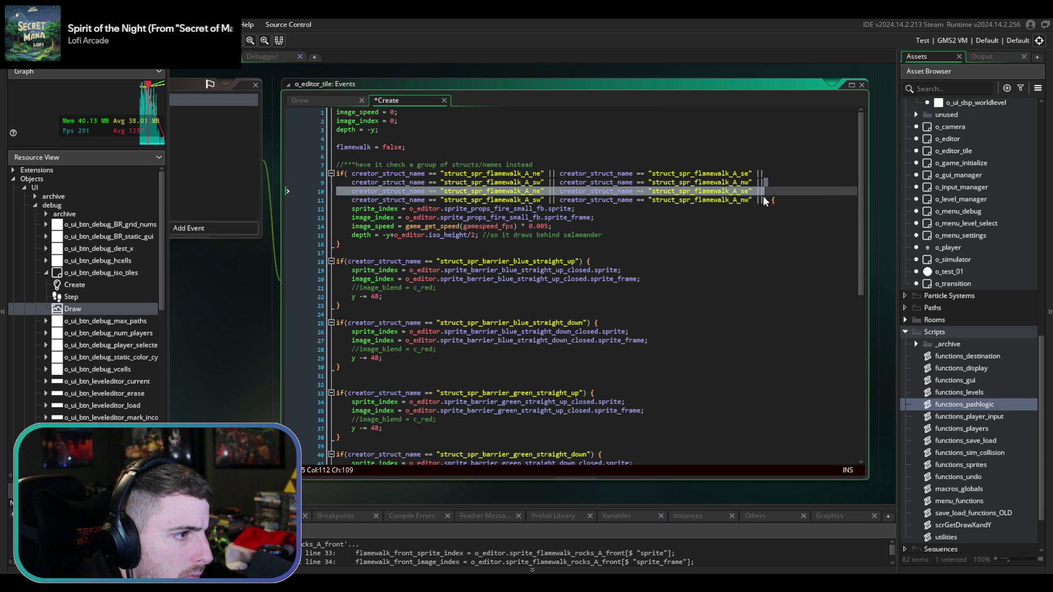
{"action": "left_click", "coordinate": [765, 200]}
{"action": "left_click_drag", "start_coordinate": [765, 200], "coordinate": [769, 182]}
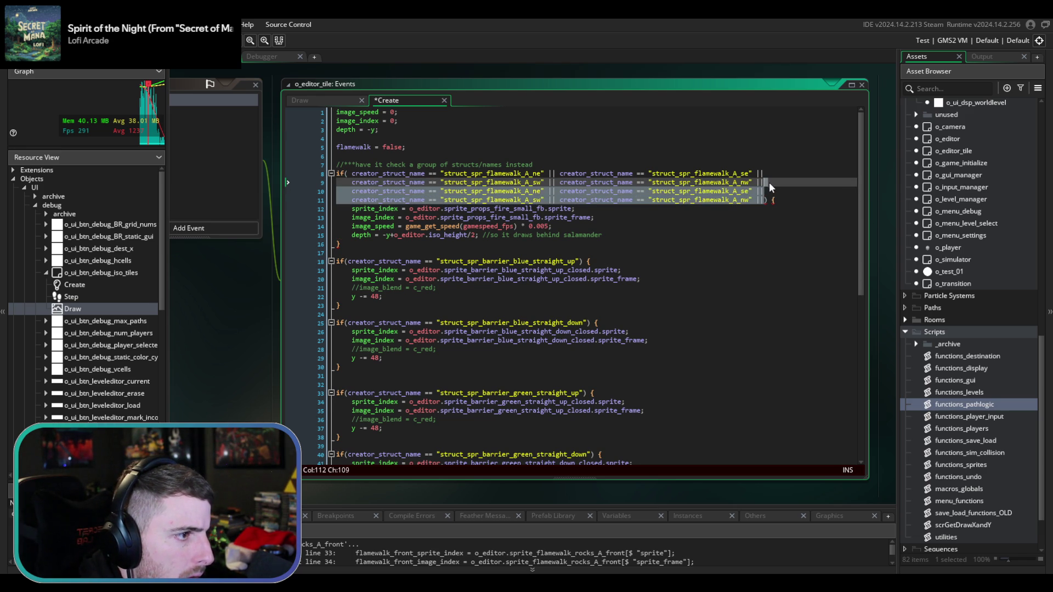
{"action": "key", "text": "ctrl+c"}
{"action": "key", "text": "ctrl+v"}
{"action": "key", "text": "ctrl+v"}
{"action": "key", "text": "ctrl+v"}
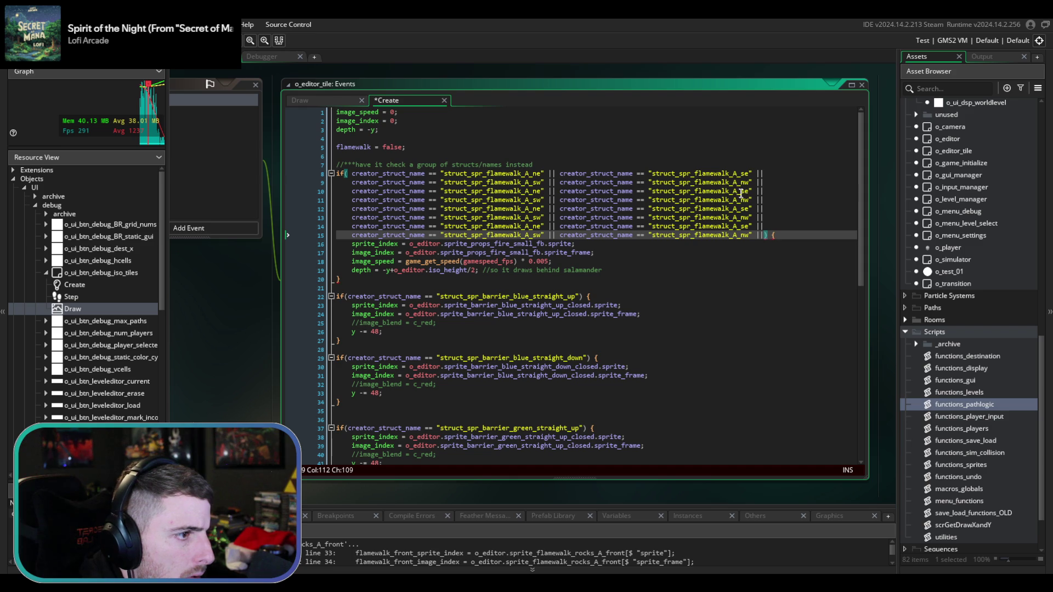
- Change the copied condition lines' A letters to B, C and D in turn
{"action": "left_click", "coordinate": [734, 191]}
{"action": "left_click", "coordinate": [735, 200], "text": "alt"}
{"action": "key", "text": "Delete"}
{"action": "type", "text": "B"}
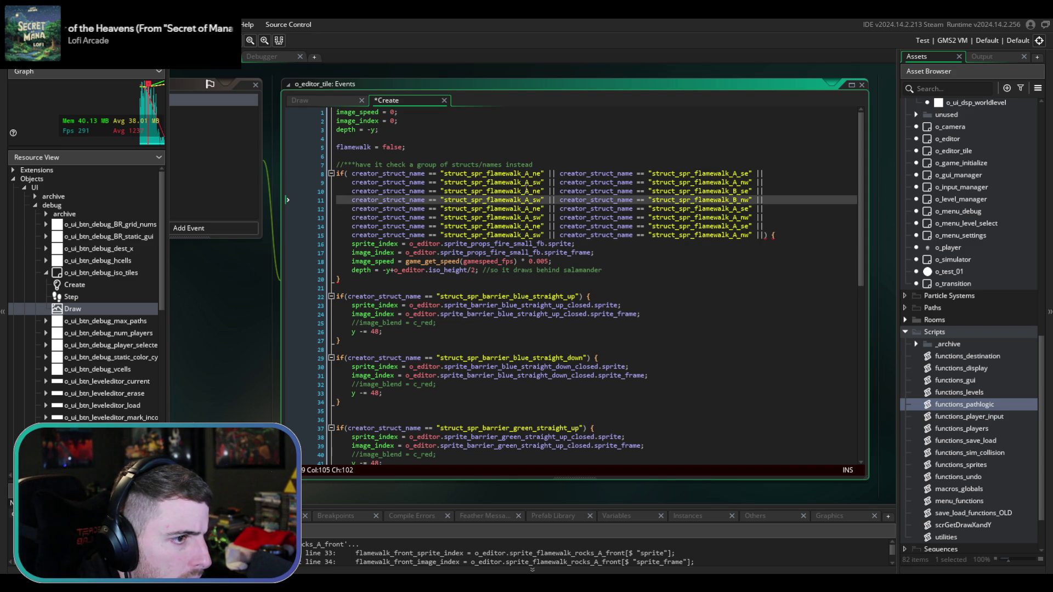
{"action": "left_click", "coordinate": [528, 192]}
{"action": "key", "text": "BackSpace"}
{"action": "type", "text": "B"}
{"action": "left_click", "coordinate": [529, 200]}
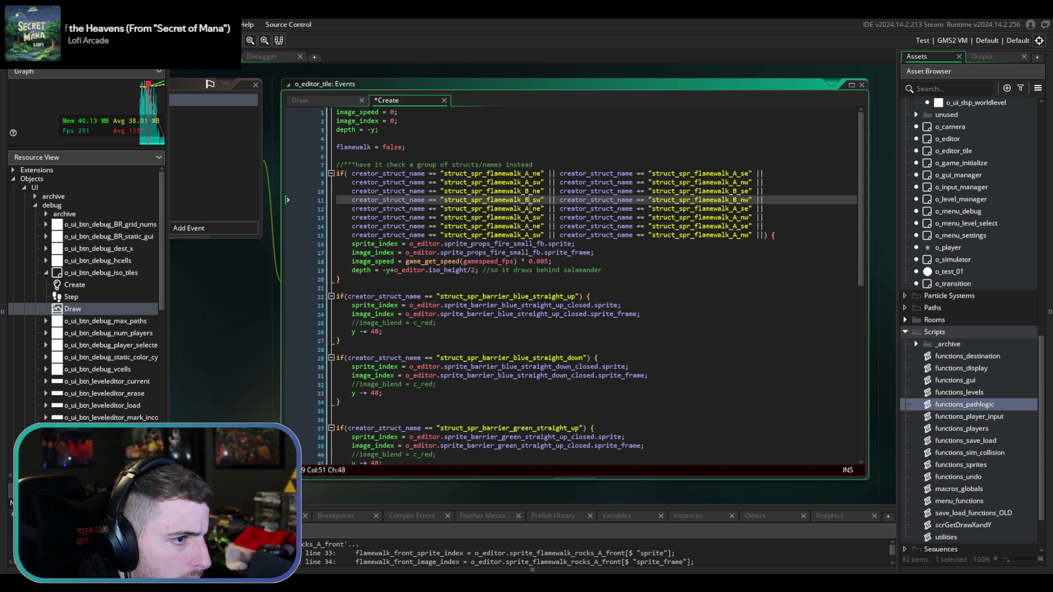
{"action": "key", "text": "BackSpace"}
{"action": "type", "text": "B"}
{"action": "left_click", "coordinate": [529, 209]}
{"action": "key", "text": "BackSpace"}
{"action": "type", "text": "C"}
{"action": "left_click", "coordinate": [526, 217]}
{"action": "key", "text": "BackSpace"}
{"action": "type", "text": "C"}
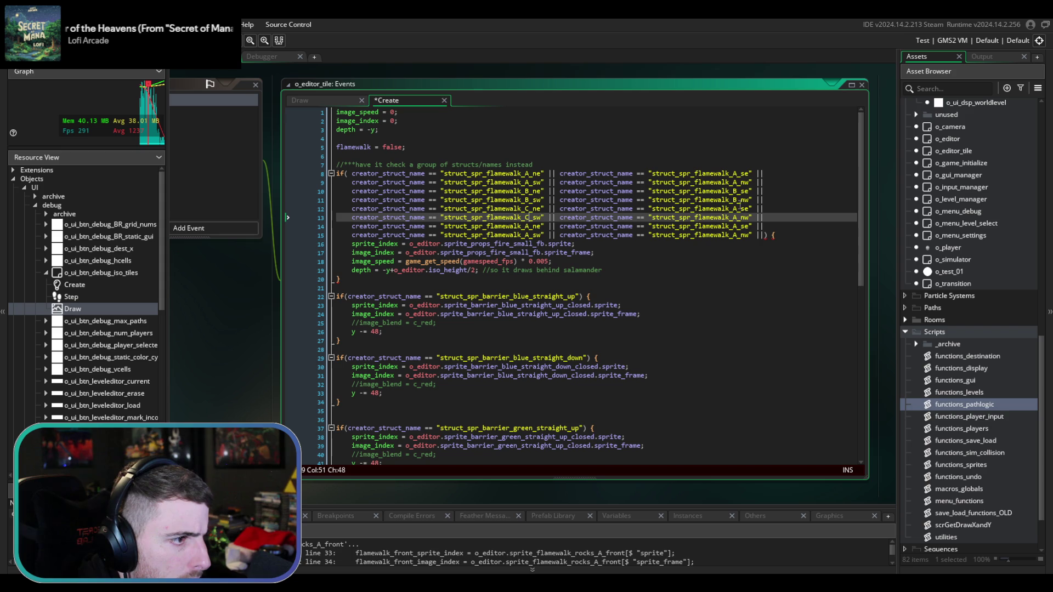
{"action": "left_click", "coordinate": [739, 209]}
{"action": "key", "text": "BackSpace"}
{"action": "type", "text": "C"}
{"action": "left_click", "coordinate": [739, 218]}
{"action": "key", "text": "BackSpace"}
{"action": "type", "text": "C"}
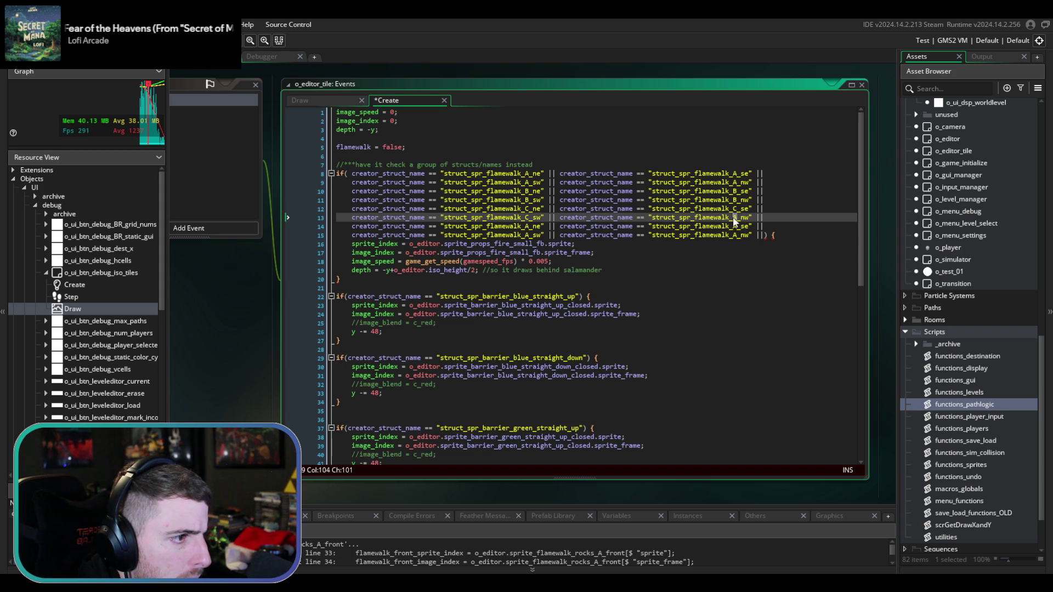
{"action": "left_click", "coordinate": [738, 227]}
{"action": "key", "text": "BackSpace"}
{"action": "type", "text": "D"}
{"action": "left_click", "coordinate": [738, 235]}
{"action": "key", "text": "BackSpace"}
{"action": "type", "text": "D"}
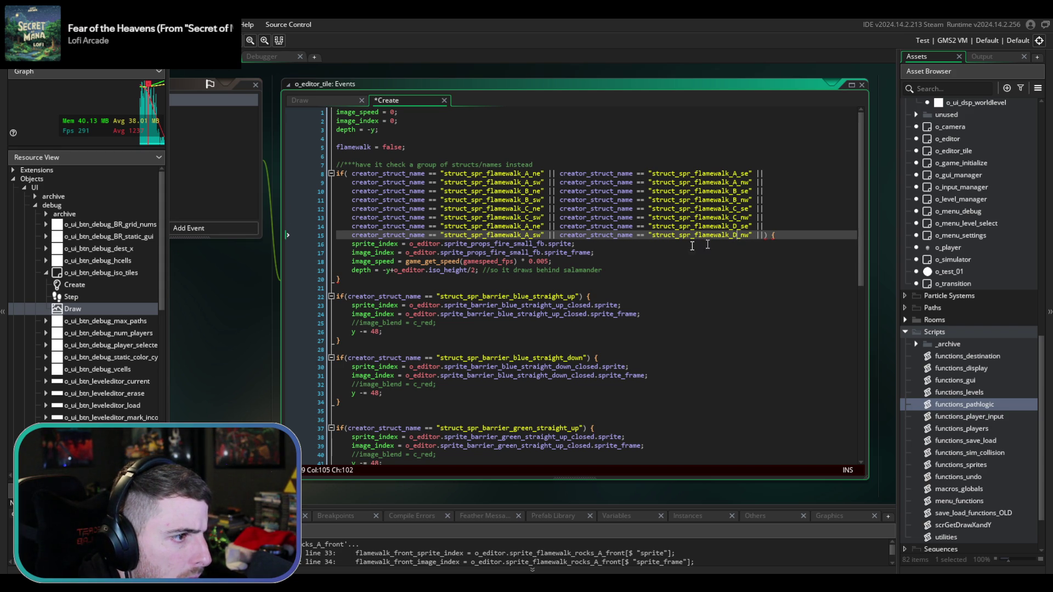
{"action": "left_click", "coordinate": [529, 227]}
{"action": "key", "text": "BackSpace"}
{"action": "type", "text": "D"}
{"action": "left_click", "coordinate": [529, 235]}
{"action": "key", "text": "BackSpace"}
{"action": "type", "text": "D"}
- Remove the trailing || from the last condition line and save
{"action": "left_click", "coordinate": [770, 236]}
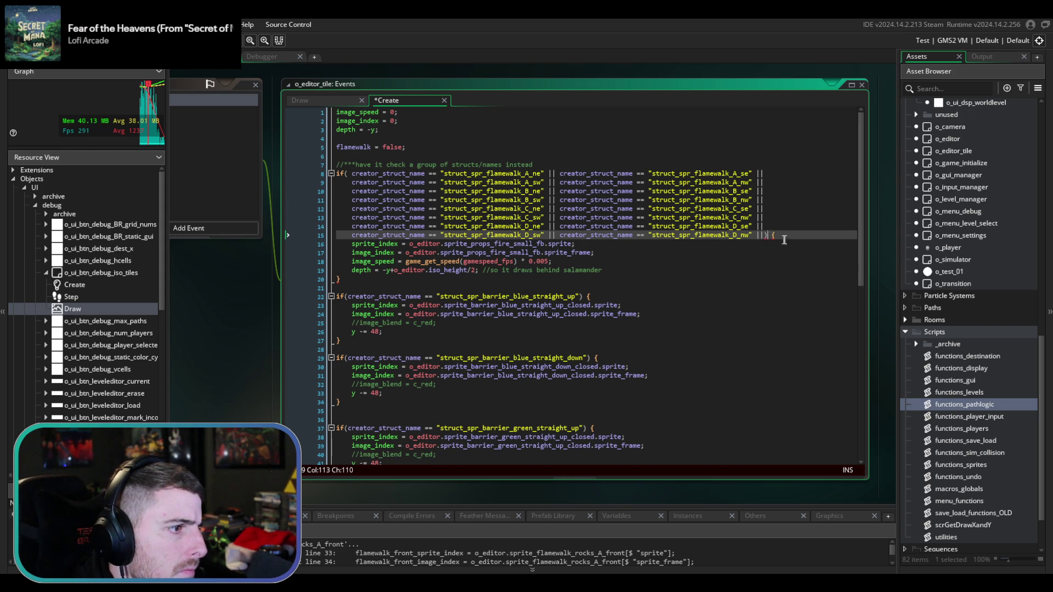
{"action": "key", "text": "Left"}
{"action": "key", "text": "BackSpace"}
{"action": "key", "text": "BackSpace"}
{"action": "key", "text": "BackSpace"}
{"action": "key", "text": "ctrl+s"}
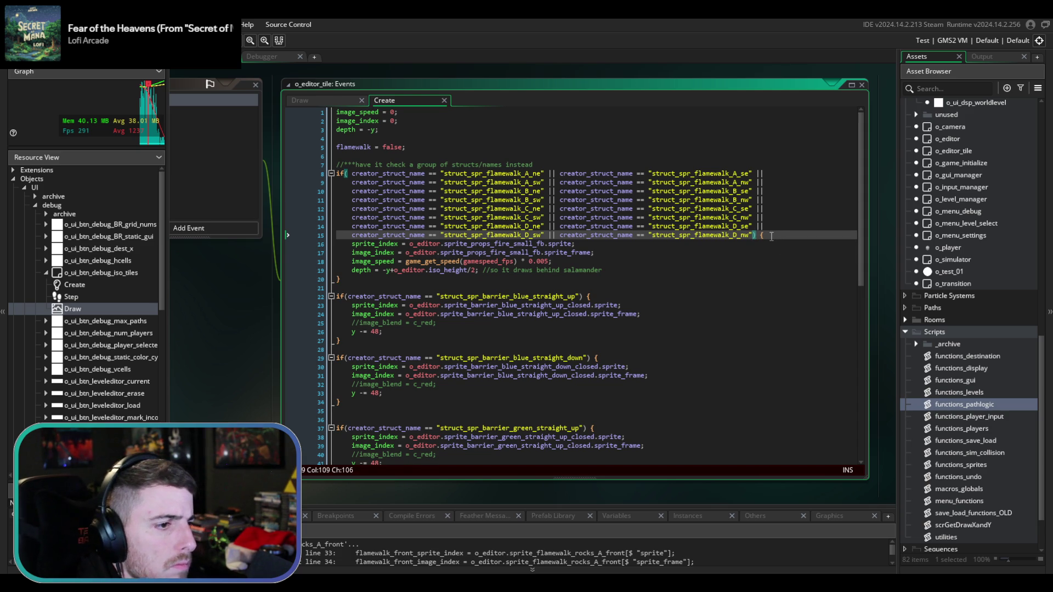
- Add flamewalk = true; inside the condition's block and save the Create event
{"action": "left_click", "coordinate": [646, 254]}
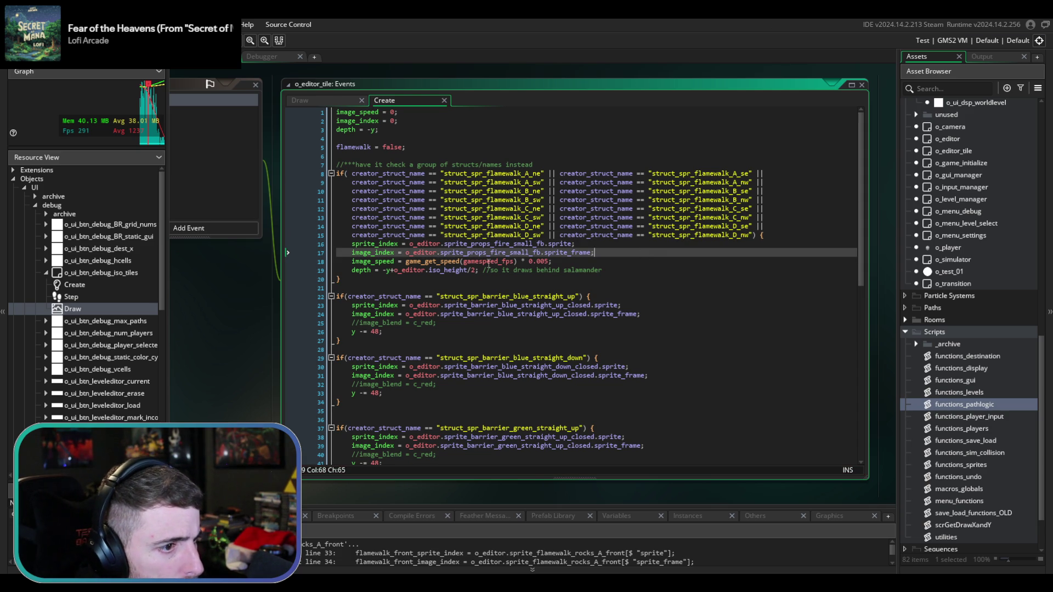
{"action": "left_click", "coordinate": [655, 276]}
{"action": "left_click", "coordinate": [637, 270]}
{"action": "key", "text": "Return"}
{"action": "key", "text": "BackSpace"}
{"action": "key", "text": "BackSpace"}
{"action": "key", "text": "BackSpace"}
{"action": "type", "text": "flamewa"}
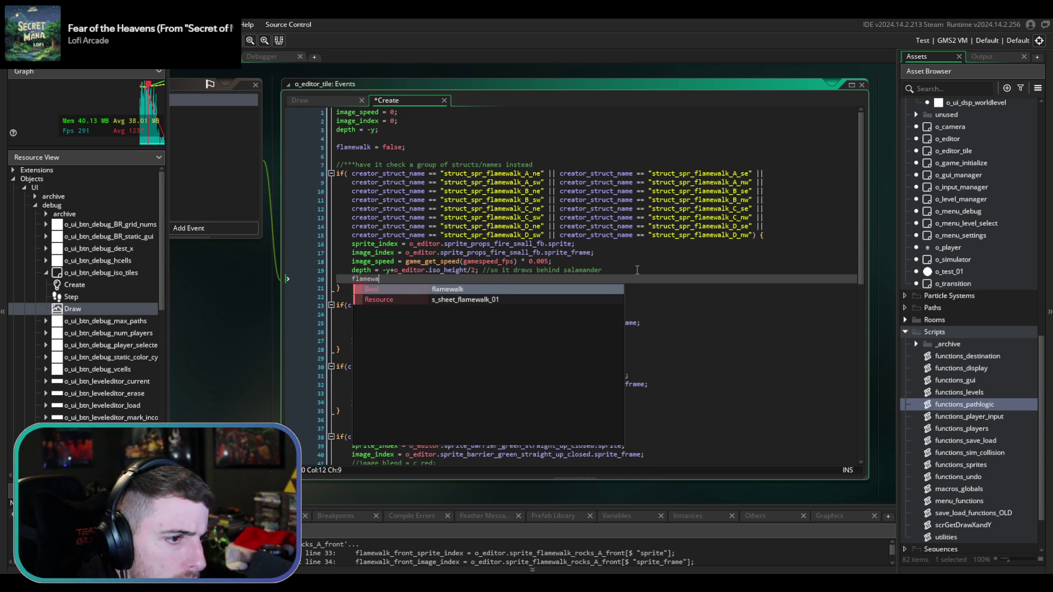
{"action": "type", "text": "lk = true;"}
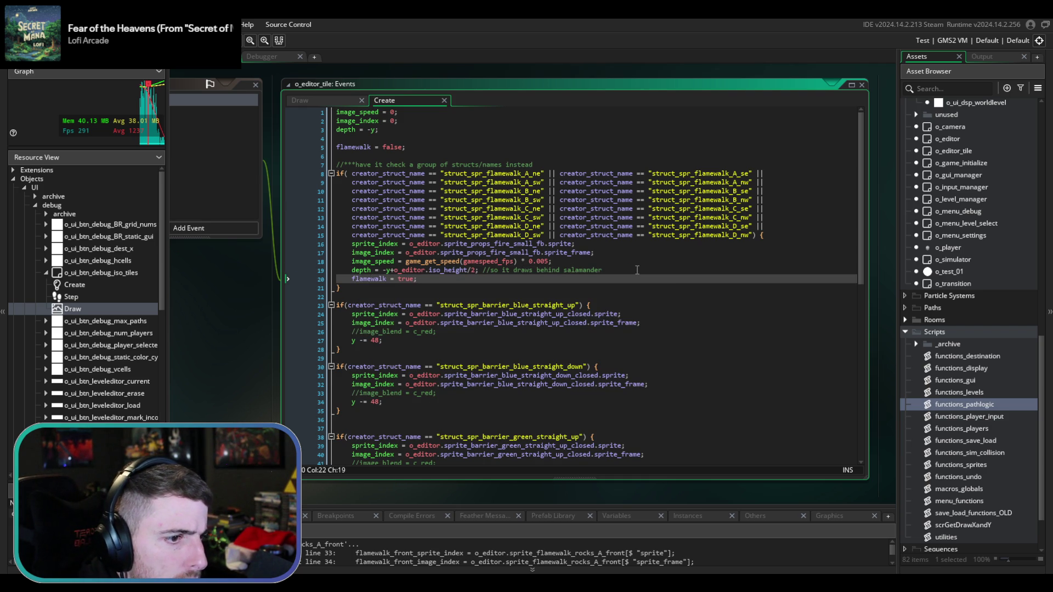
{"action": "key", "text": "Return"}
{"action": "key", "text": "Return"}
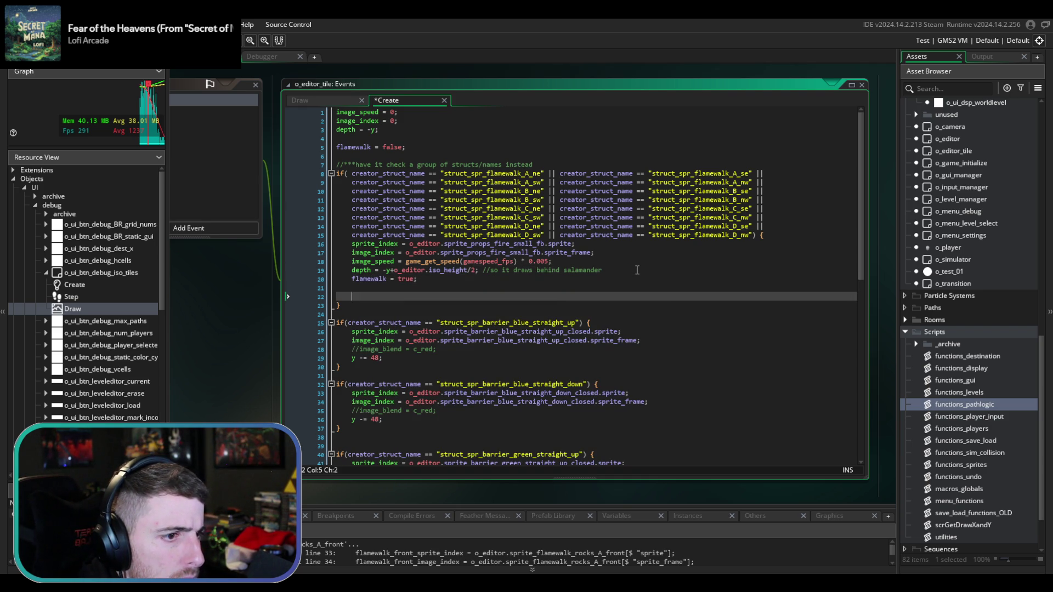
{"action": "key", "text": "ctrl+s"}
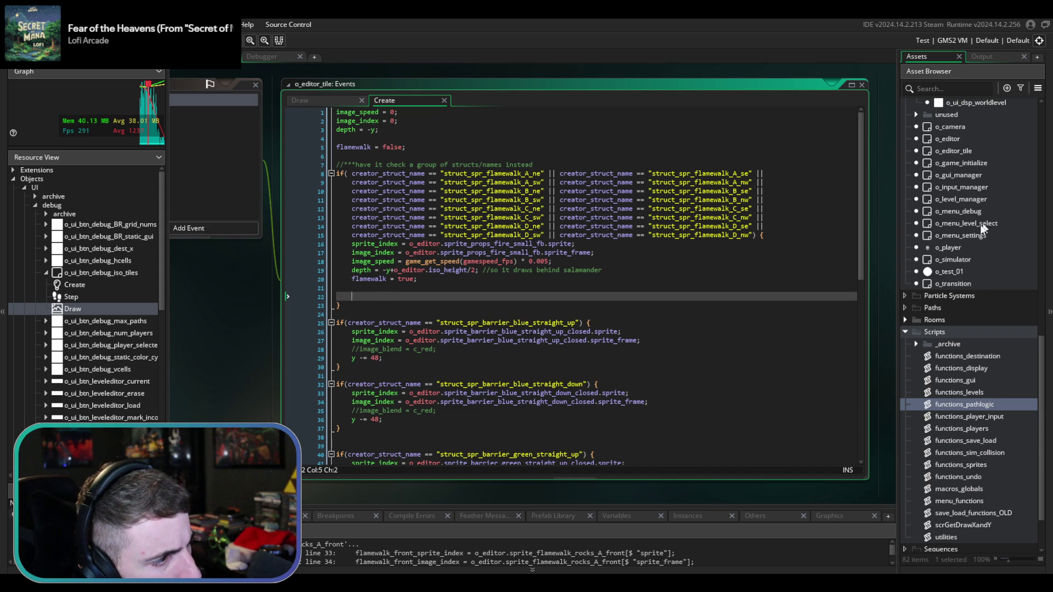
{"action": "scroll", "coordinate": [978, 225], "scroll_direction": "up", "scroll_amount": 5}
{"action": "scroll", "coordinate": [978, 226], "scroll_direction": "up", "scroll_amount": 5}
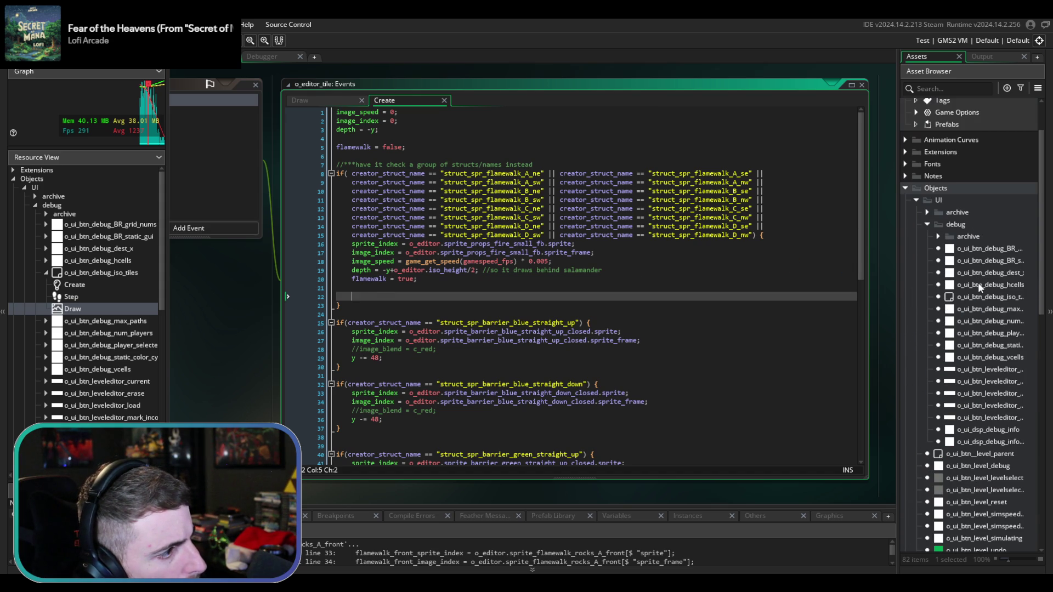
- Open o_ui_btn_debug_static_color_cycle and o_ui_btn_debug_iso_tiles and review iso_tiles' Step, Draw and Create code
{"action": "left_click", "coordinate": [981, 345]}
{"action": "double_click", "coordinate": [981, 344]}
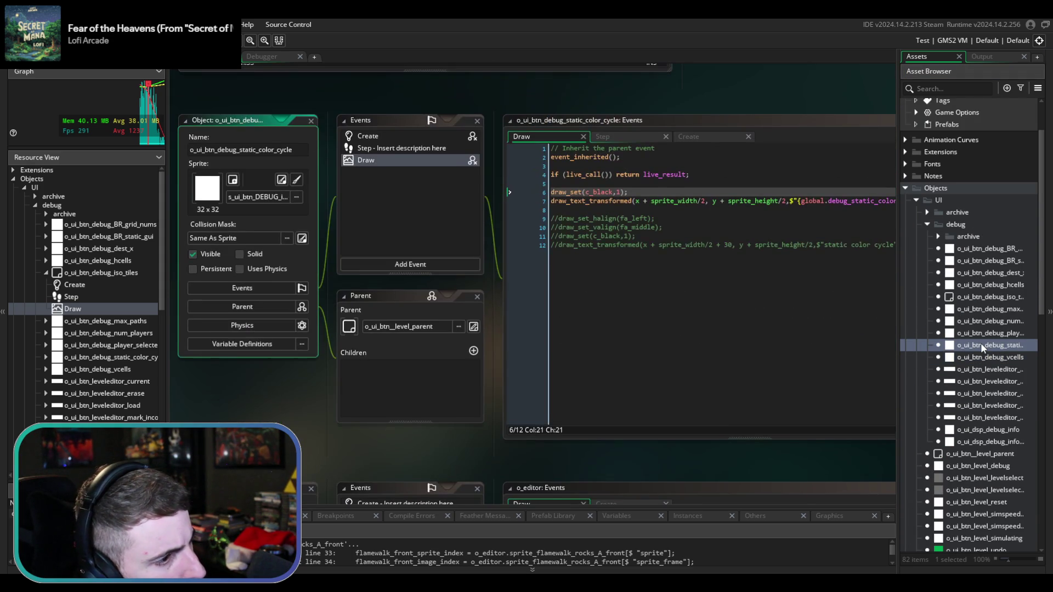
{"action": "double_click", "coordinate": [998, 298]}
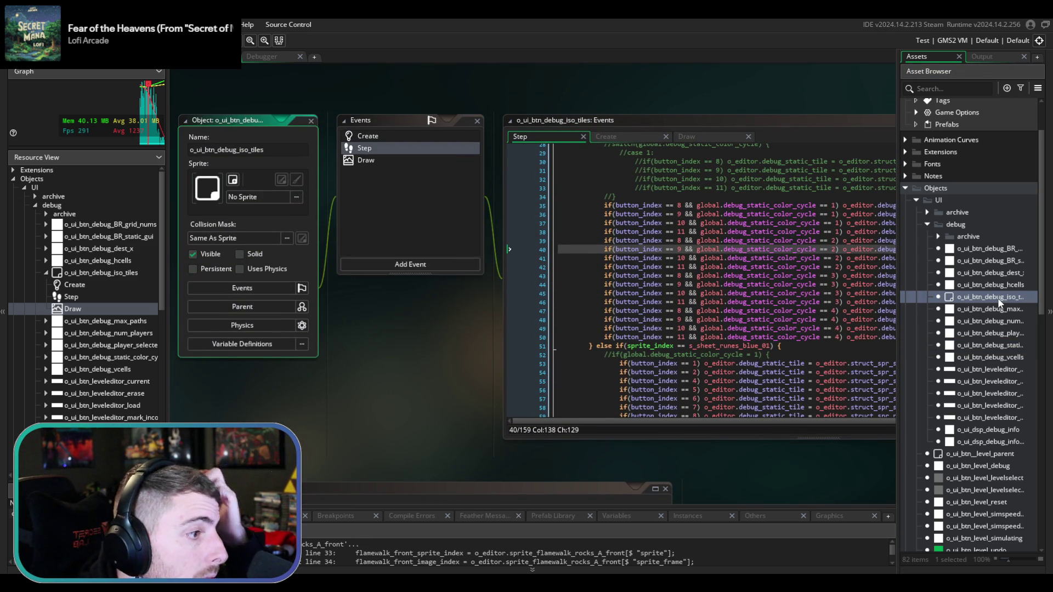
{"action": "left_click", "coordinate": [752, 337]}
{"action": "scroll", "coordinate": [499, 270], "scroll_direction": "up", "scroll_amount": 2}
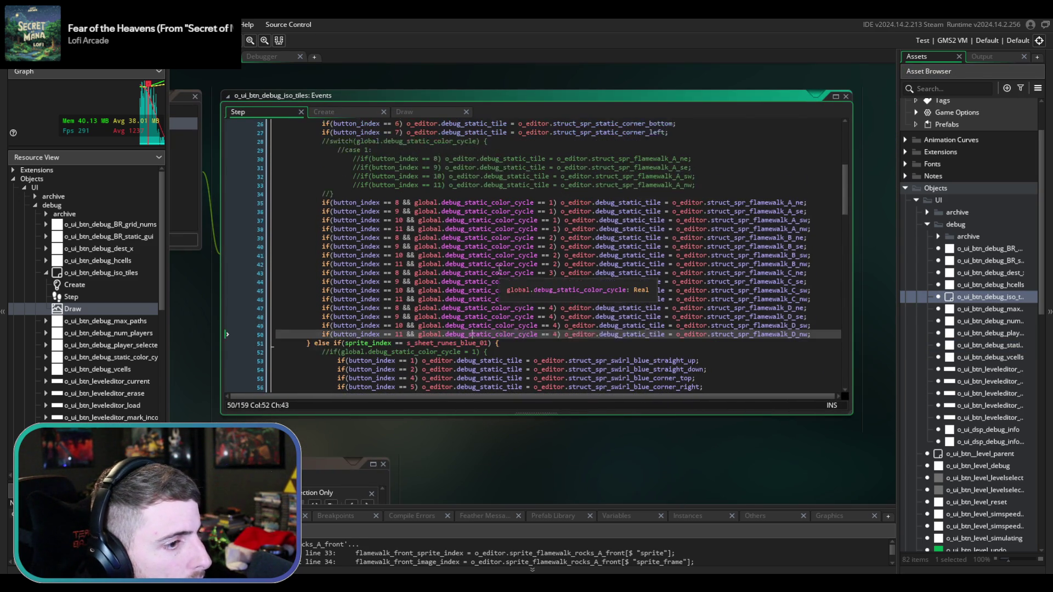
{"action": "left_click", "coordinate": [439, 189]}
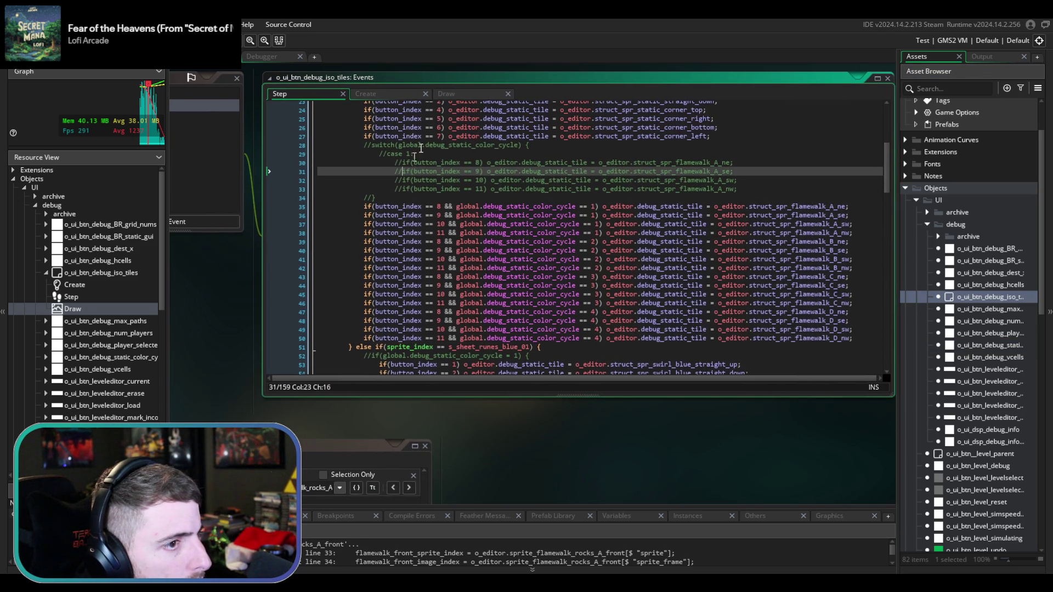
{"action": "left_click", "coordinate": [455, 97]}
{"action": "left_click", "coordinate": [399, 99]}
- Select the iso_tiles color-cycle switch block, then open the o_editor_tile object
{"action": "scroll", "coordinate": [391, 329], "scroll_direction": "down", "scroll_amount": 8}
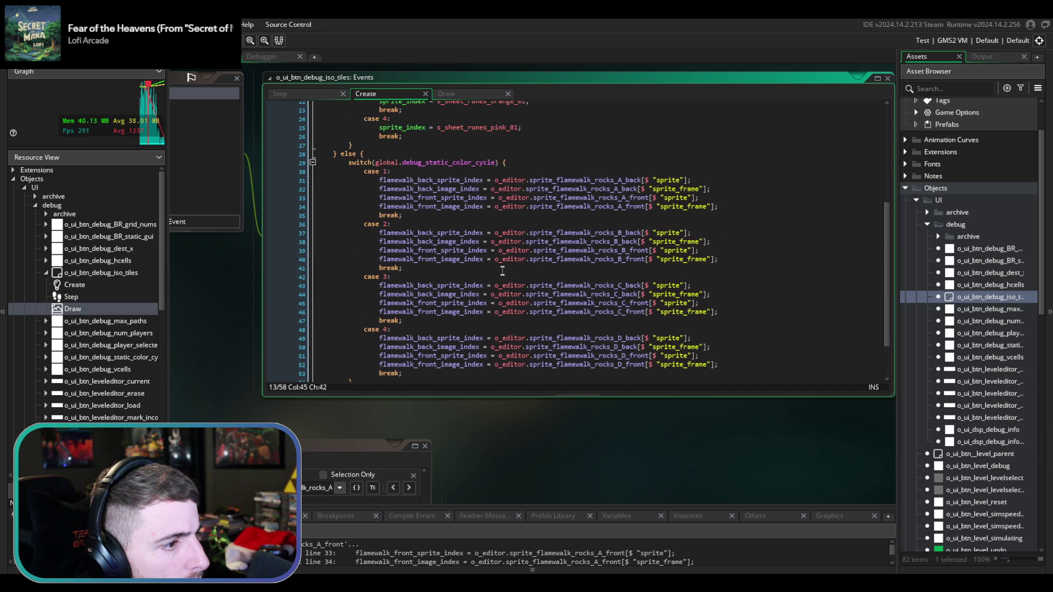
{"action": "scroll", "coordinate": [378, 378], "scroll_direction": "up", "scroll_amount": 1}
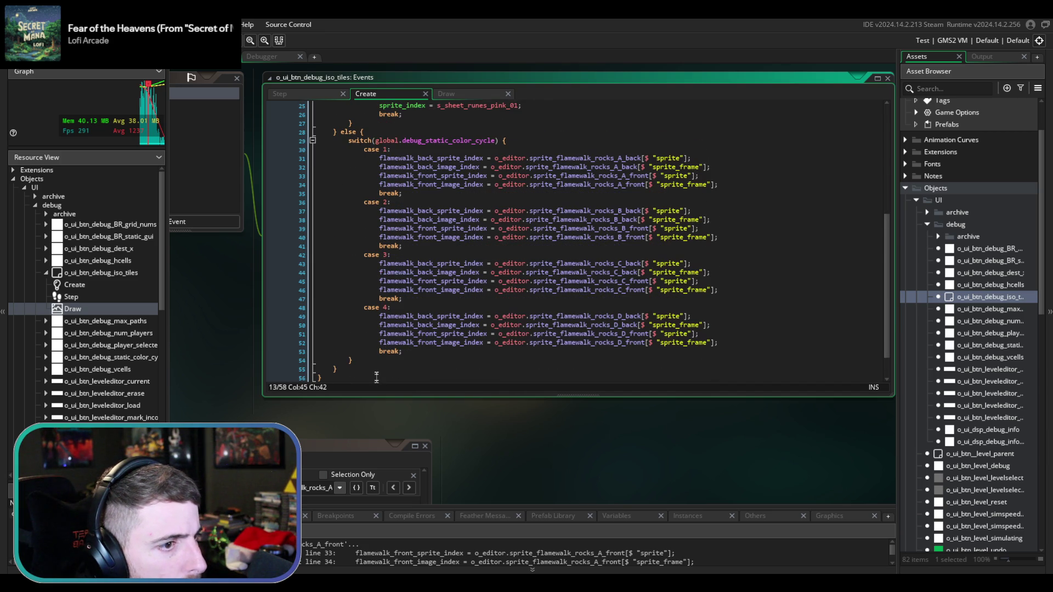
{"action": "mouse_move", "coordinate": [370, 362]}
{"action": "left_mouse_down"}
{"action": "mouse_move", "coordinate": [381, 211]}
{"action": "mouse_move", "coordinate": [349, 140]}
{"action": "left_mouse_up"}
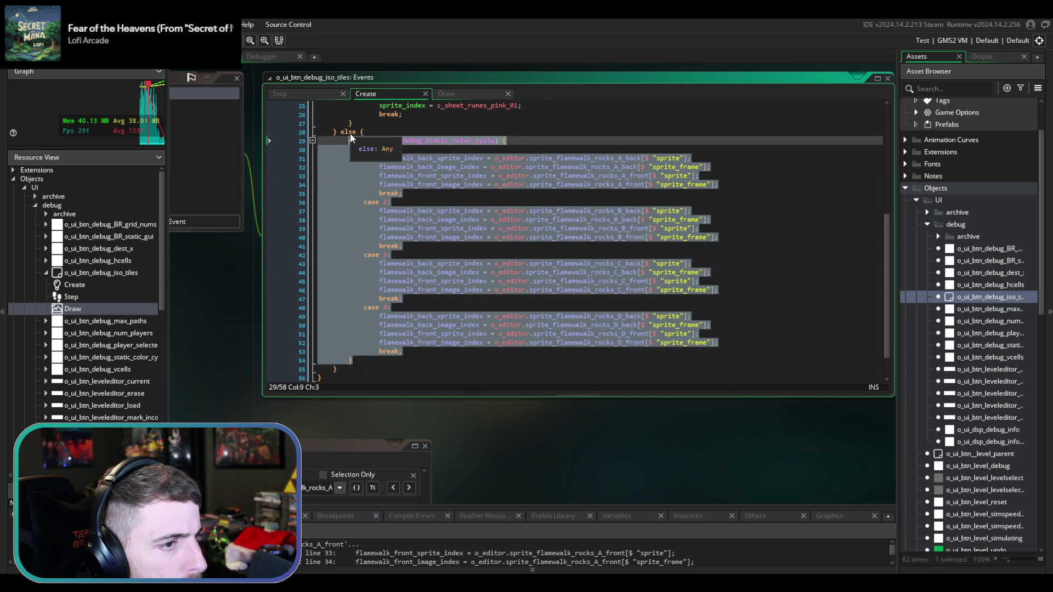
{"action": "scroll", "coordinate": [980, 391], "scroll_direction": "down", "scroll_amount": 7}
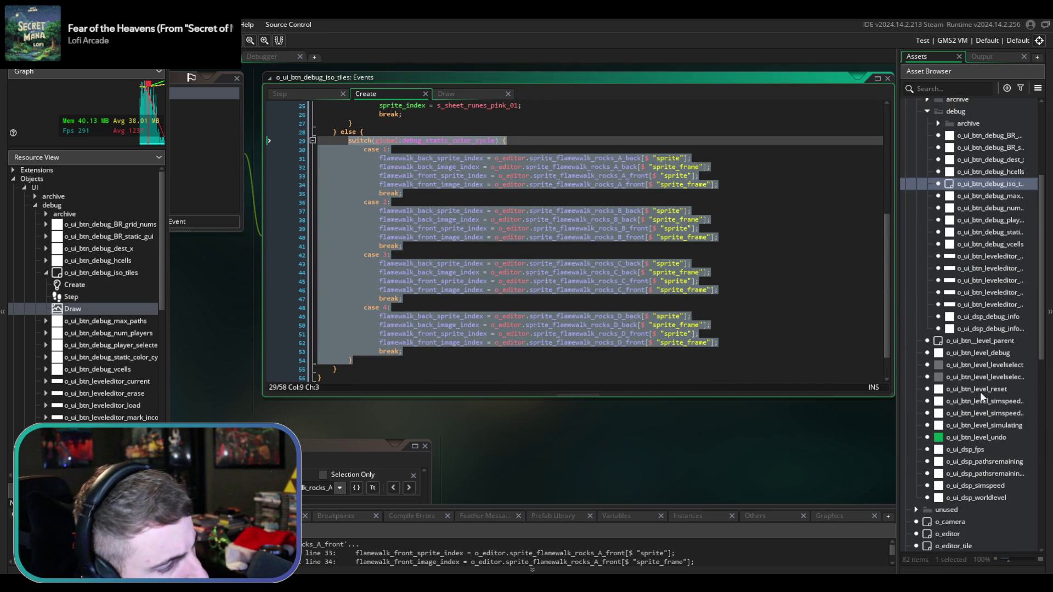
{"action": "left_click", "coordinate": [310, 93]}
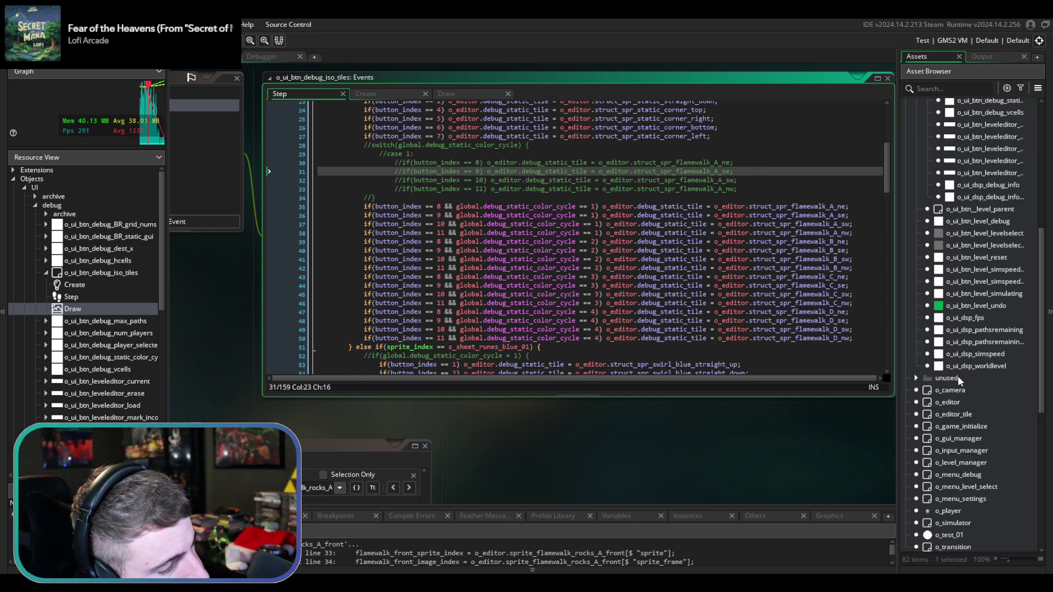
{"action": "scroll", "coordinate": [958, 376], "scroll_direction": "down", "scroll_amount": 1}
{"action": "scroll", "coordinate": [958, 376], "scroll_direction": "up", "scroll_amount": 2}
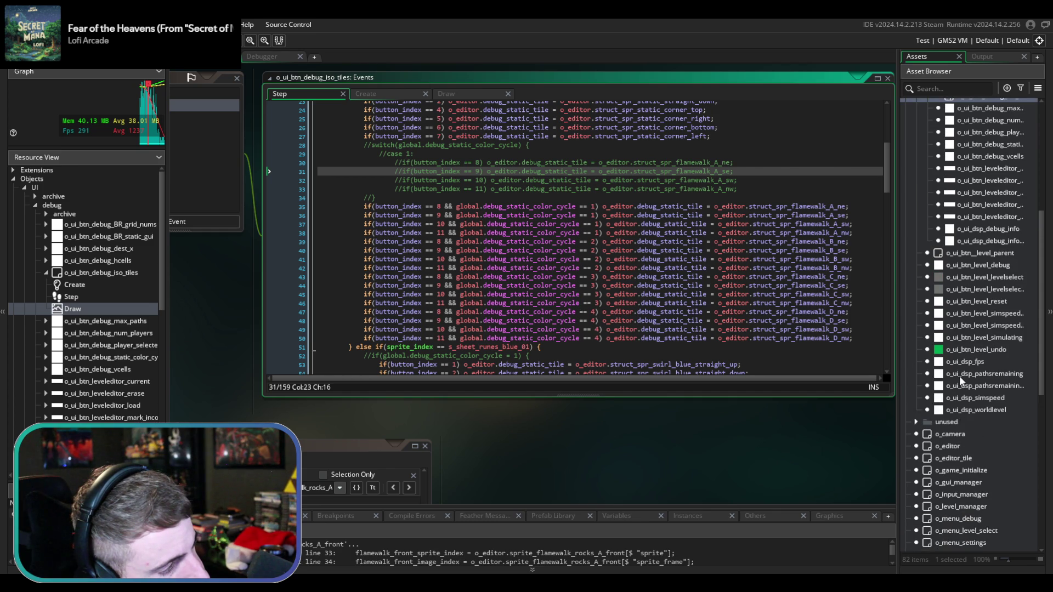
{"action": "scroll", "coordinate": [959, 376], "scroll_direction": "down", "scroll_amount": 3}
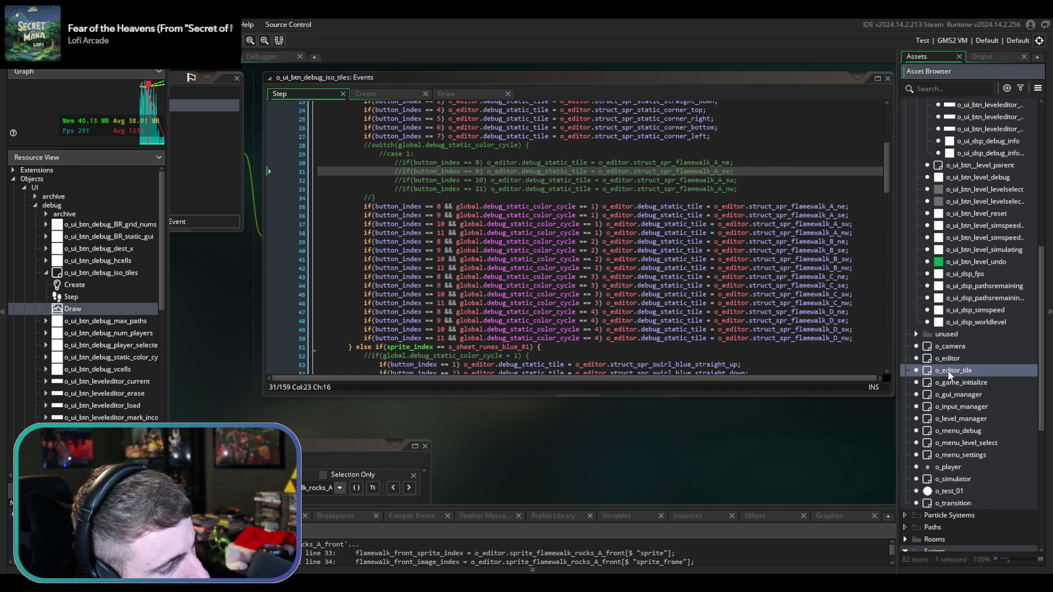
{"action": "double_click", "coordinate": [948, 370]}
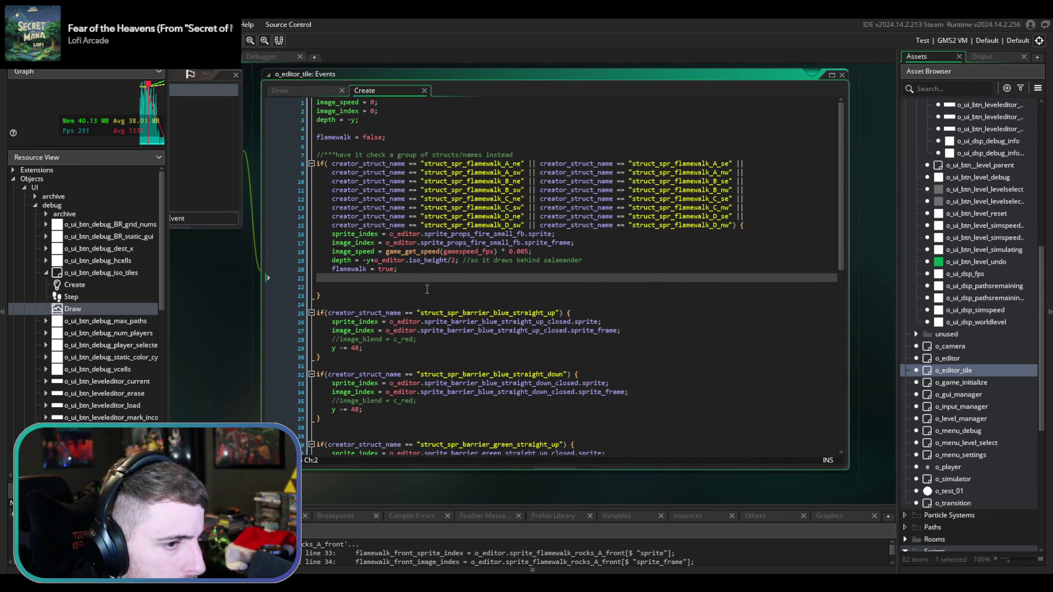
- Paste the color-cycle switch into the Create event, put the barrier checks above it, and save
{"action": "key", "text": "ctrl+v"}
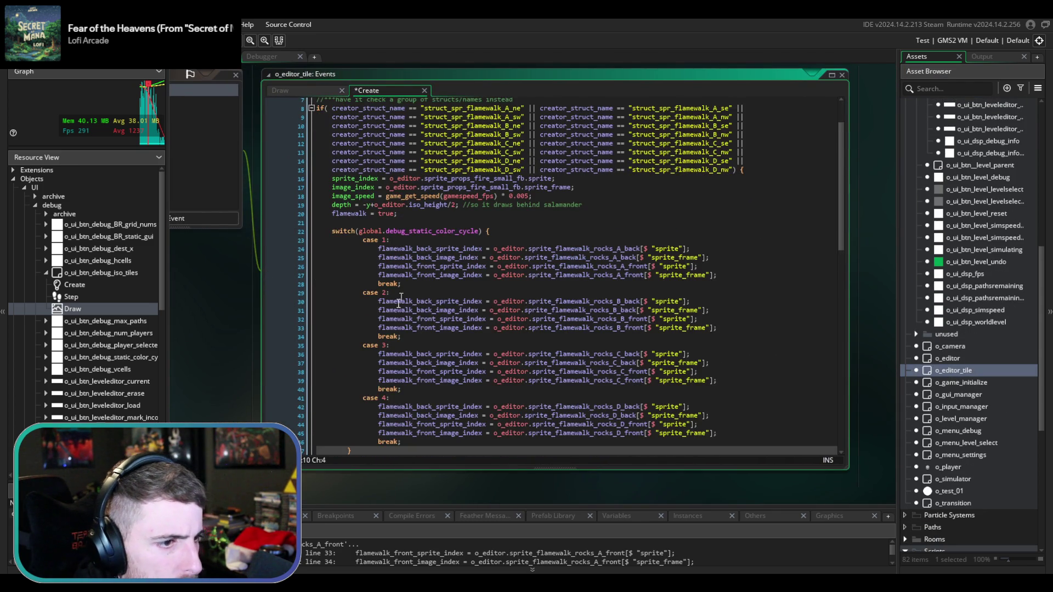
{"action": "scroll", "coordinate": [403, 292], "scroll_direction": "down", "scroll_amount": 2}
{"action": "mouse_move", "coordinate": [332, 404]}
{"action": "left_mouse_down"}
{"action": "mouse_move", "coordinate": [318, 104]}
{"action": "mouse_move", "coordinate": [314, 189]}
{"action": "mouse_move", "coordinate": [317, 155]}
{"action": "left_mouse_up"}
{"action": "key", "text": "ctrl+v"}
{"action": "key", "text": "BackSpace"}
{"action": "key", "text": "ctrl+s"}
- Paste the flamewalk check and switch after the last barrier block and review the result
{"action": "scroll", "coordinate": [439, 329], "scroll_direction": "down", "scroll_amount": 8}
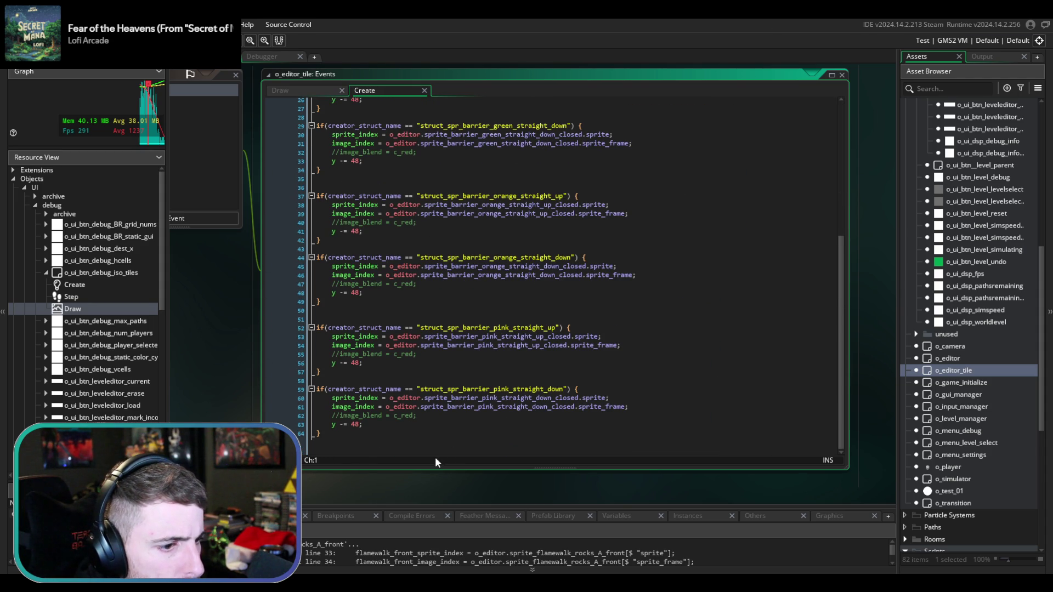
{"action": "left_click", "coordinate": [432, 444]}
{"action": "key", "text": "ctrl+v"}
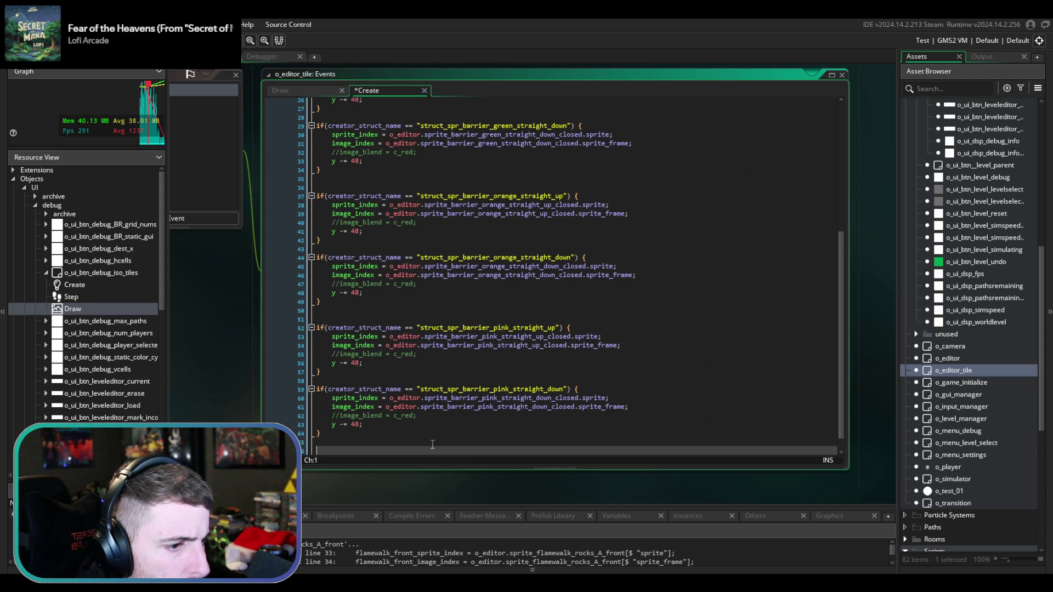
{"action": "scroll", "coordinate": [426, 301], "scroll_direction": "up", "scroll_amount": 5}
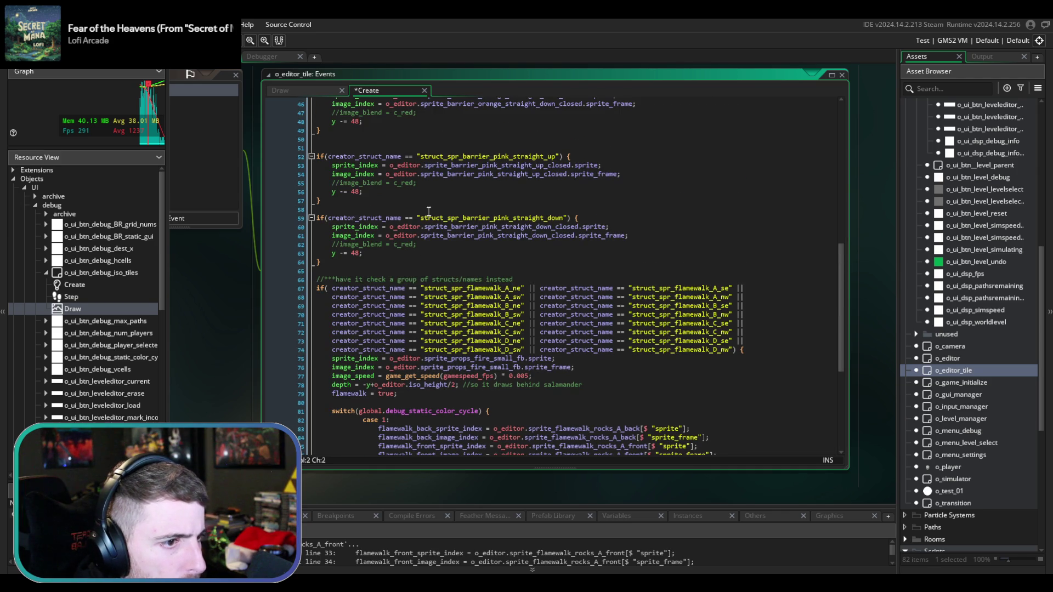
{"action": "scroll", "coordinate": [426, 222], "scroll_direction": "up", "scroll_amount": 10}
{"action": "scroll", "coordinate": [424, 226], "scroll_direction": "down", "scroll_amount": 8}
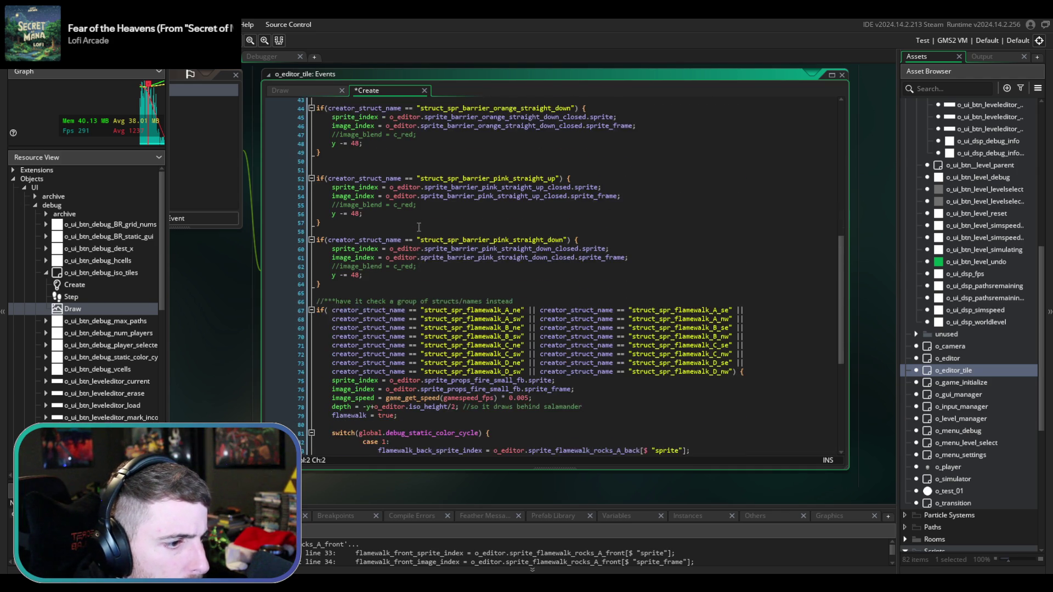
{"action": "scroll", "coordinate": [426, 290], "scroll_direction": "down", "scroll_amount": 2}
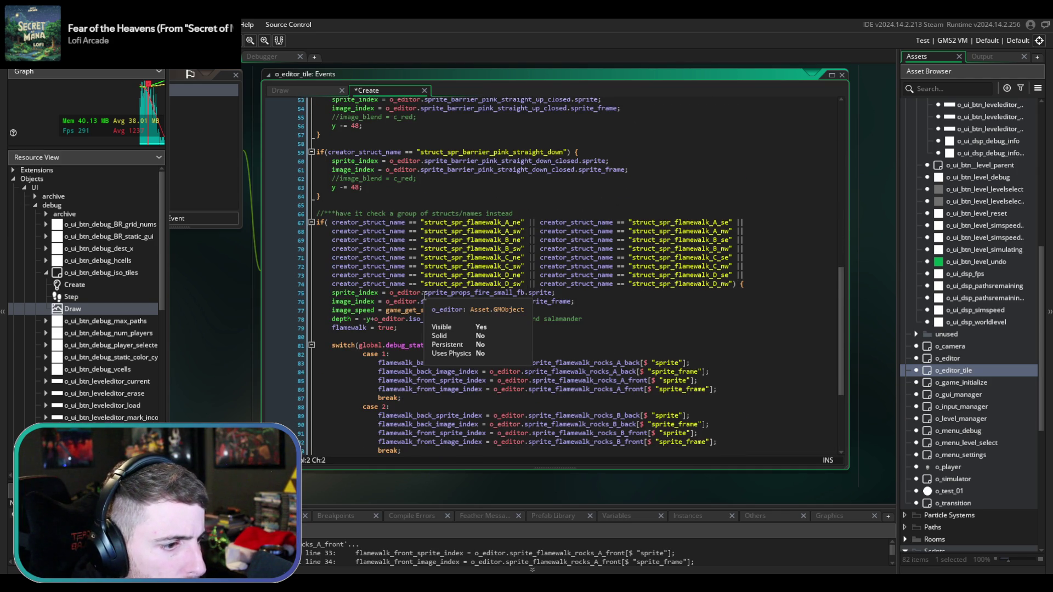
{"action": "scroll", "coordinate": [438, 313], "scroll_direction": "down", "scroll_amount": 1}
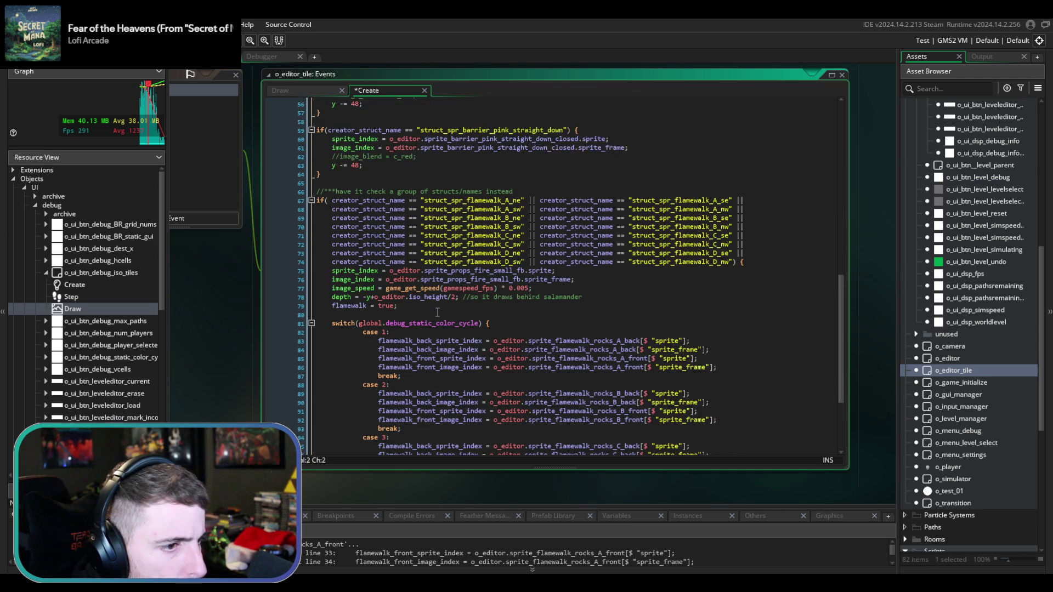
{"action": "scroll", "coordinate": [437, 313], "scroll_direction": "up", "scroll_amount": 1}
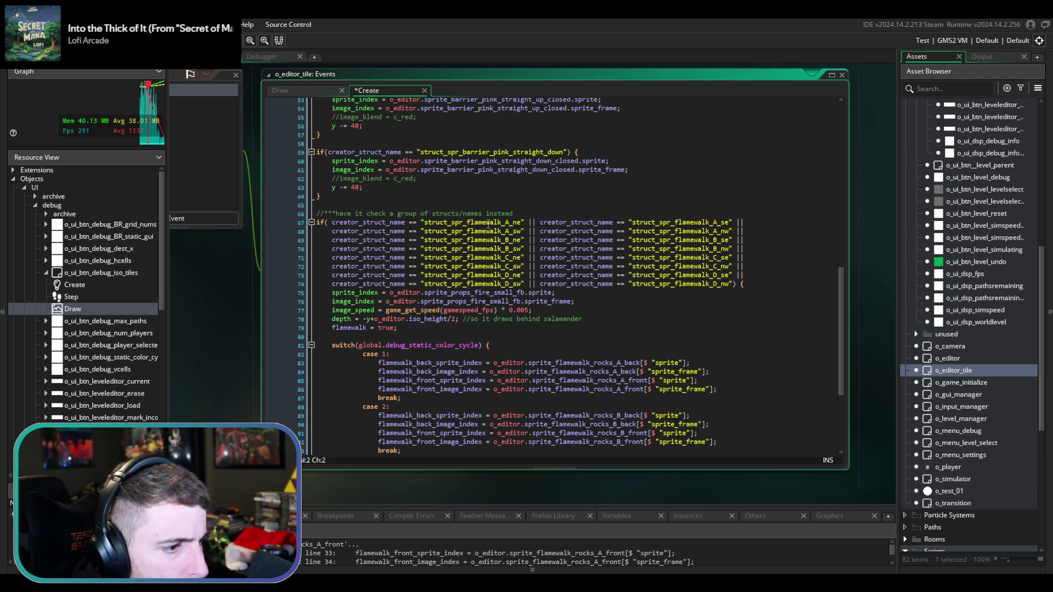
{"action": "double_click", "coordinate": [498, 222]}
{"action": "left_click", "coordinate": [496, 221]}
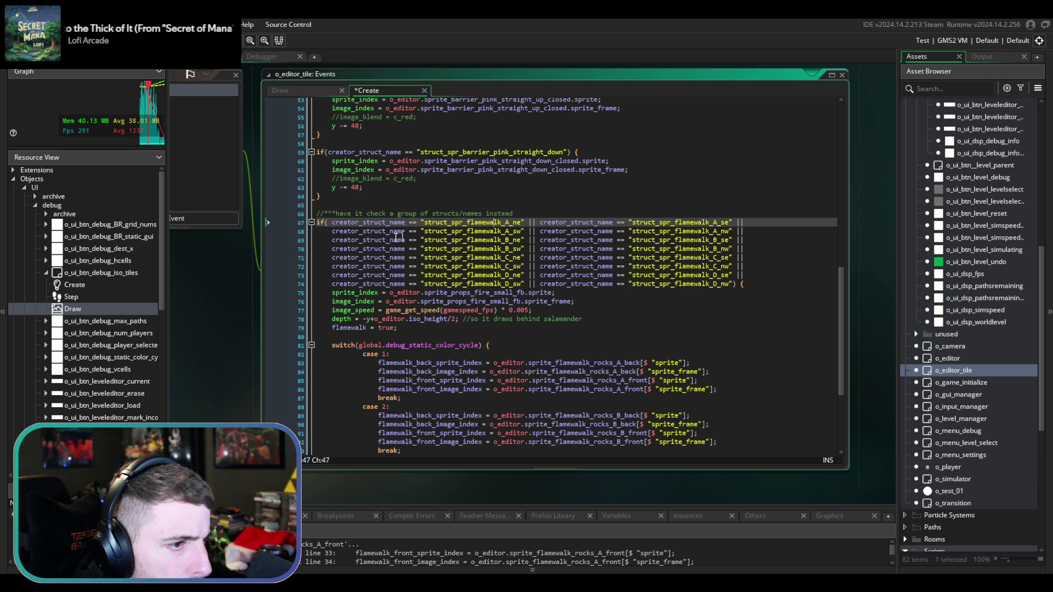
{"action": "scroll", "coordinate": [373, 239], "scroll_direction": "up", "scroll_amount": 10}
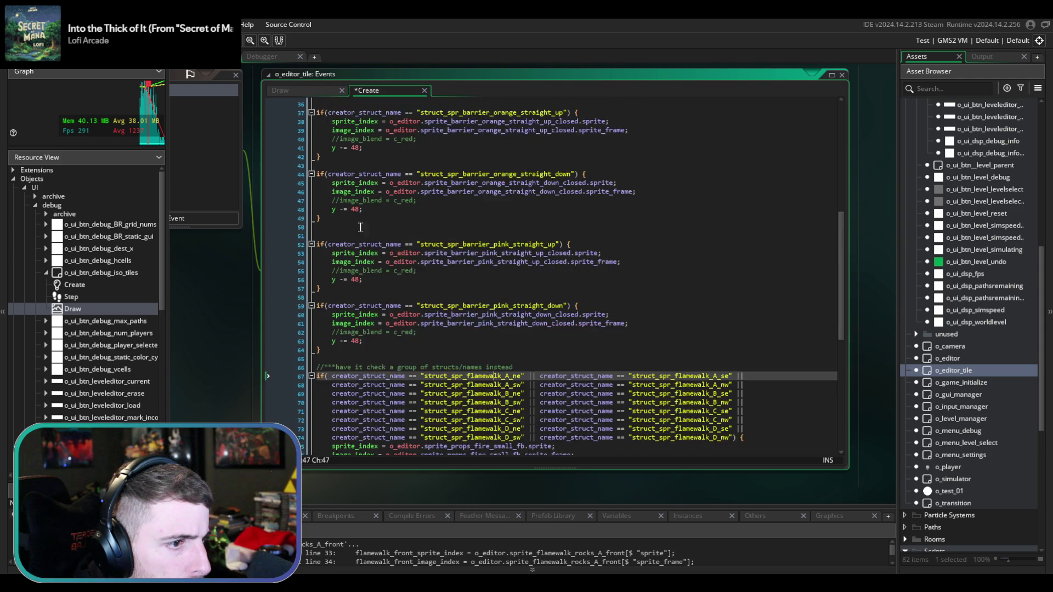
{"action": "scroll", "coordinate": [371, 238], "scroll_direction": "down", "scroll_amount": 15}
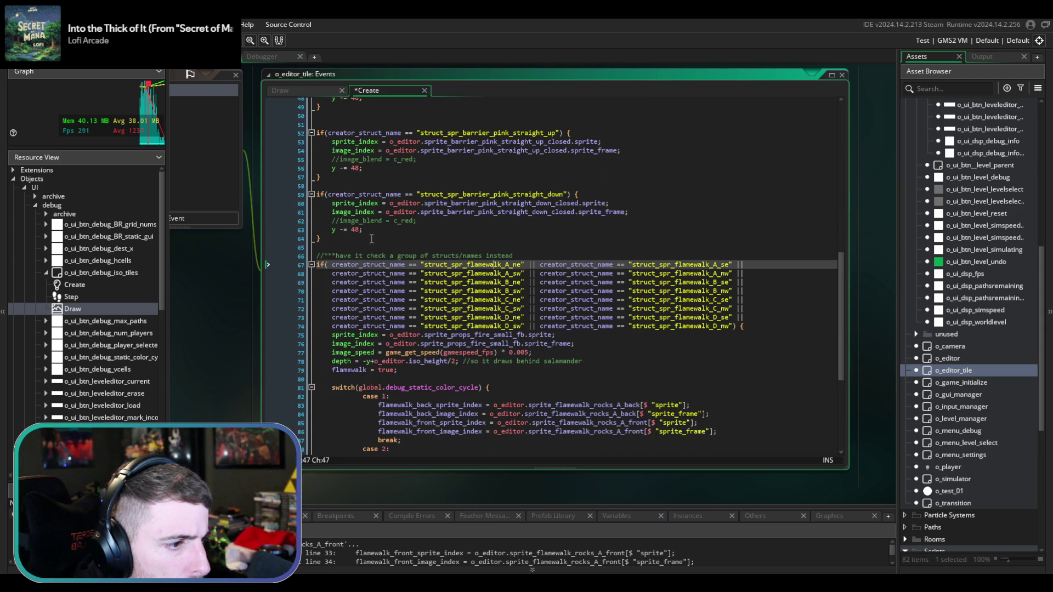
- Copy the two flamewalk A condition lines above the switch as a new if, trimming the trailing operator
{"action": "left_click", "coordinate": [753, 274]}
{"action": "left_click_drag", "start_coordinate": [749, 273], "coordinate": [323, 266]}
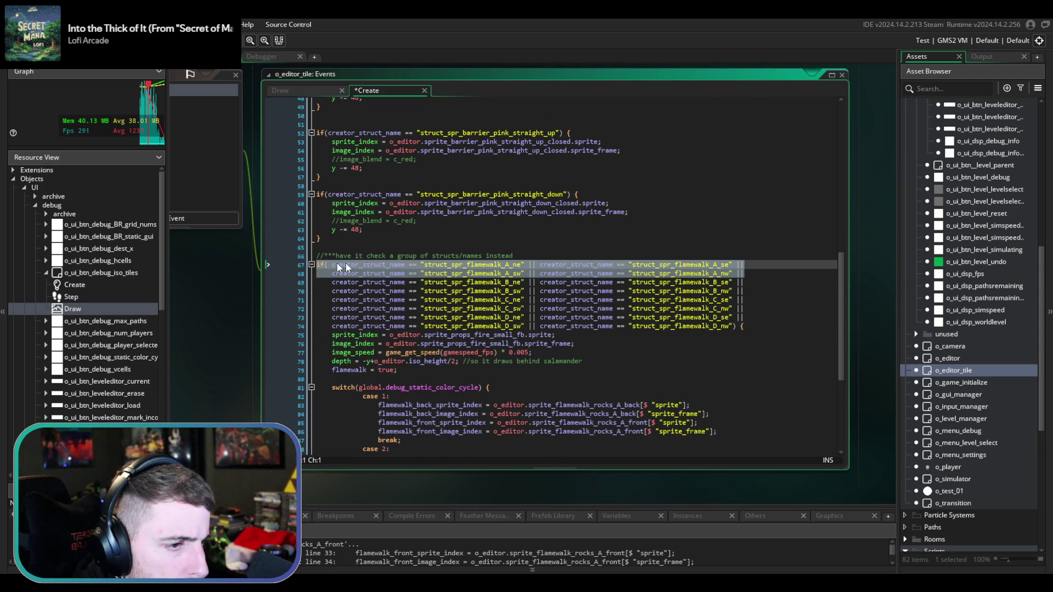
{"action": "scroll", "coordinate": [548, 307], "scroll_direction": "down", "scroll_amount": 3}
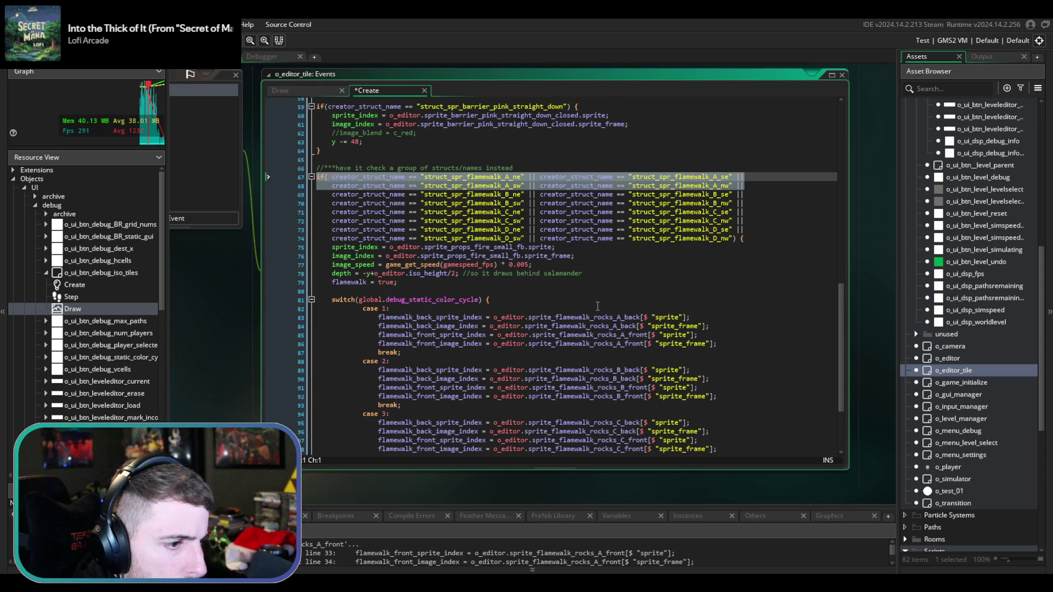
{"action": "left_click", "coordinate": [525, 294]}
{"action": "key", "text": "ctrl+v"}
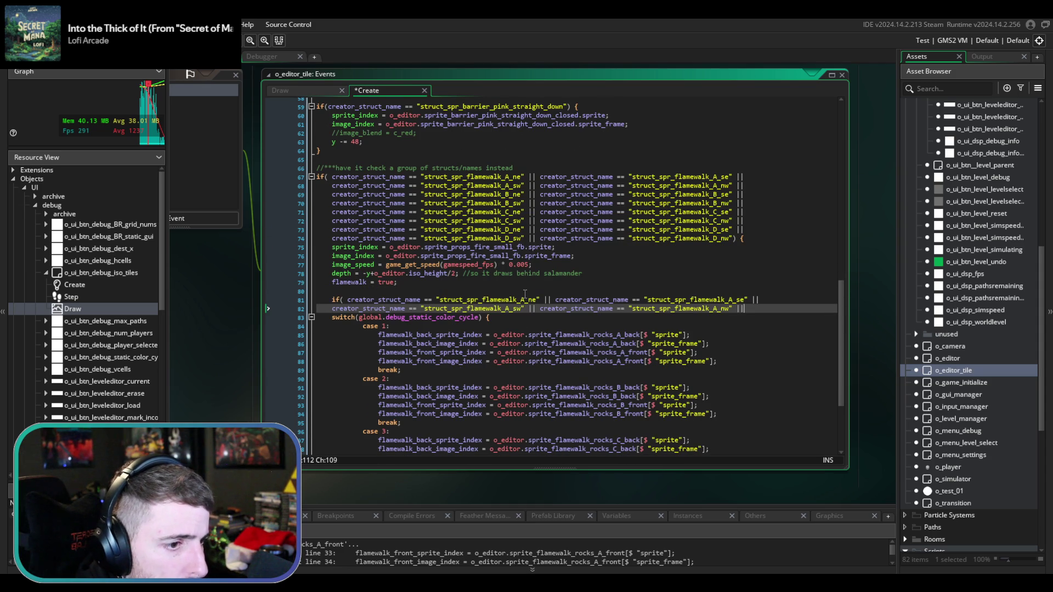
{"action": "key", "text": "BackSpace"}
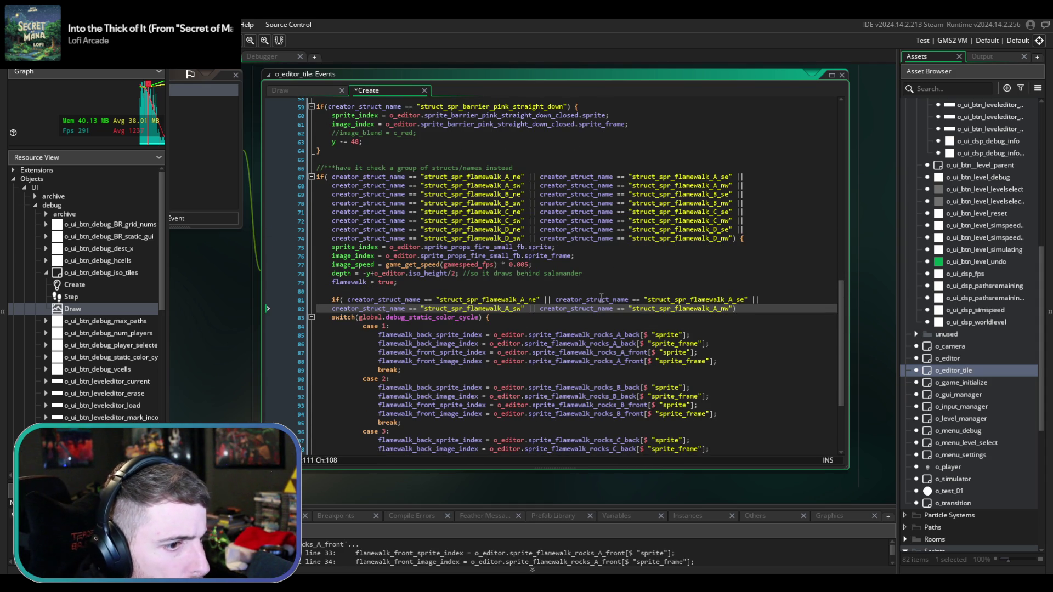
{"action": "type", "text": "{"}
{"action": "key", "text": "Return"}
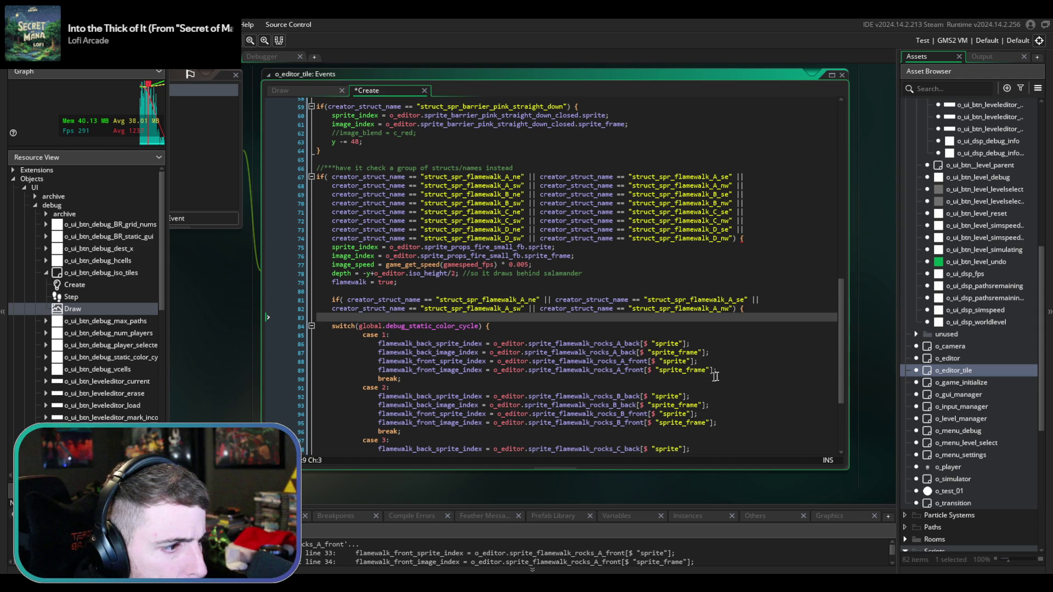
- Move case 1's rocks A sprite assignments into the new if body, outdented two levels
{"action": "left_click_drag", "start_coordinate": [721, 372], "coordinate": [687, 335]}
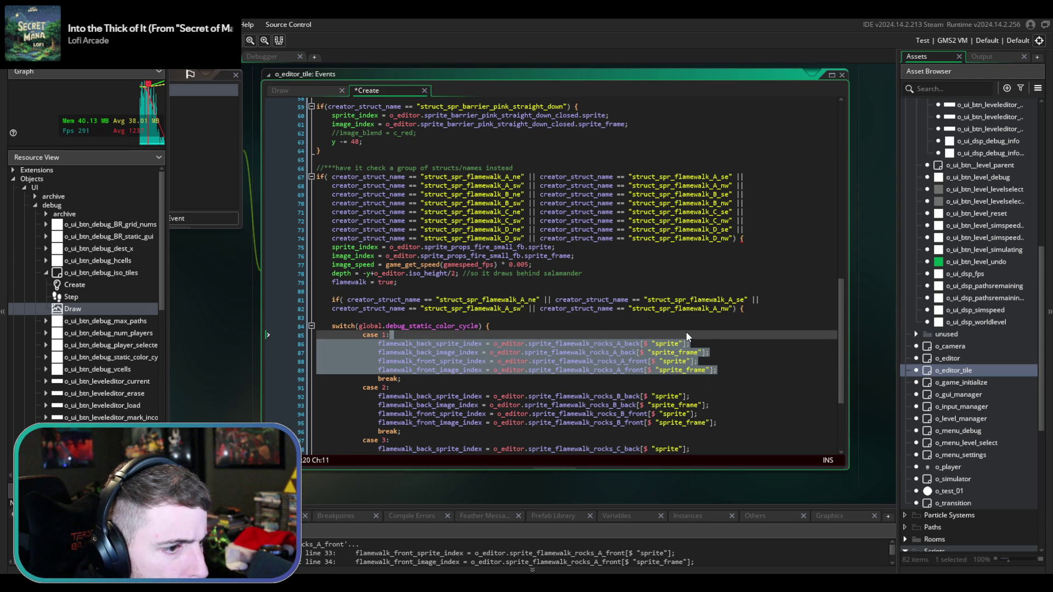
{"action": "key", "text": "ctrl+x"}
{"action": "left_click", "coordinate": [744, 308]}
{"action": "key", "text": "ctrl+v"}
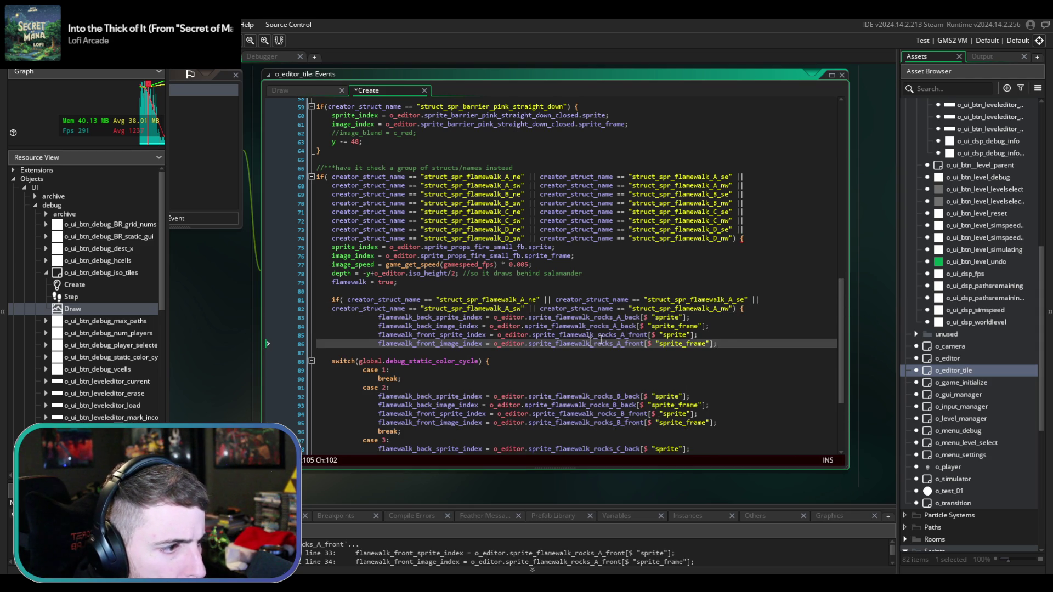
{"action": "left_click_drag", "start_coordinate": [723, 344], "coordinate": [374, 318]}
{"action": "key", "text": "shift+Tab"}
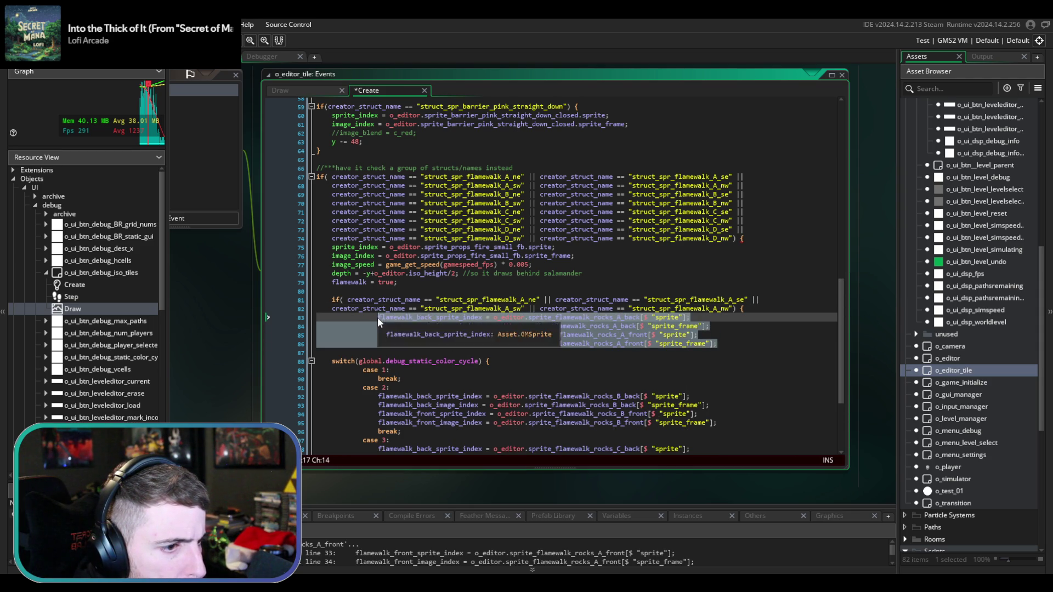
{"action": "key", "text": "shift+Tab"}
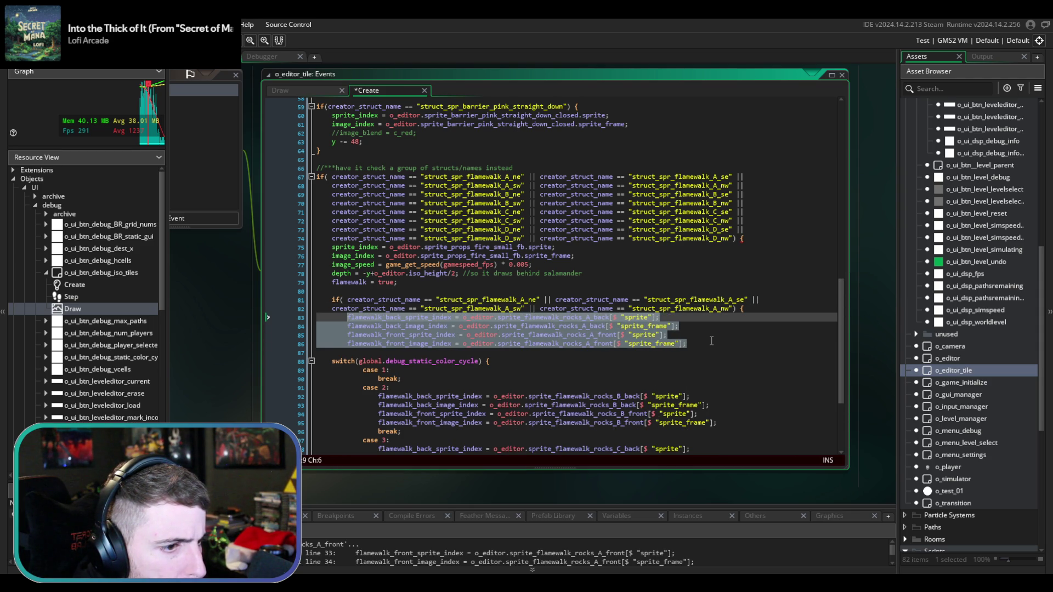
{"action": "left_click", "coordinate": [712, 340]}
{"action": "key", "text": "Return"}
{"action": "type", "text": "}"}
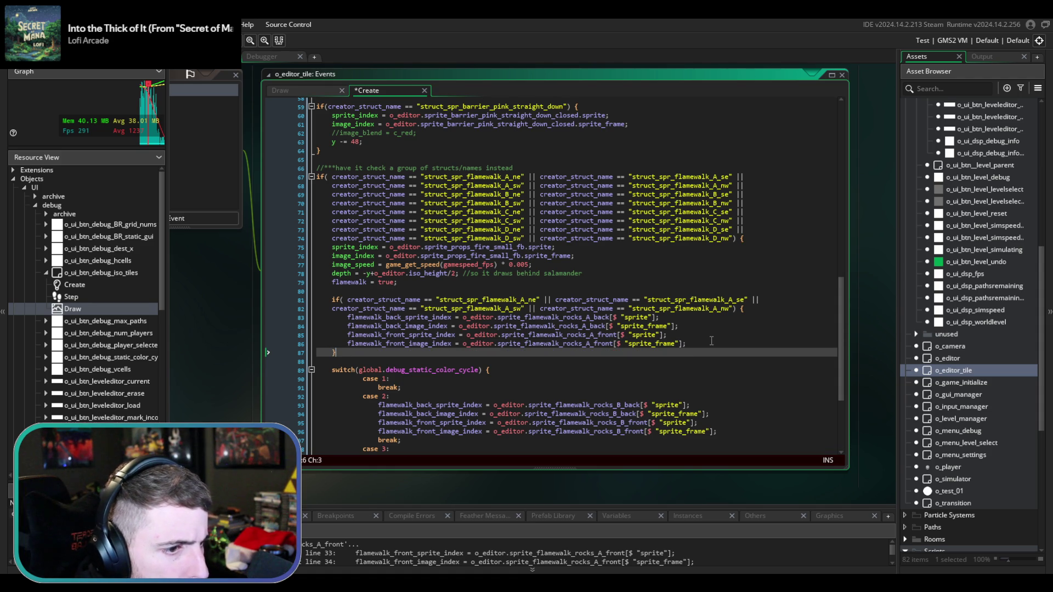
- Indent the new condition's second line and save the Create event
{"action": "left_click", "coordinate": [331, 310]}
{"action": "key", "text": "Tab"}
{"action": "key", "text": "Up"}
{"action": "key", "text": "Up"}
{"action": "key", "text": "ctrl+s"}
{"action": "scroll", "coordinate": [424, 331], "scroll_direction": "down", "scroll_amount": 5}
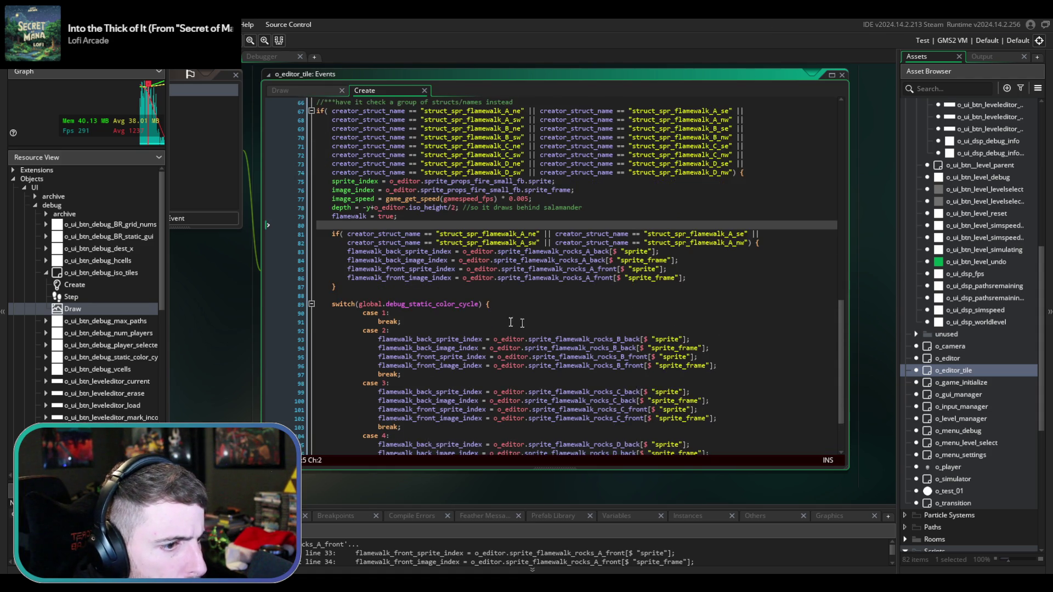
{"action": "scroll", "coordinate": [424, 330], "scroll_direction": "up", "scroll_amount": 2}
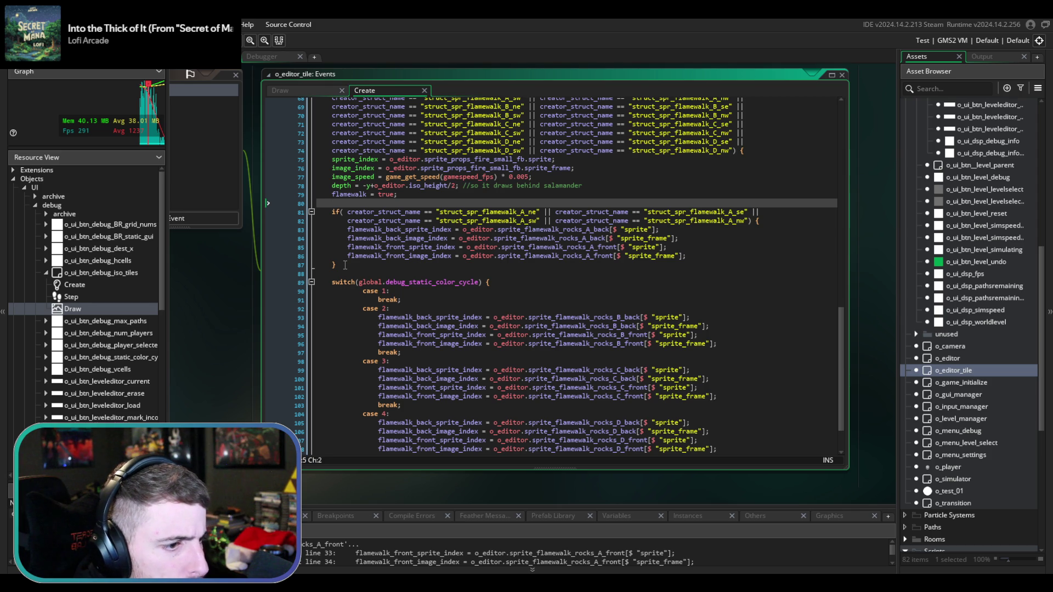
{"action": "left_click", "coordinate": [772, 221], "text": "shift"}
- Paste three copies of the flamewalk A condition above the switch, each with an empty body and closing brace
{"action": "key", "text": "ctrl+c"}
{"action": "left_click", "coordinate": [412, 272]}
{"action": "key", "text": "ctrl+v"}
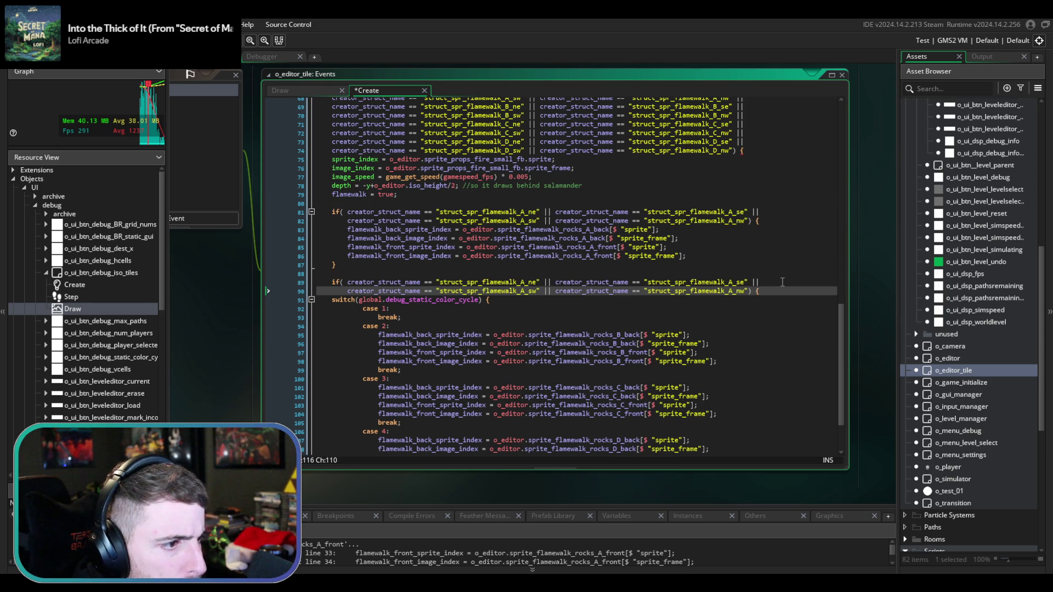
{"action": "key", "text": "Return"}
{"action": "key", "text": "Return"}
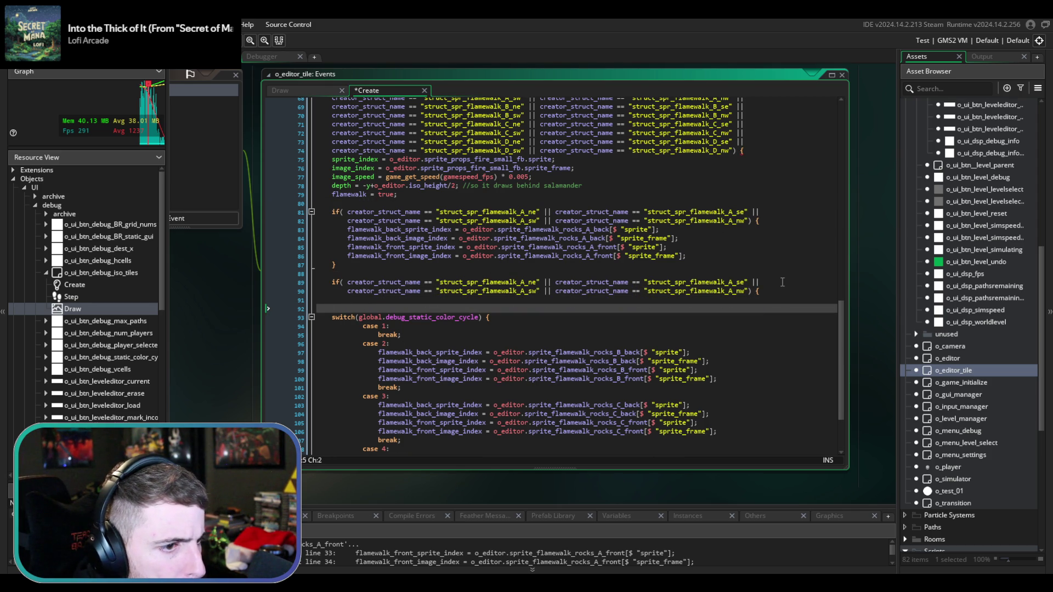
{"action": "type", "text": "}"}
{"action": "key", "text": "Return"}
{"action": "key", "text": "Return"}
{"action": "key", "text": "Return"}
{"action": "key", "text": "ctrl+v"}
{"action": "key", "text": "Return"}
{"action": "key", "text": "Return"}
{"action": "key", "text": "Return"}
{"action": "type", "text": "}"}
{"action": "key", "text": "Return"}
{"action": "key", "text": "Return"}
{"action": "key", "text": "Return"}
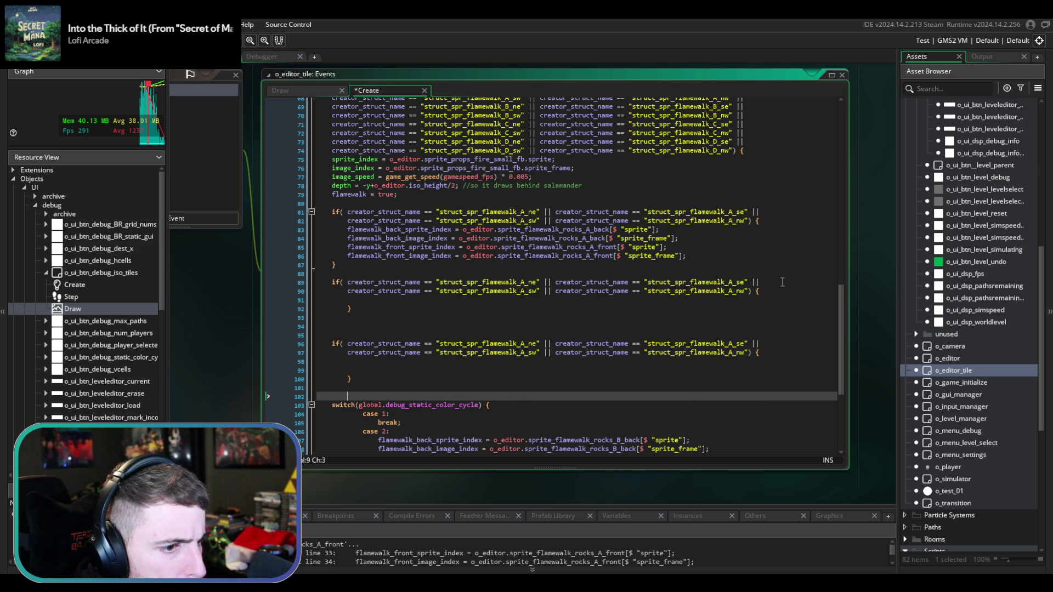
{"action": "key", "text": "ctrl+v"}
{"action": "key", "text": "Return"}
{"action": "key", "text": "Return"}
{"action": "key", "text": "Return"}
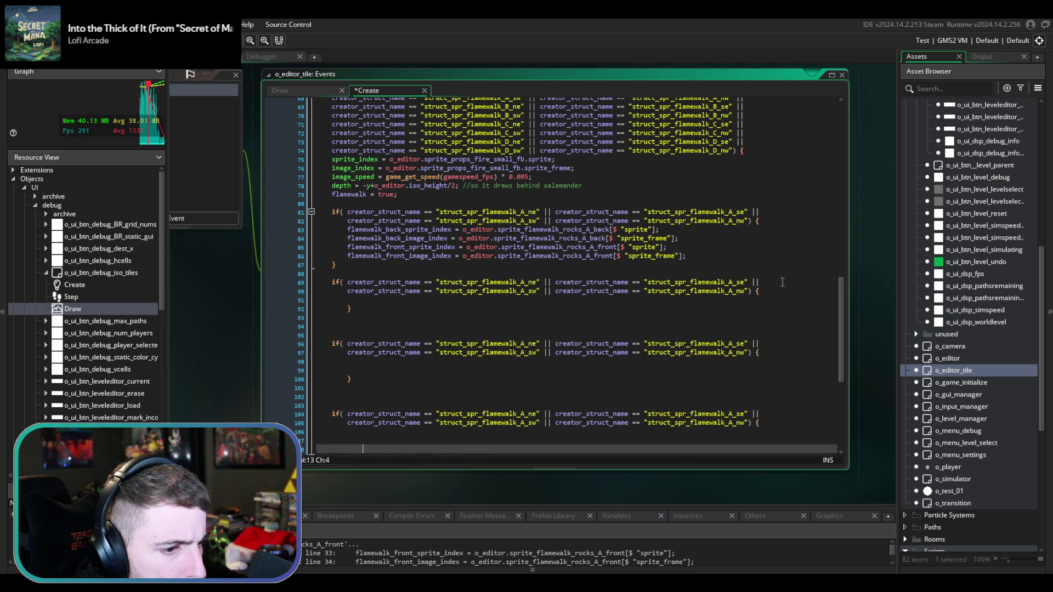
- Remove case 2's rocks_B assignment lines from the switch
{"action": "scroll", "coordinate": [785, 282], "scroll_direction": "down", "scroll_amount": 6}
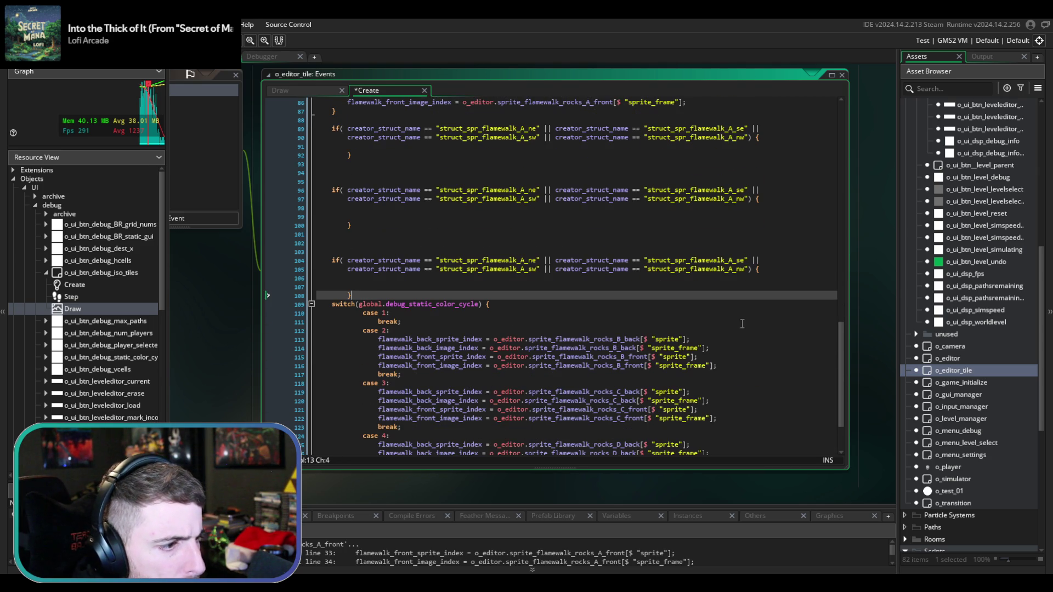
{"action": "left_click", "coordinate": [735, 363]}
{"action": "left_click", "coordinate": [735, 327], "text": "shift"}
{"action": "key", "text": "Delete"}
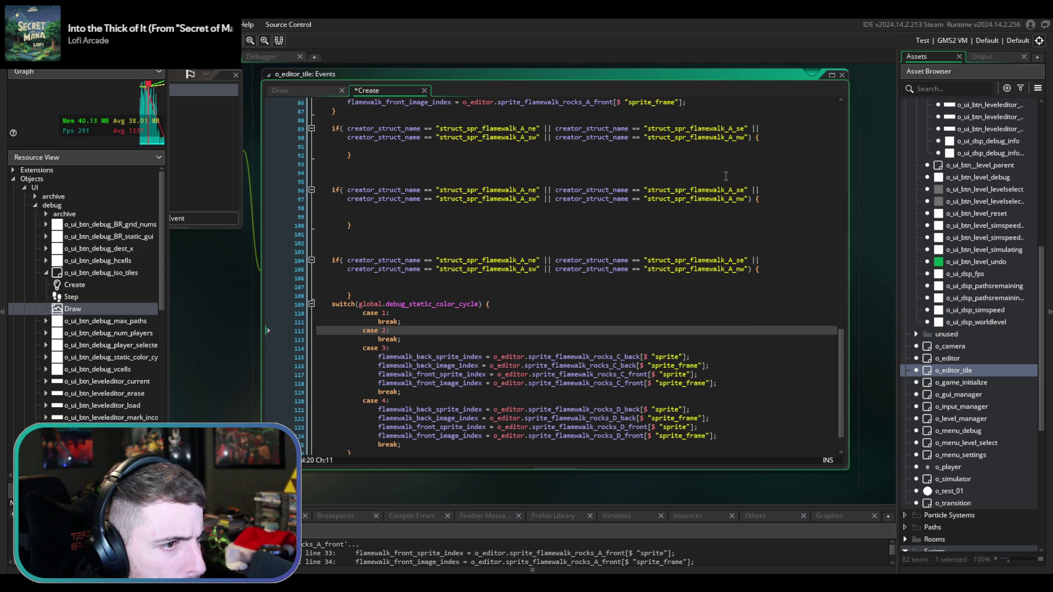
- Paste the rocks_B lines into the second if block, outdent them, and close the block with a brace
{"action": "scroll", "coordinate": [778, 181], "scroll_direction": "up", "scroll_amount": 2}
{"action": "left_click", "coordinate": [778, 181]}
{"action": "key", "text": "ctrl+v"}
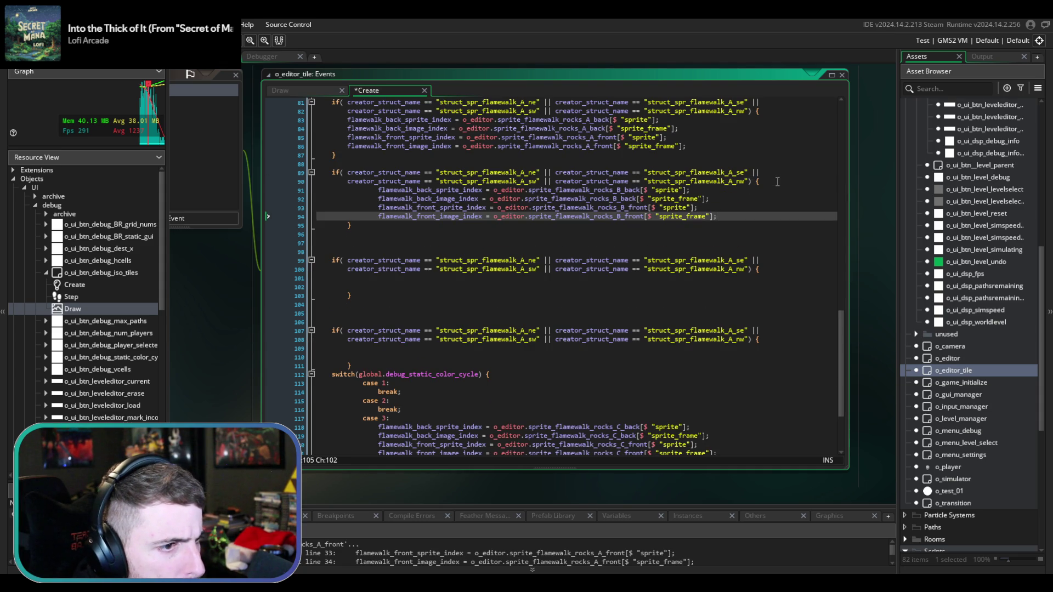
{"action": "mouse_move", "coordinate": [351, 226]}
{"action": "left_mouse_down"}
{"action": "mouse_move", "coordinate": [370, 187]}
{"action": "mouse_move", "coordinate": [380, 190]}
{"action": "left_mouse_up"}
{"action": "key", "text": "shift+Tab"}
{"action": "scroll", "coordinate": [387, 202], "scroll_direction": "up", "scroll_amount": 5}
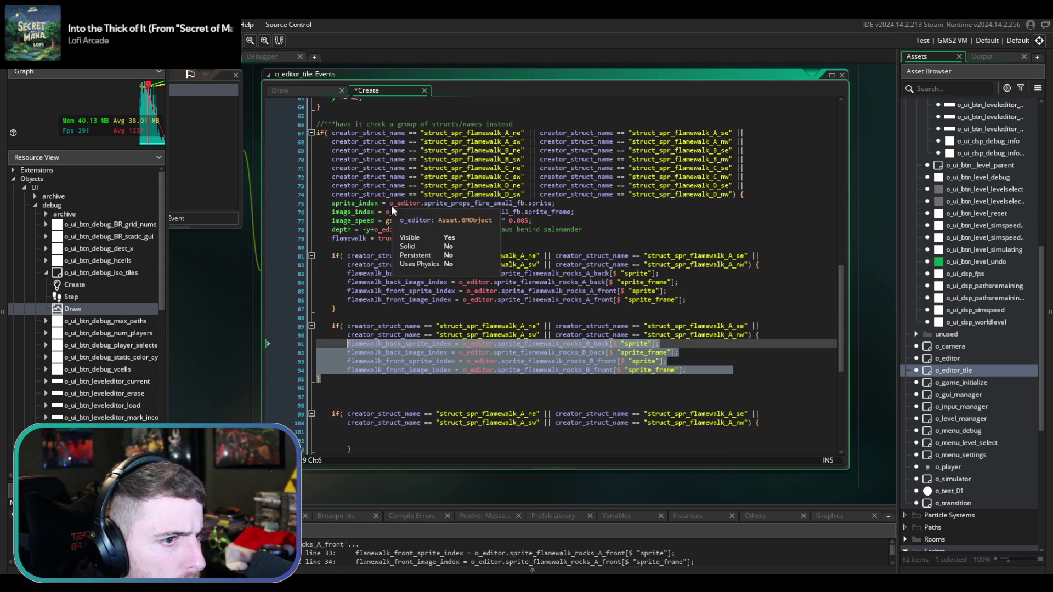
{"action": "scroll", "coordinate": [392, 208], "scroll_direction": "down", "scroll_amount": 1}
{"action": "left_click", "coordinate": [723, 322]}
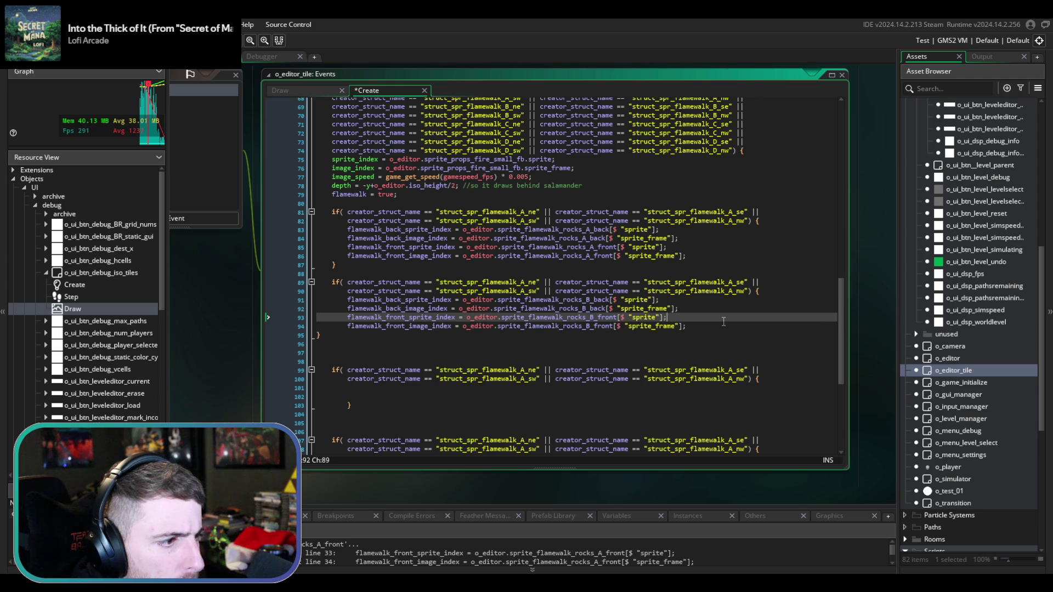
{"action": "scroll", "coordinate": [723, 322], "scroll_direction": "down", "scroll_amount": 4}
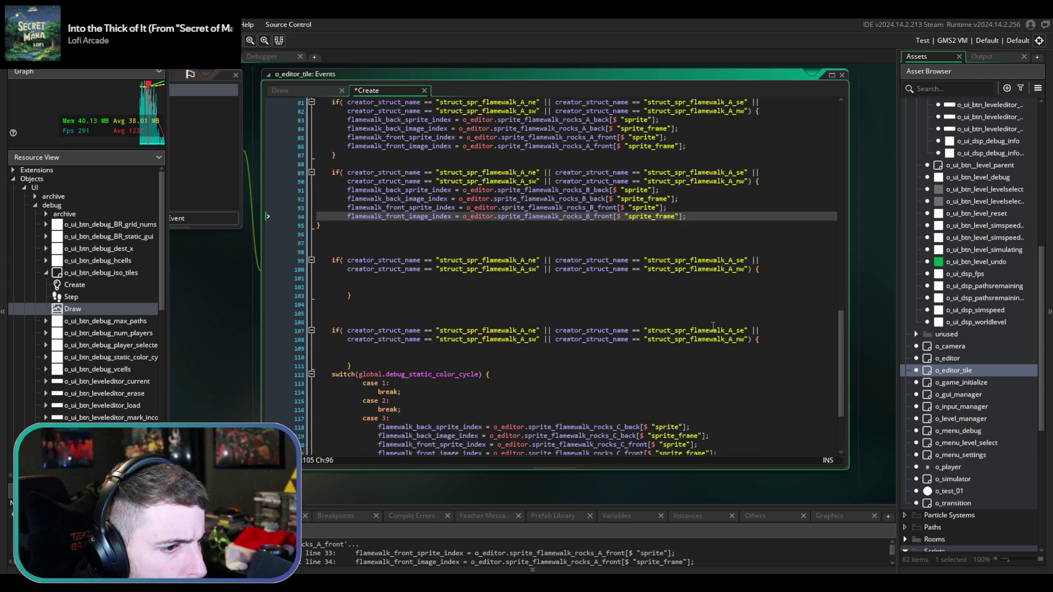
{"action": "left_click", "coordinate": [384, 364]}
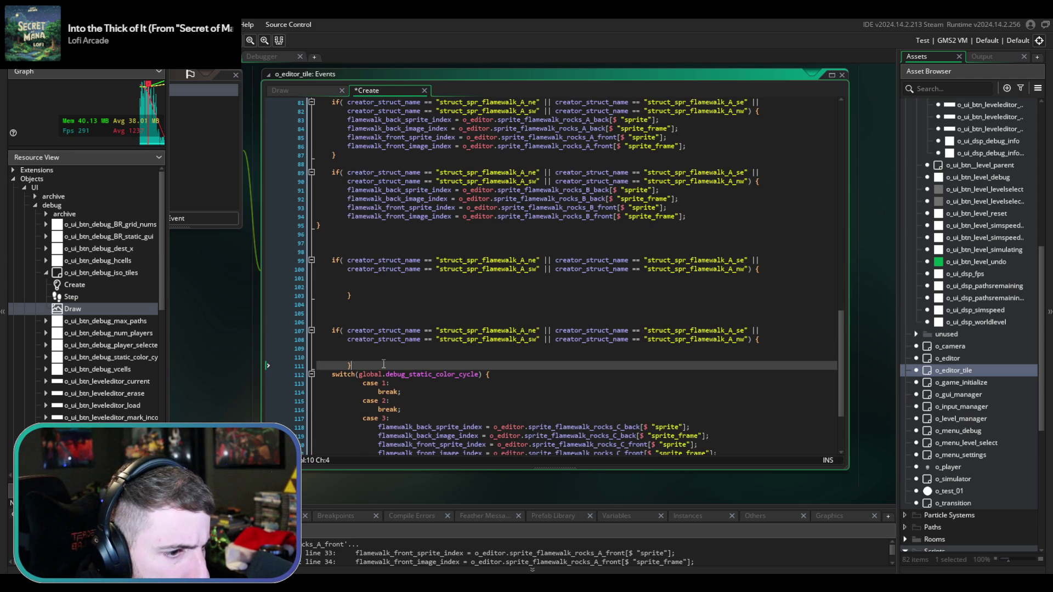
{"action": "key", "text": "Return"}
{"action": "key", "text": "Return"}
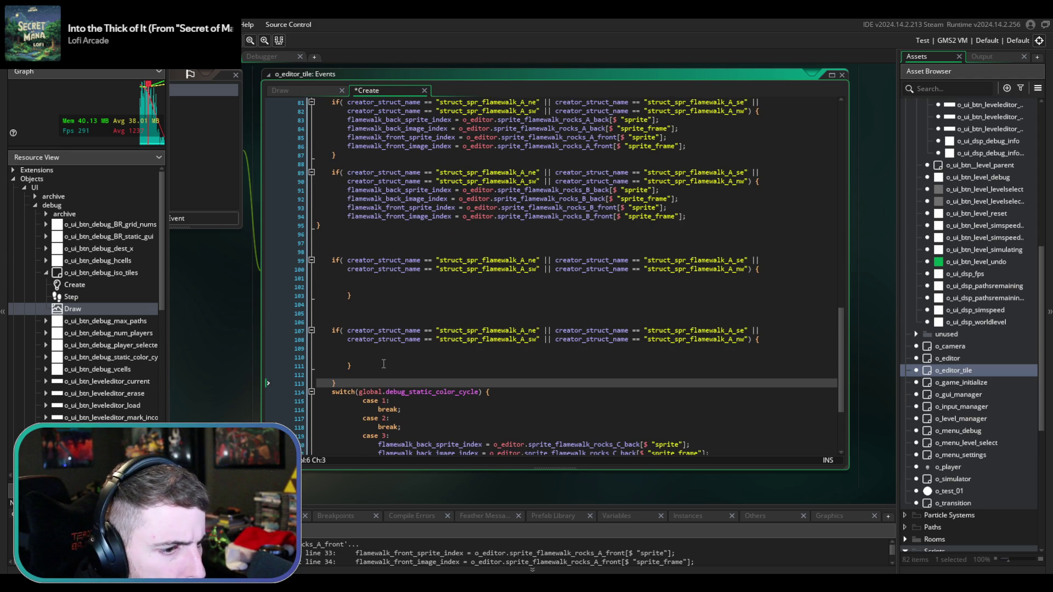
{"action": "key", "text": "Up"}
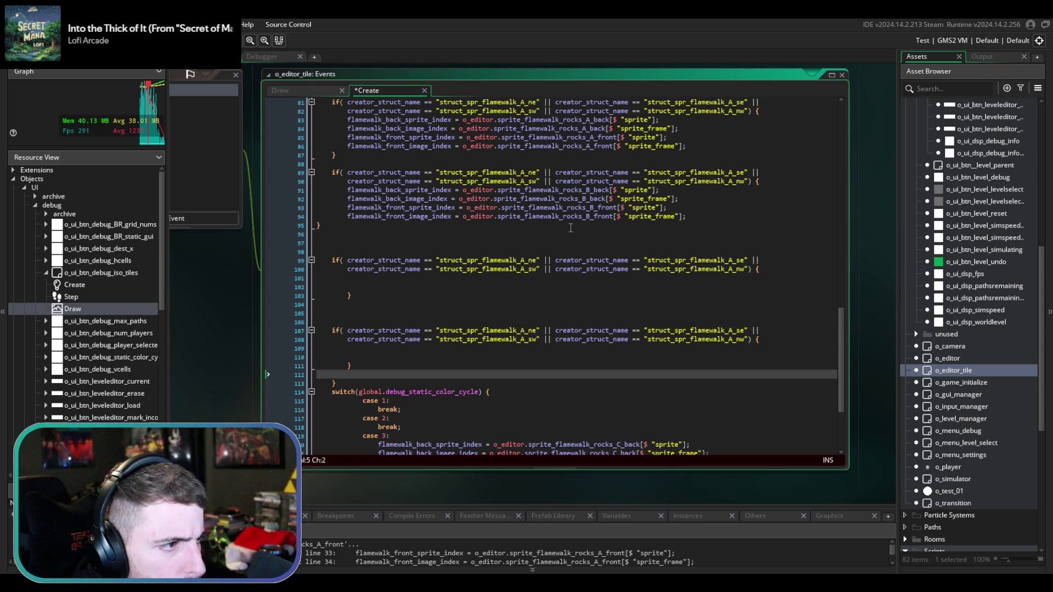
{"action": "left_click", "coordinate": [317, 226]}
{"action": "type", "text": "}"}
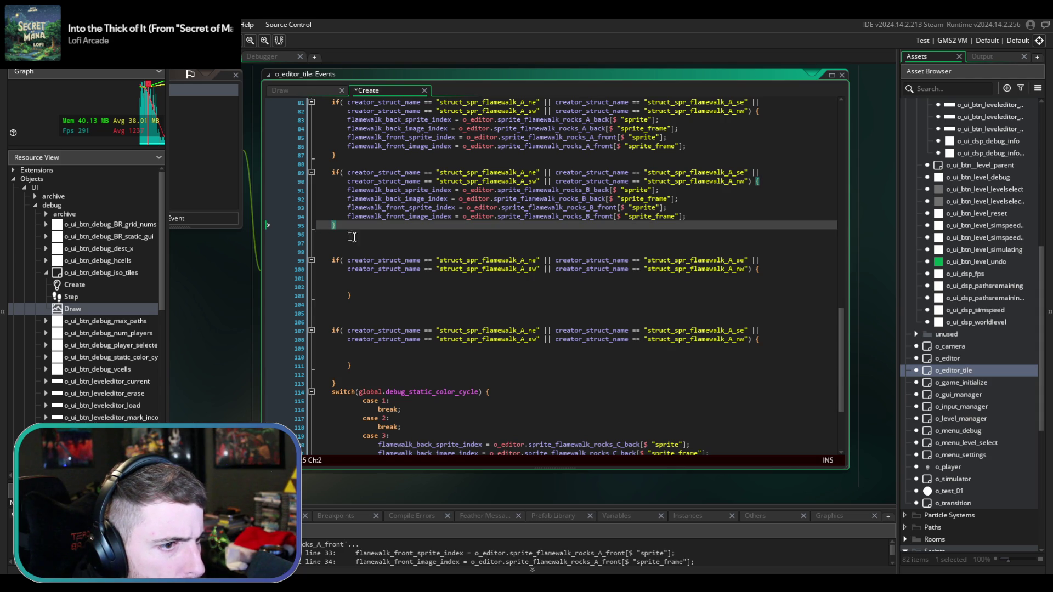
- Move case 3's rocks_C assignment lines into the third if block
{"action": "left_click", "coordinate": [400, 251]}
{"action": "scroll", "coordinate": [421, 323], "scroll_direction": "down", "scroll_amount": 3}
{"action": "left_click_drag", "start_coordinate": [725, 382], "coordinate": [718, 347]}
{"action": "key", "text": "BackSpace"}
{"action": "scroll", "coordinate": [573, 262], "scroll_direction": "up", "scroll_amount": 3}
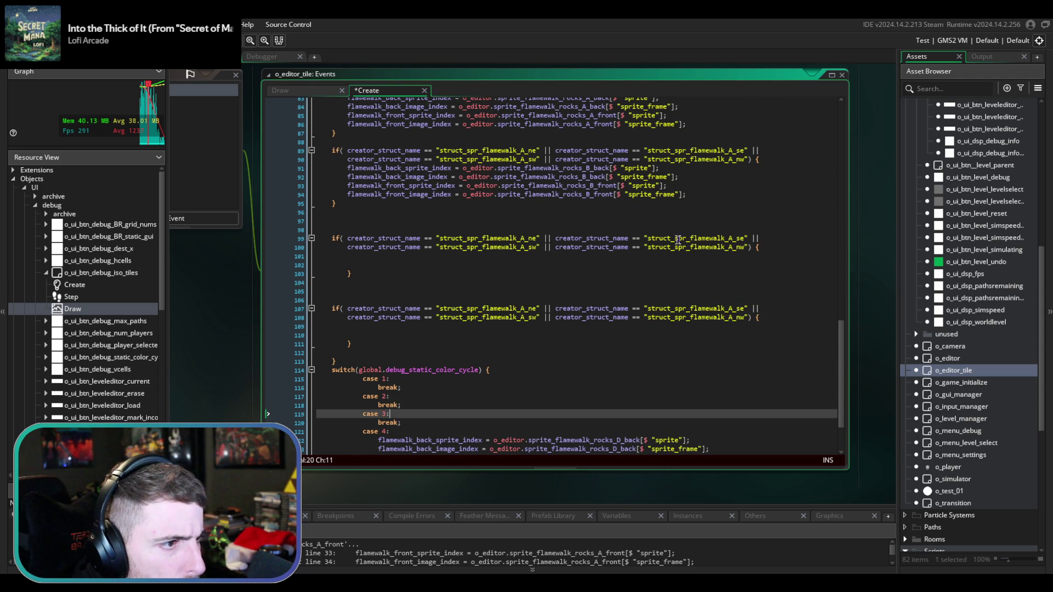
{"action": "left_click", "coordinate": [772, 248]}
{"action": "key", "text": "Return"}
{"action": "key", "text": "ctrl+v"}
- Move case 4's rocks_D assignment lines into the fourth if block
{"action": "scroll", "coordinate": [538, 345], "scroll_direction": "down", "scroll_amount": 3}
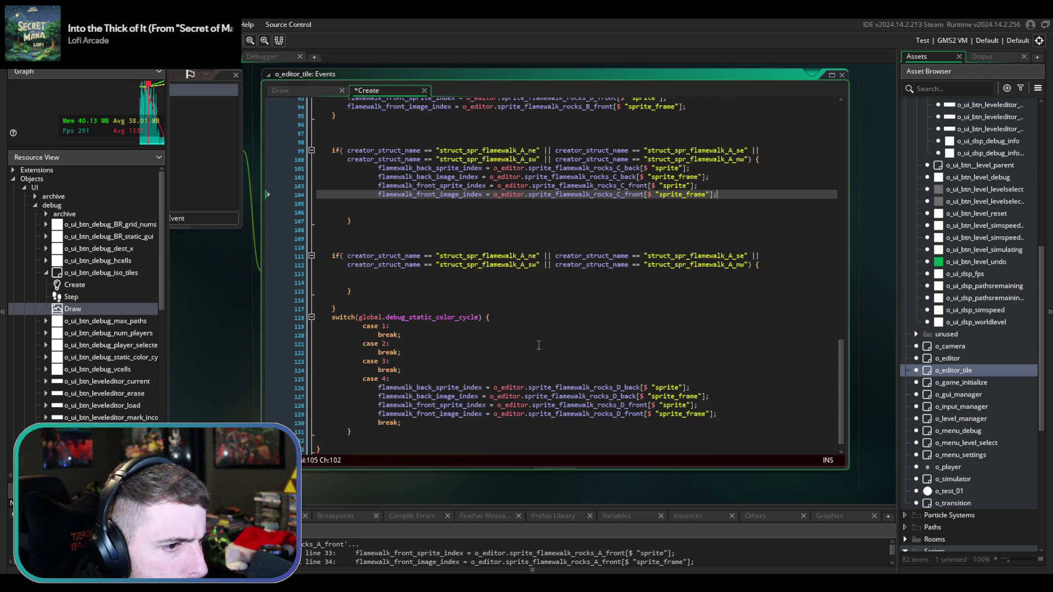
{"action": "scroll", "coordinate": [718, 377], "scroll_direction": "down", "scroll_amount": 1}
{"action": "left_click_drag", "start_coordinate": [723, 399], "coordinate": [389, 364]}
{"action": "key", "text": "ctrl+x"}
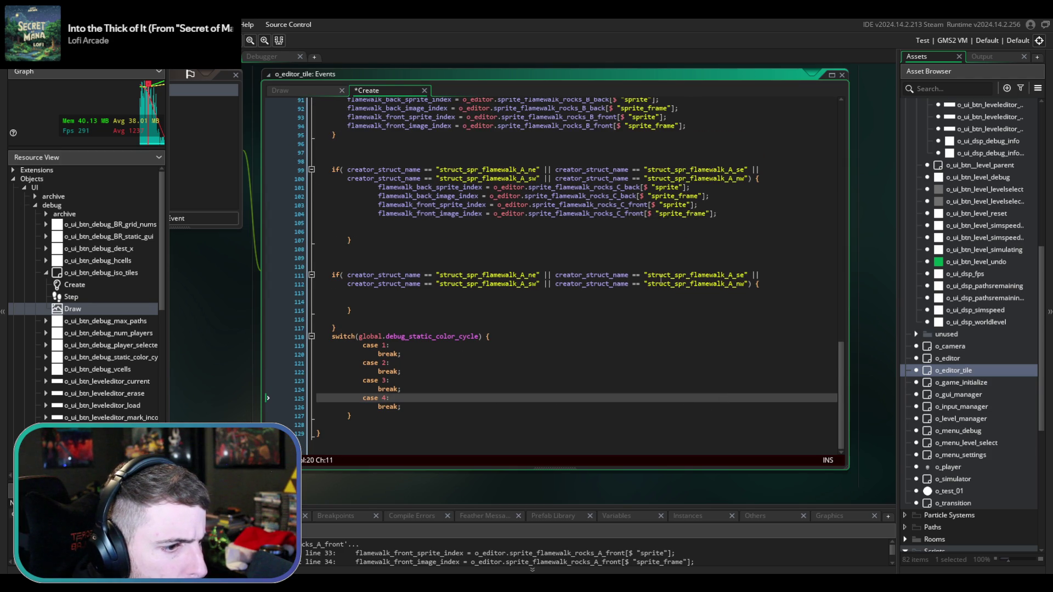
{"action": "scroll", "coordinate": [668, 280], "scroll_direction": "up", "scroll_amount": 2}
{"action": "left_click", "coordinate": [771, 303]}
{"action": "key", "text": "Return"}
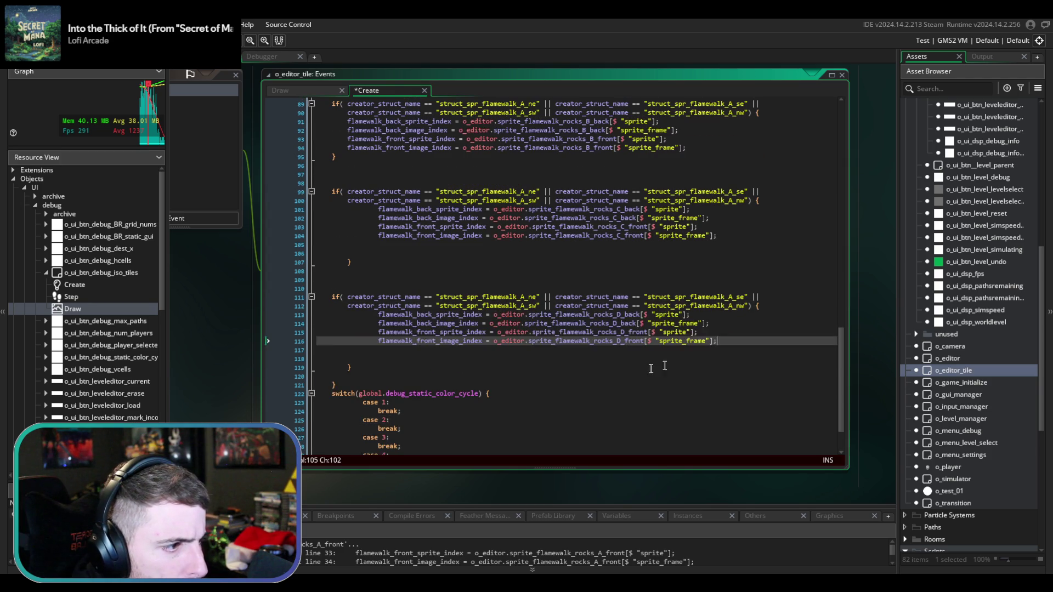
{"action": "key", "text": "ctrl+v"}
- Delete the now-empty debug colour switch, tidy the final closing brace, and save
{"action": "scroll", "coordinate": [770, 303], "scroll_direction": "down", "scroll_amount": 2}
{"action": "left_click", "coordinate": [373, 416]}
{"action": "left_click_drag", "start_coordinate": [373, 417], "coordinate": [388, 312]}
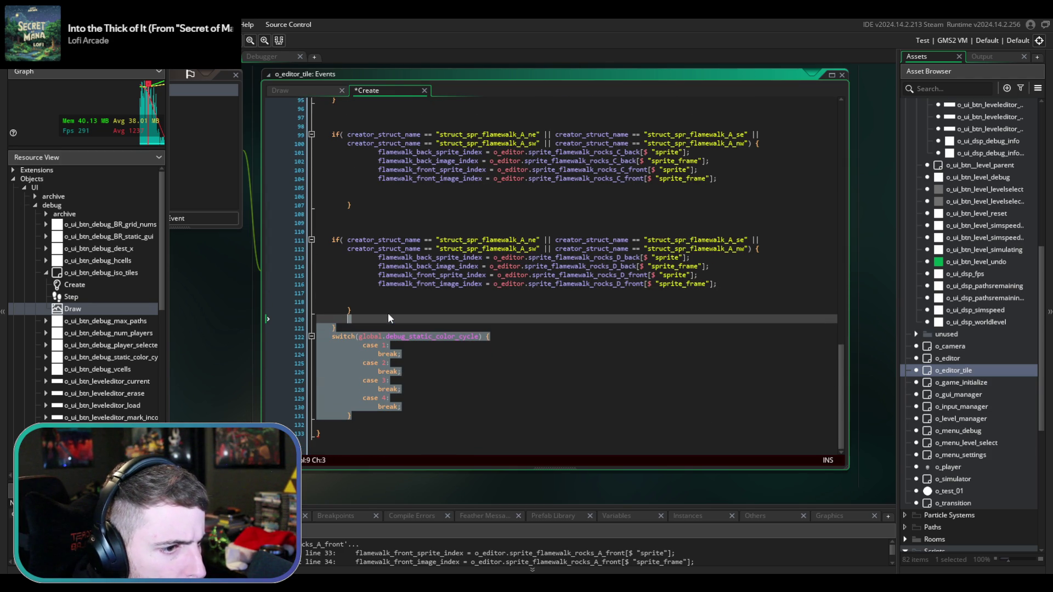
{"action": "key", "text": "BackSpace"}
{"action": "key", "text": "BackSpace"}
{"action": "key", "text": "BackSpace"}
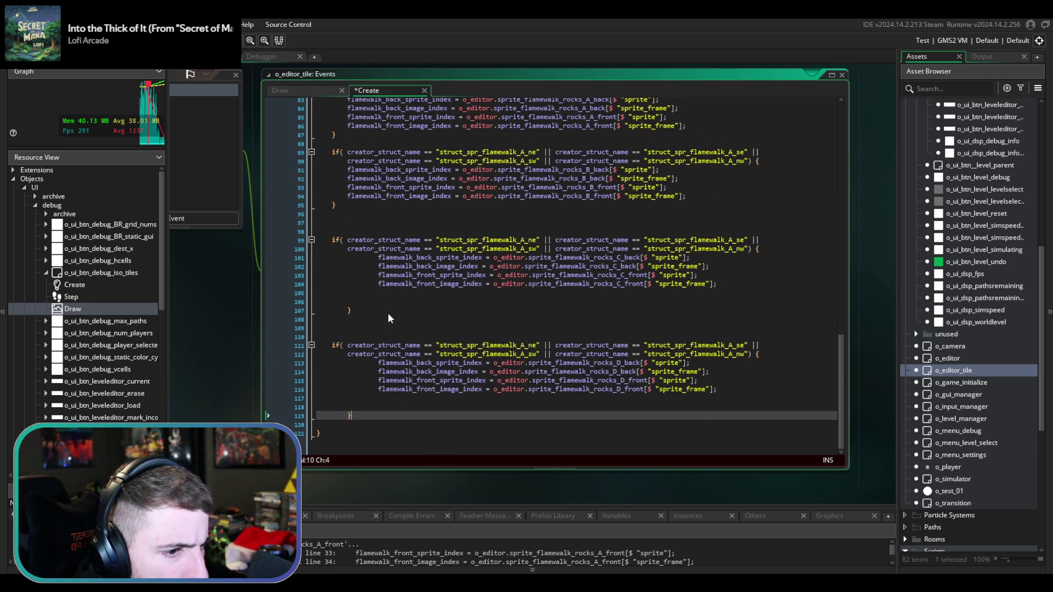
{"action": "key", "text": "ctrl+s"}
{"action": "key", "text": "Home"}
{"action": "key", "text": "BackSpace"}
{"action": "key", "text": "Up"}
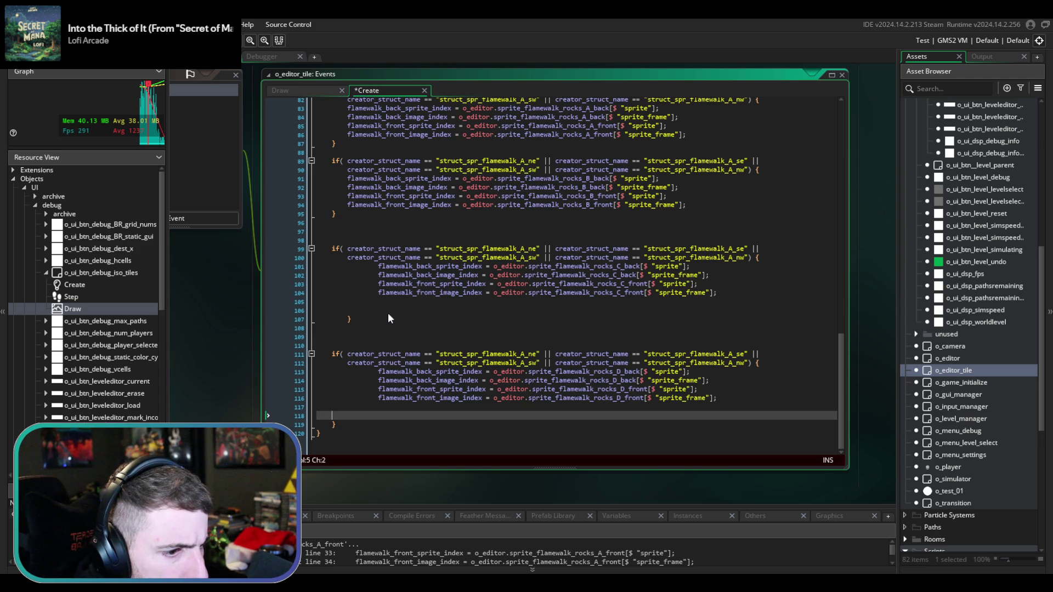
{"action": "key", "text": "BackSpace"}
{"action": "key", "text": "BackSpace"}
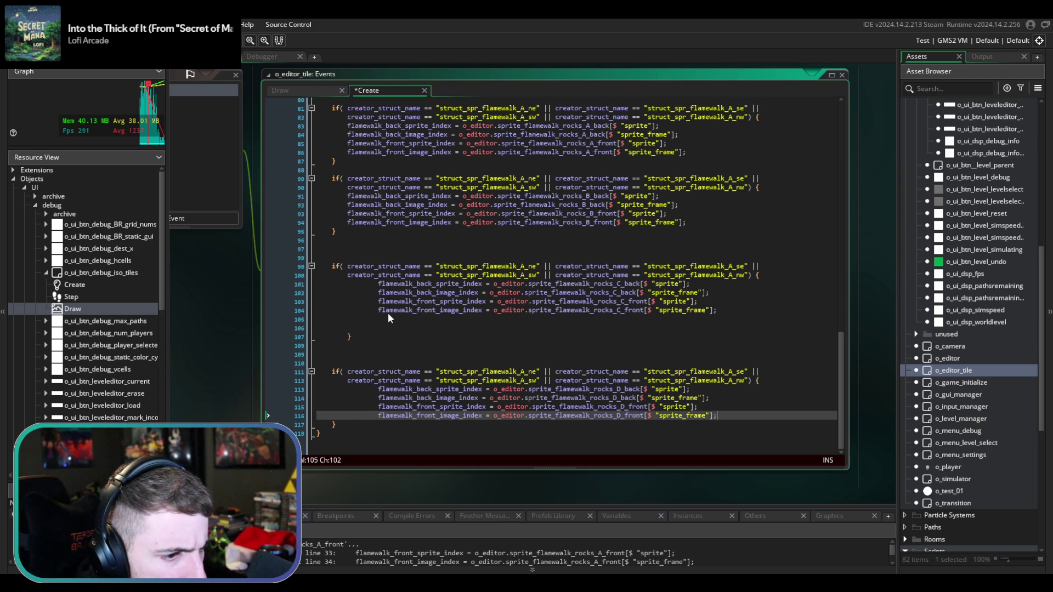
{"action": "left_click_drag", "start_coordinate": [459, 416], "coordinate": [456, 388]}
- Outdent the rocks_D and rocks_C lines to match the other blocks and save
{"action": "key", "text": "shift+Tab"}
{"action": "key", "text": "shift+Tab"}
{"action": "key", "text": "ctrl+s"}
{"action": "left_click_drag", "start_coordinate": [469, 313], "coordinate": [469, 286]}
{"action": "key", "text": "shift+Tab"}
{"action": "key", "text": "Up"}
{"action": "key", "text": "Up"}
{"action": "key", "text": "Up"}
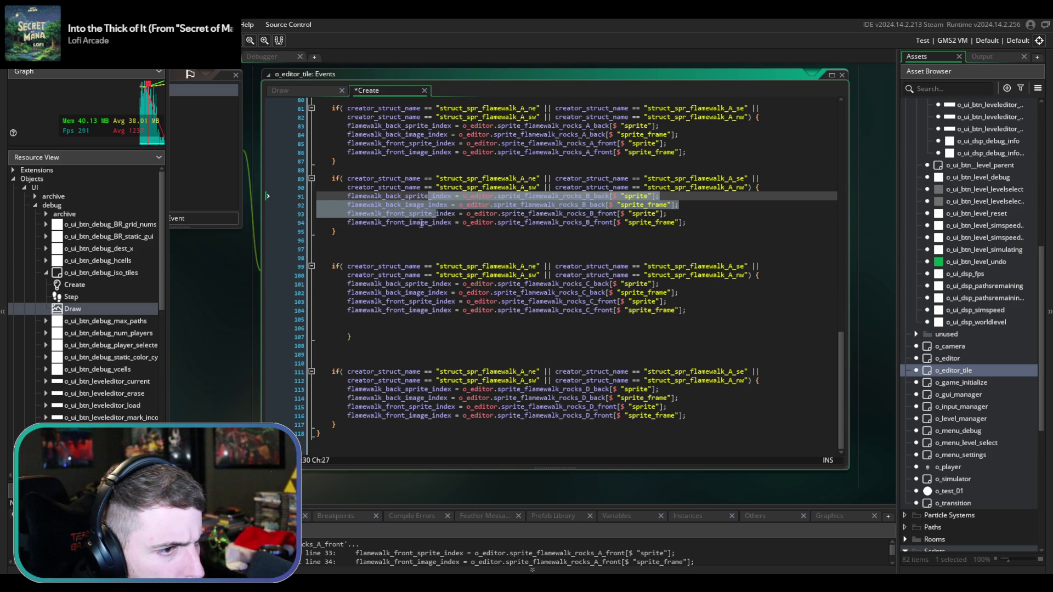
- Remove the blank lines above the third block's closing brace and save
{"action": "left_click", "coordinate": [357, 336]}
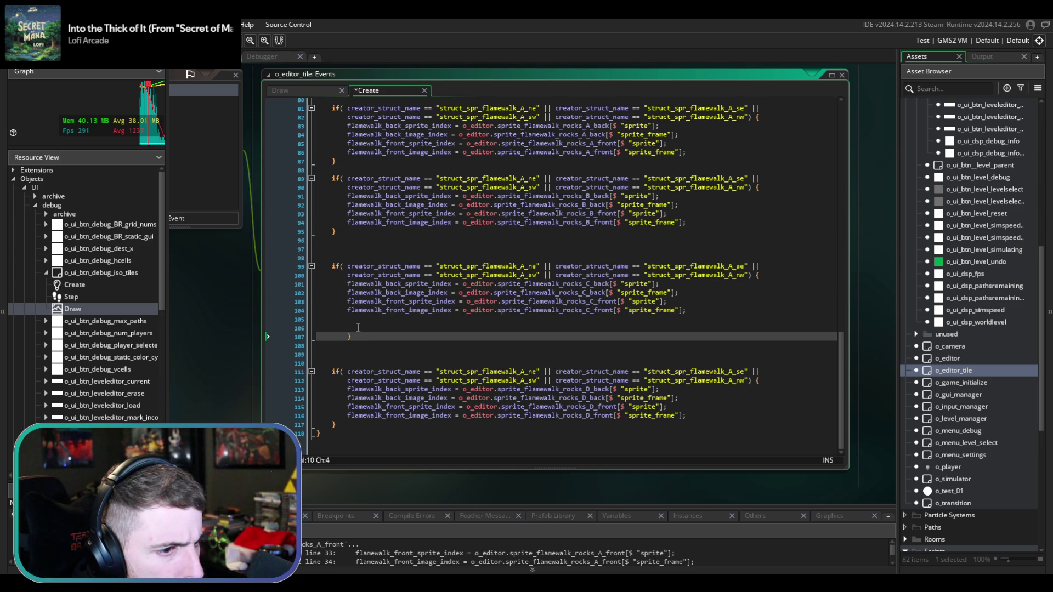
{"action": "left_click", "coordinate": [346, 336]}
{"action": "key", "text": "Up"}
{"action": "key", "text": "Up"}
{"action": "key", "text": "Up"}
{"action": "key", "text": "End"}
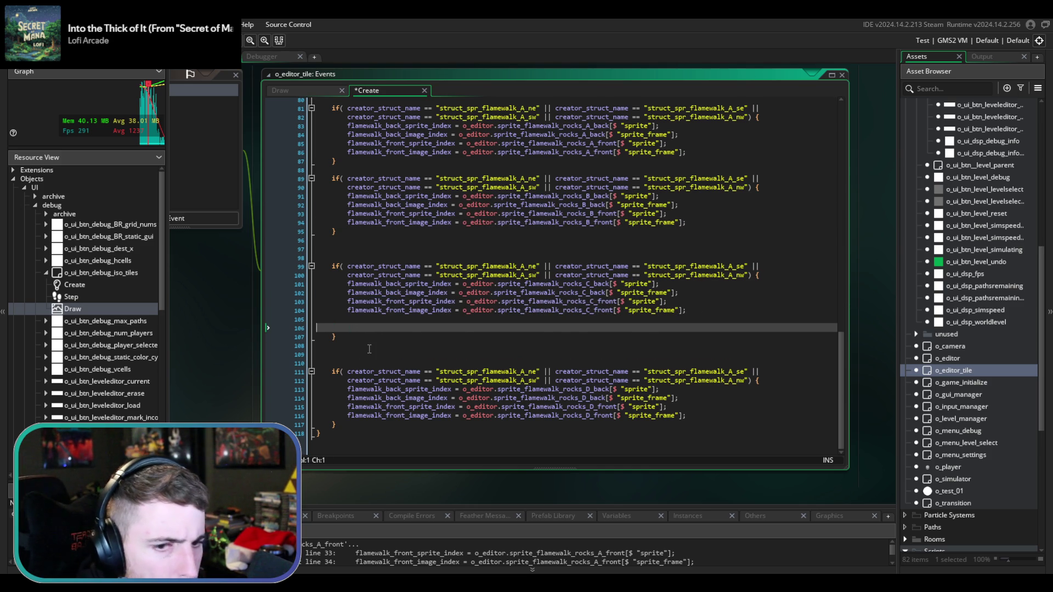
{"action": "key", "text": "Delete"}
{"action": "key", "text": "Delete"}
{"action": "key", "text": "ctrl+s"}
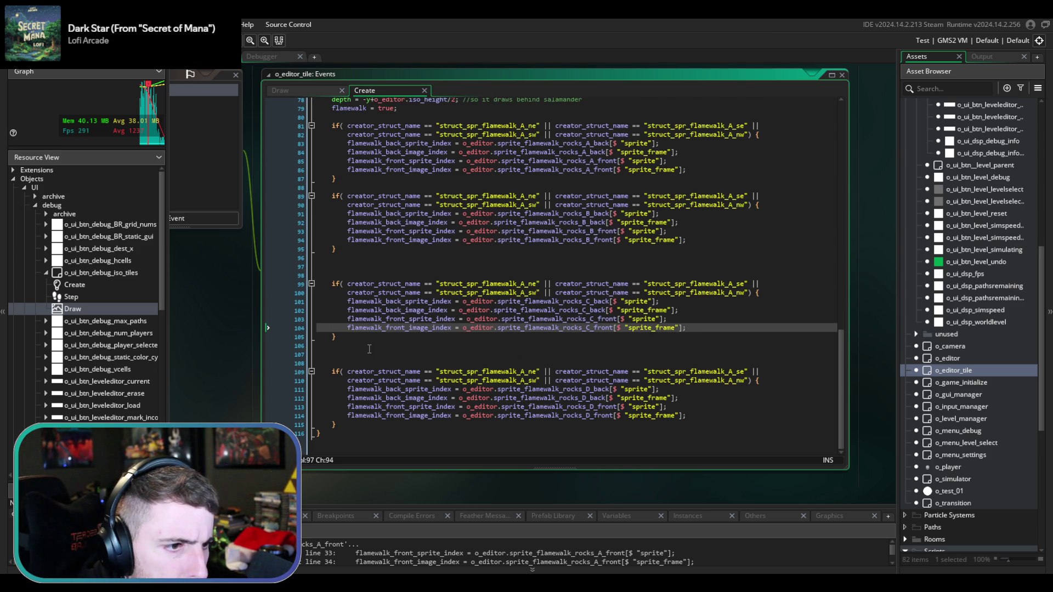
- Close the blank gaps between the B, C and D if blocks and save
{"action": "scroll", "coordinate": [351, 373], "scroll_direction": "up", "scroll_amount": 2}
{"action": "left_click", "coordinate": [331, 380]}
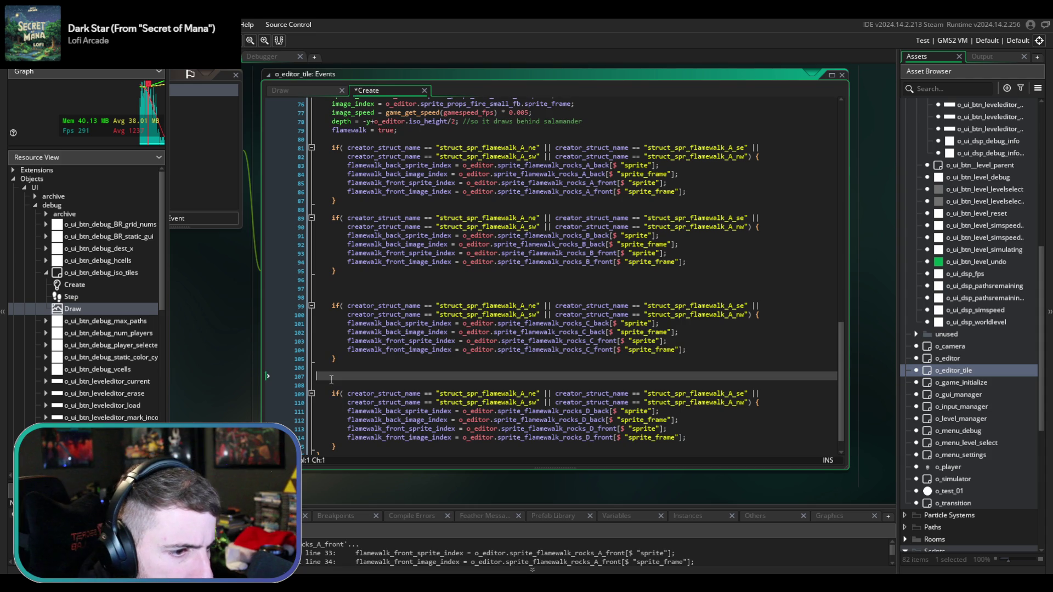
{"action": "key", "text": "BackSpace"}
{"action": "key", "text": "BackSpace"}
{"action": "scroll", "coordinate": [331, 379], "scroll_direction": "up", "scroll_amount": 1}
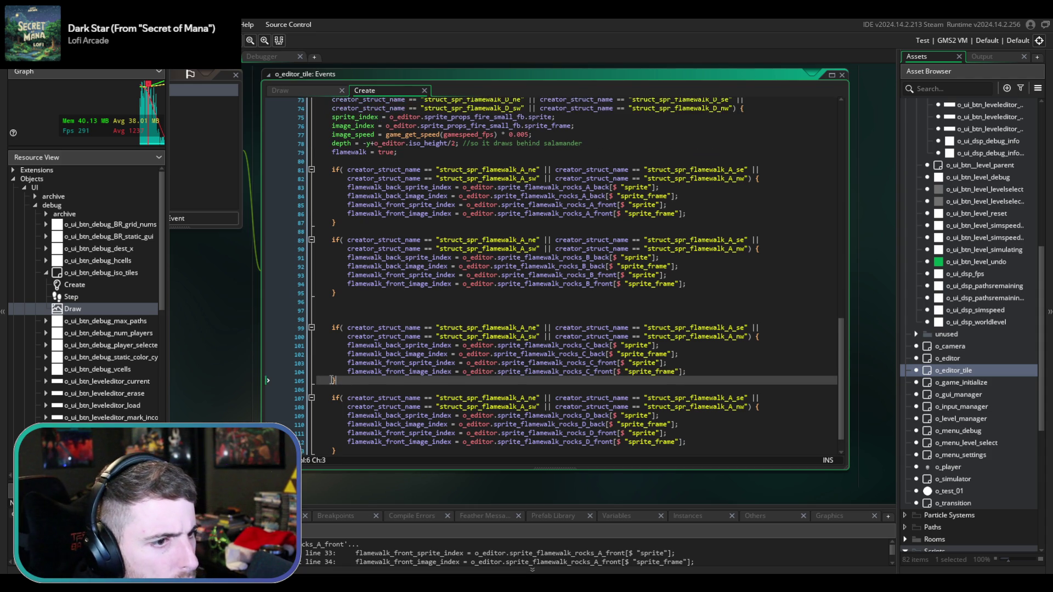
{"action": "left_click", "coordinate": [348, 318]}
{"action": "key", "text": "BackSpace"}
{"action": "key", "text": "BackSpace"}
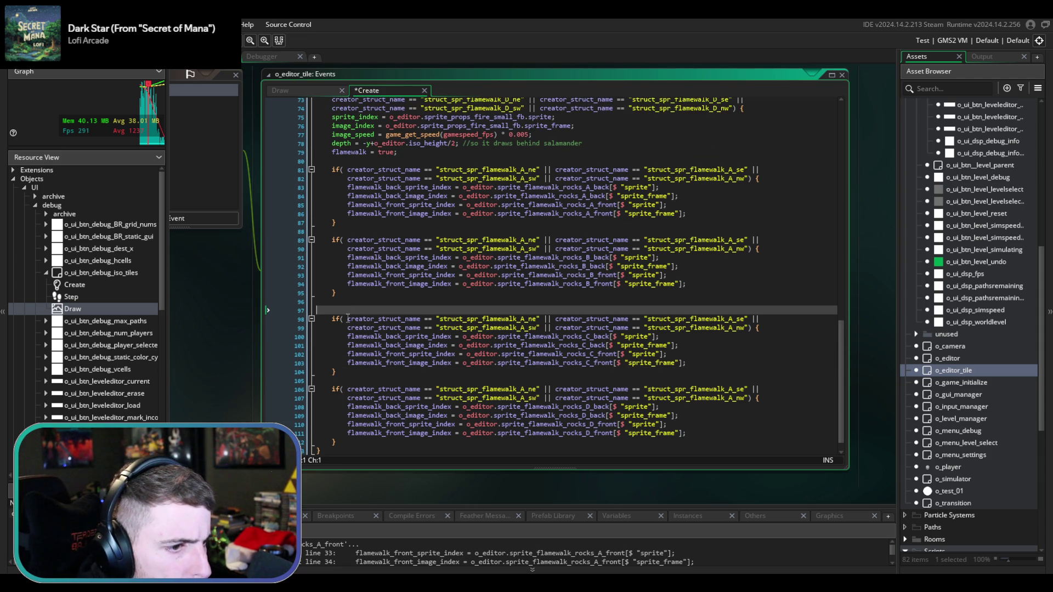
{"action": "key", "text": "ctrl+s"}
{"action": "scroll", "coordinate": [450, 274], "scroll_direction": "up", "scroll_amount": 1}
{"action": "scroll", "coordinate": [555, 237], "scroll_direction": "down", "scroll_amount": 1}
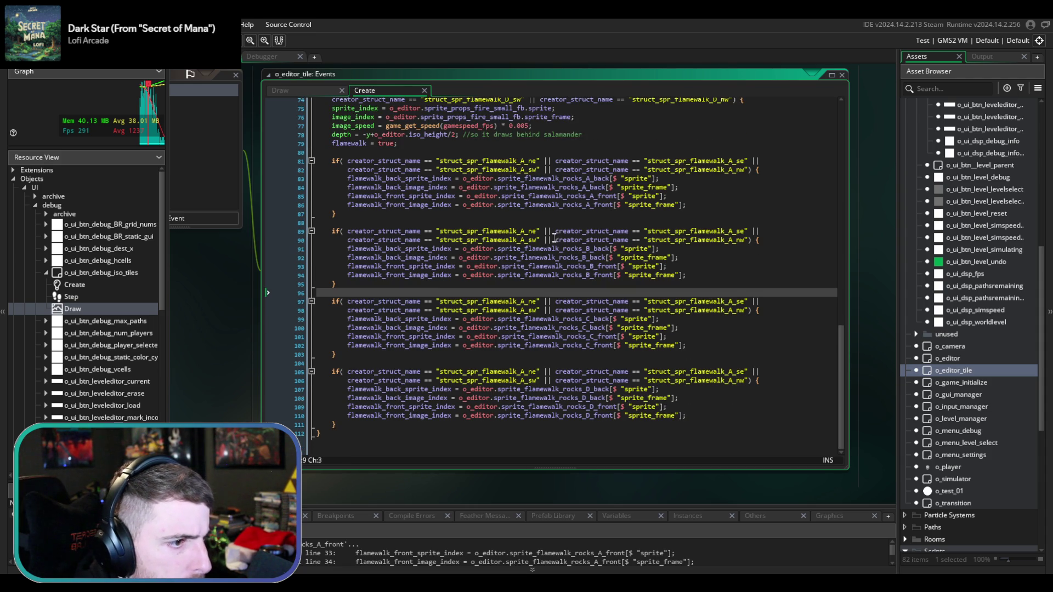
{"action": "left_click", "coordinate": [527, 233]}
- Change the second block's struct name checks from flamewalk A to B
{"action": "key", "text": "BackSpace"}
{"action": "type", "text": "B"}
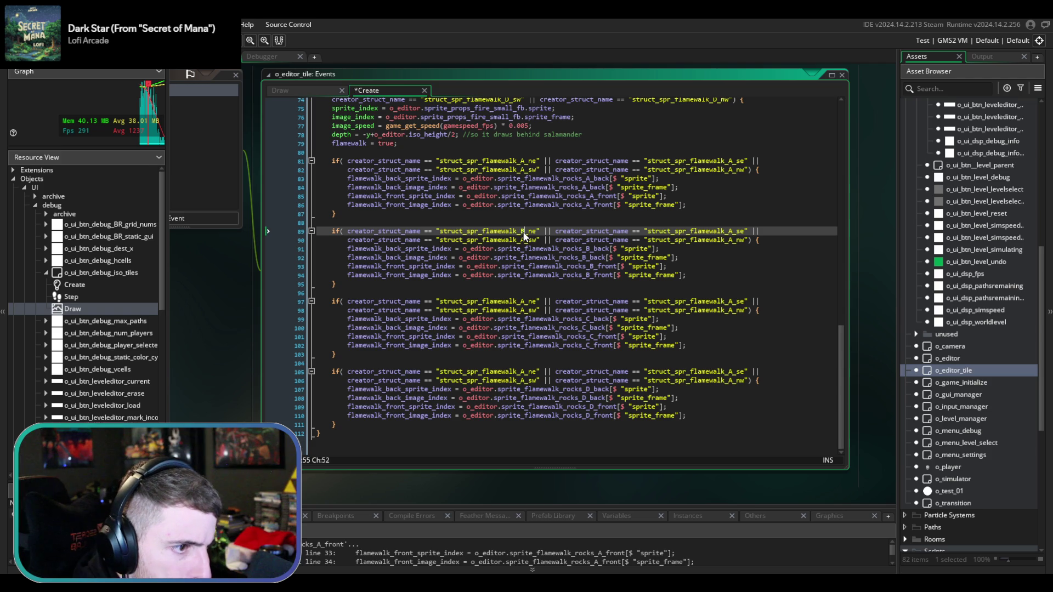
{"action": "left_click", "coordinate": [525, 240]}
{"action": "type", "text": "B"}
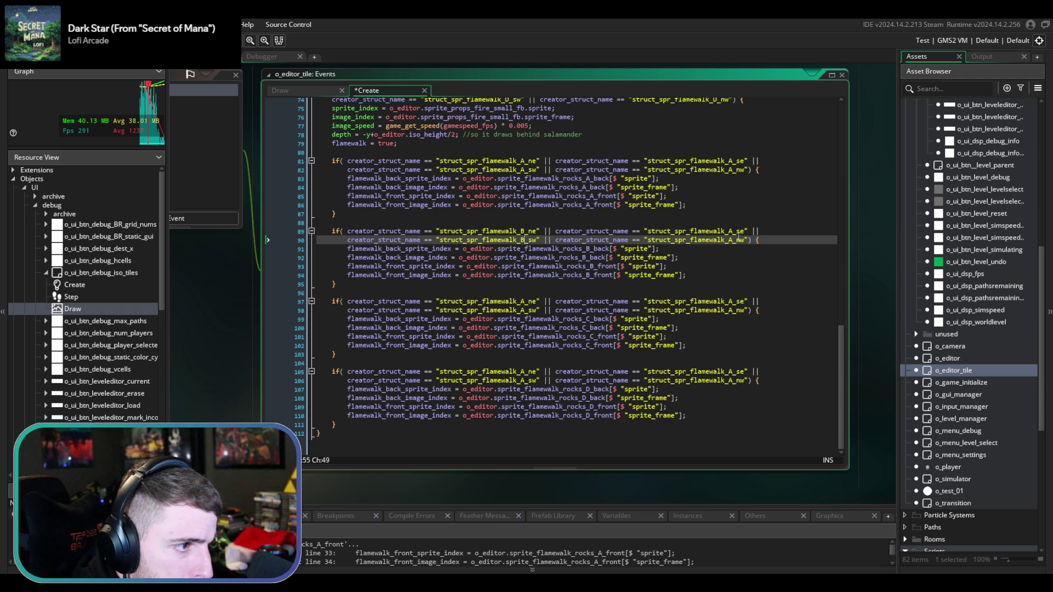
{"action": "left_click", "coordinate": [735, 231]}
{"action": "key", "text": "BackSpace"}
{"action": "type", "text": "B"}
{"action": "left_click", "coordinate": [735, 240]}
{"action": "key", "text": "BackSpace"}
{"action": "type", "text": "B"}
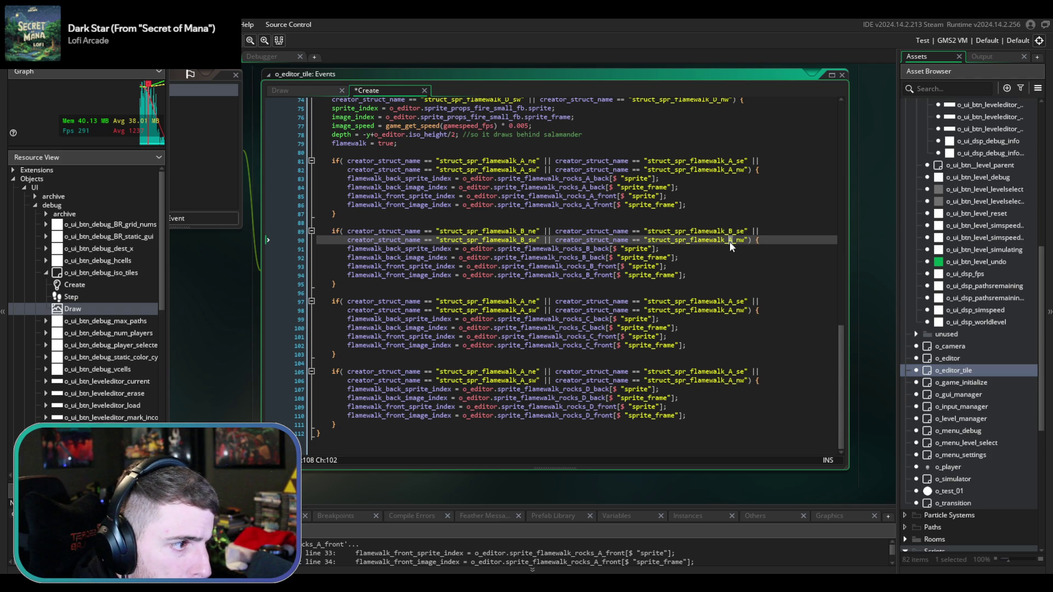
- Change the third block's struct names on lines 97–98 from A to C
{"action": "left_click", "coordinate": [522, 302]}
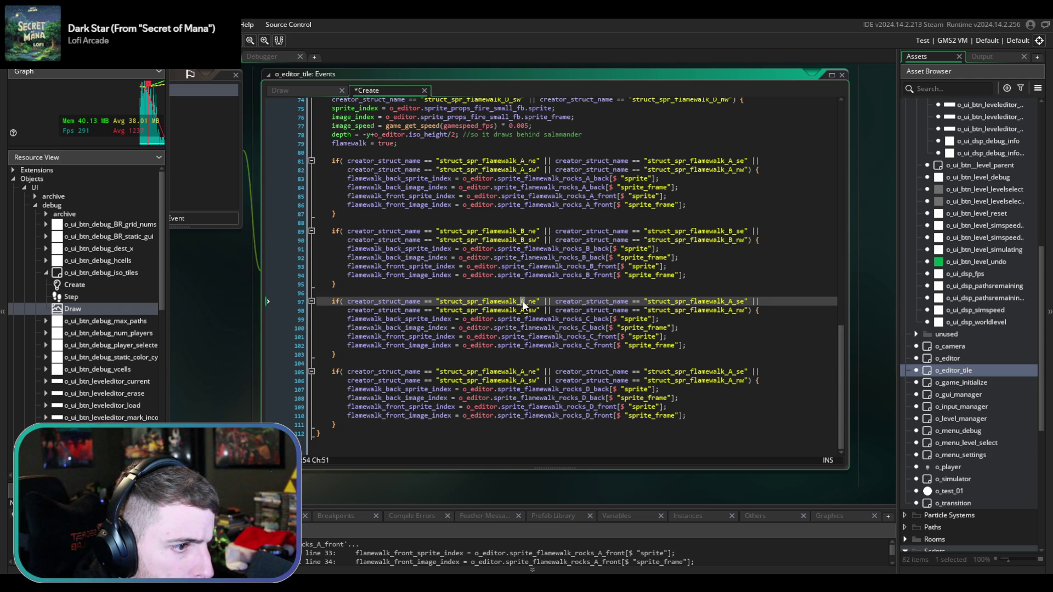
{"action": "key", "text": "Delete"}
{"action": "type", "text": "C"}
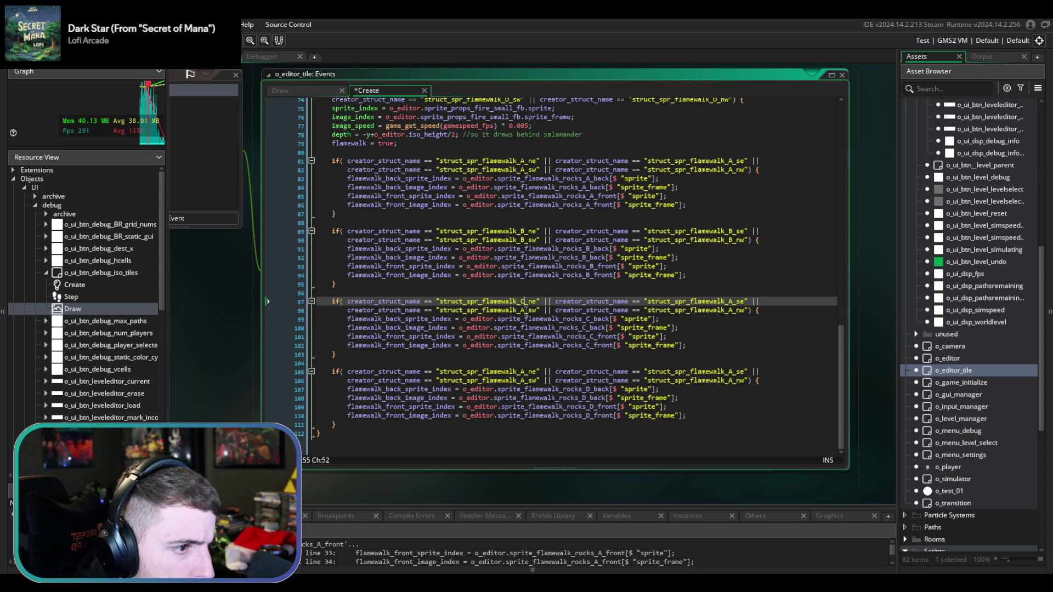
{"action": "left_click", "coordinate": [522, 311]}
{"action": "left_click", "coordinate": [728, 301]}
{"action": "key", "text": "Delete"}
{"action": "type", "text": "C"}
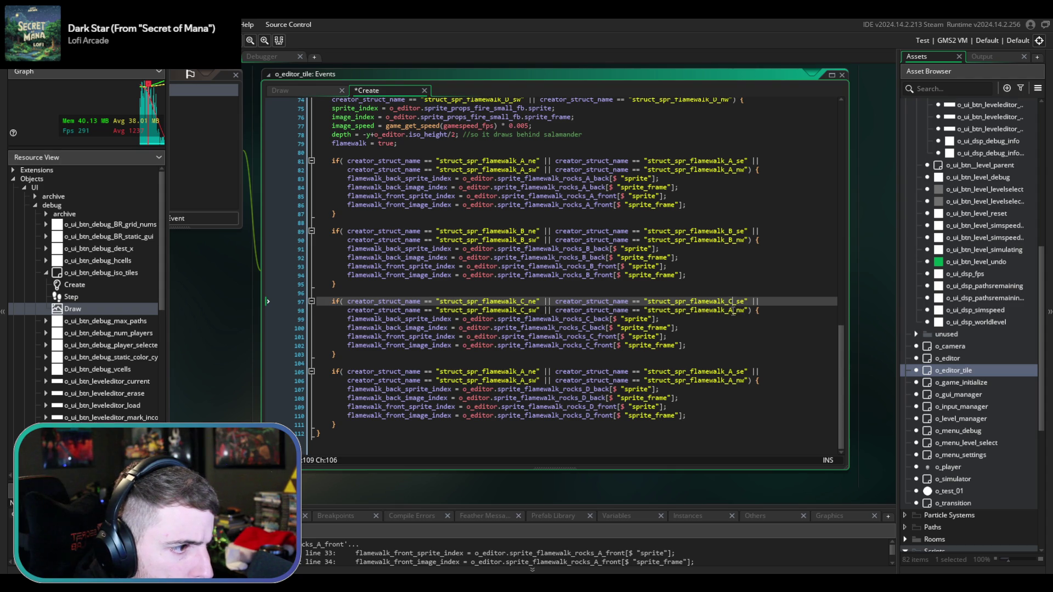
{"action": "left_click", "coordinate": [730, 310]}
{"action": "key", "text": "Delete"}
{"action": "type", "text": "C"}
- Change the fourth block's struct names on lines 105–106 from A to D
{"action": "left_click", "coordinate": [733, 371]}
{"action": "key", "text": "Delete"}
{"action": "type", "text": "D"}
{"action": "left_click", "coordinate": [733, 379]}
{"action": "key", "text": "Delete"}
{"action": "type", "text": "D"}
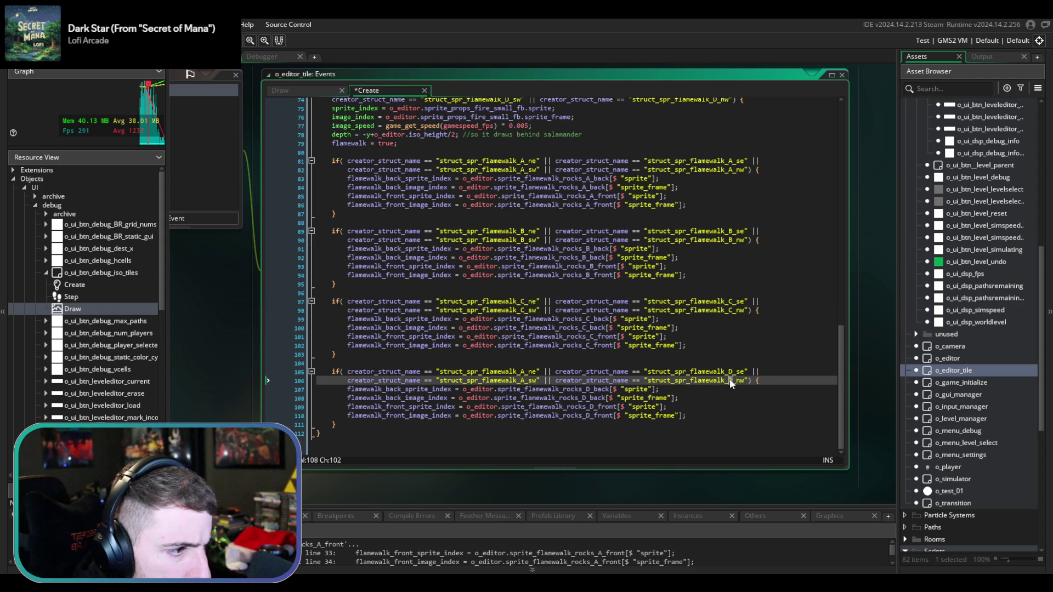
{"action": "left_click", "coordinate": [523, 380]}
{"action": "key", "text": "Delete"}
{"action": "type", "text": "D"}
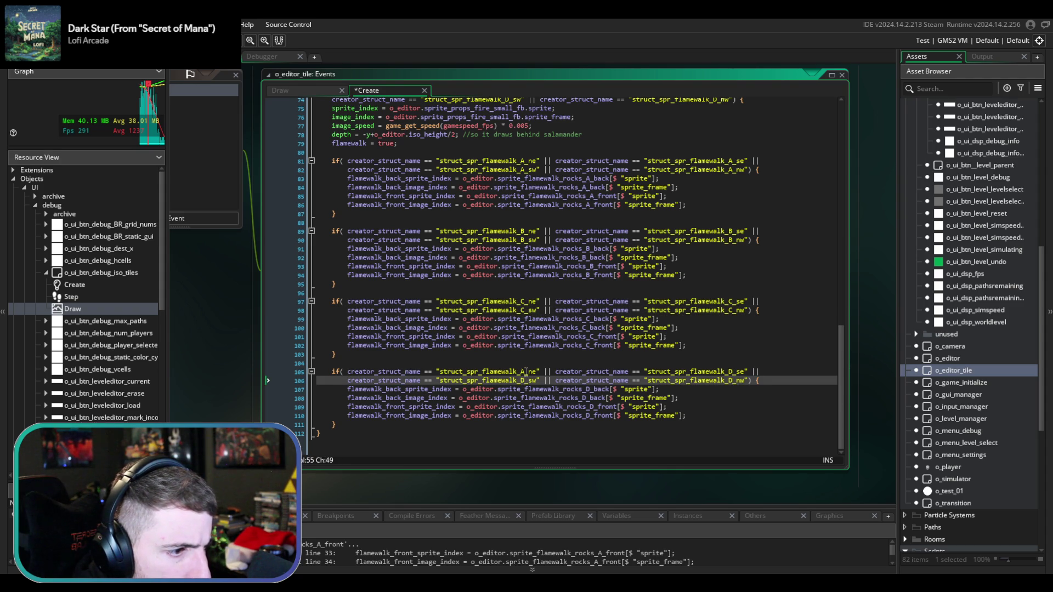
{"action": "left_click", "coordinate": [525, 371]}
{"action": "key", "text": "Delete"}
{"action": "type", "text": "D"}
- Save the Create event and launch a test build with F5
{"action": "key", "text": "ctrl+s"}
{"action": "scroll", "coordinate": [543, 349], "scroll_direction": "up", "scroll_amount": 4}
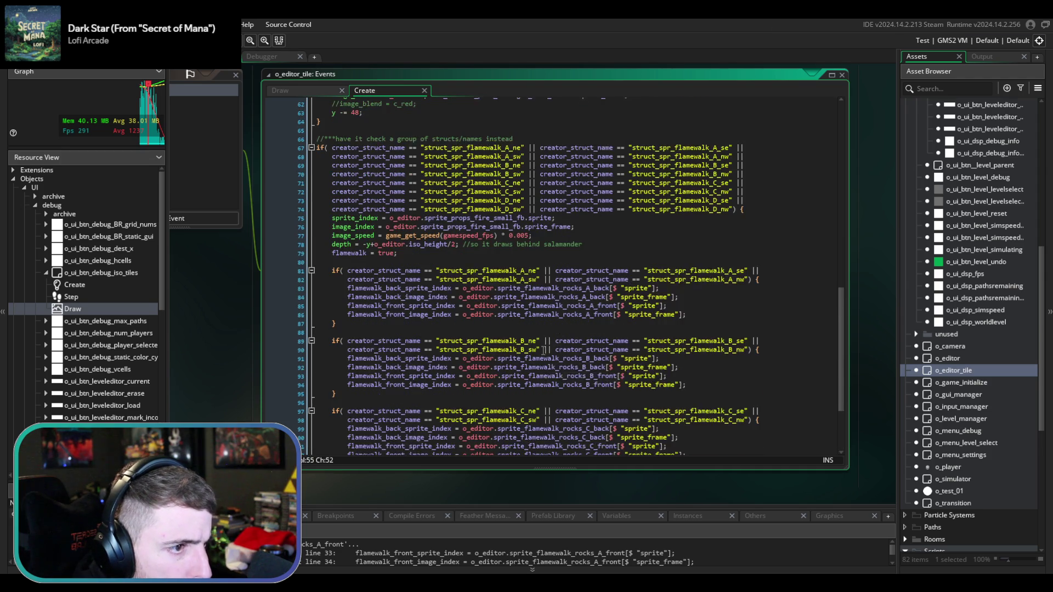
{"action": "scroll", "coordinate": [543, 350], "scroll_direction": "up", "scroll_amount": 2}
{"action": "scroll", "coordinate": [336, 240], "scroll_direction": "down", "scroll_amount": 1}
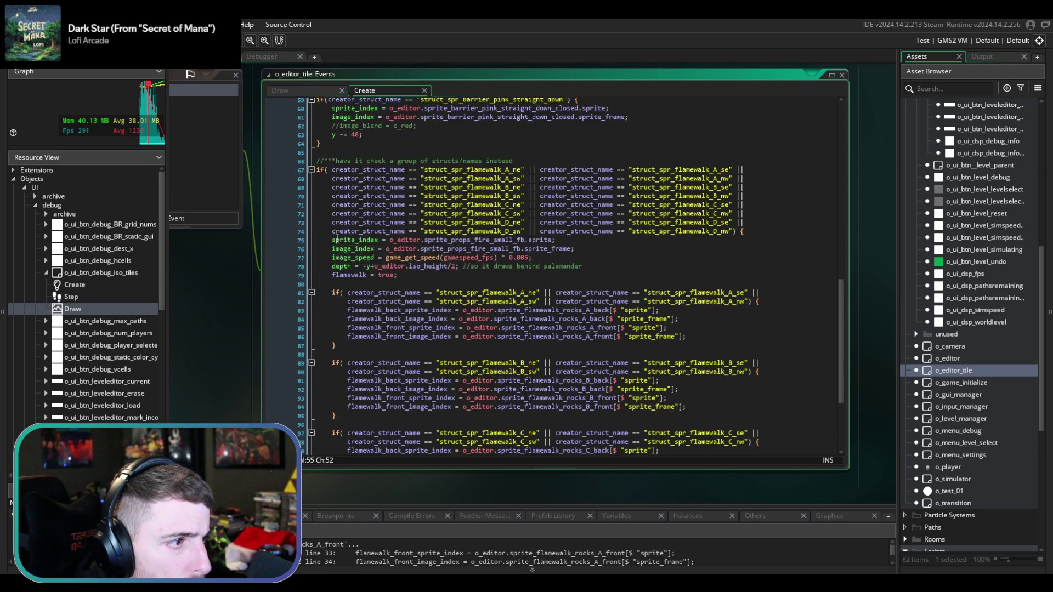
{"action": "scroll", "coordinate": [337, 240], "scroll_direction": "down", "scroll_amount": 3}
{"action": "scroll", "coordinate": [484, 291], "scroll_direction": "down", "scroll_amount": 1}
{"action": "scroll", "coordinate": [483, 291], "scroll_direction": "down", "scroll_amount": 1}
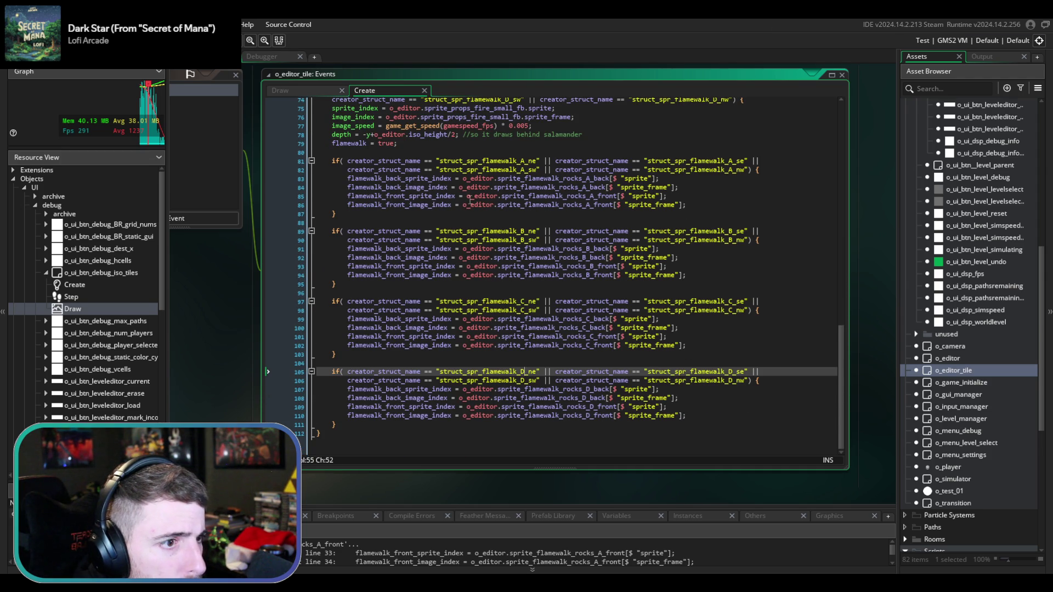
{"action": "scroll", "coordinate": [470, 200], "scroll_direction": "up", "scroll_amount": 3}
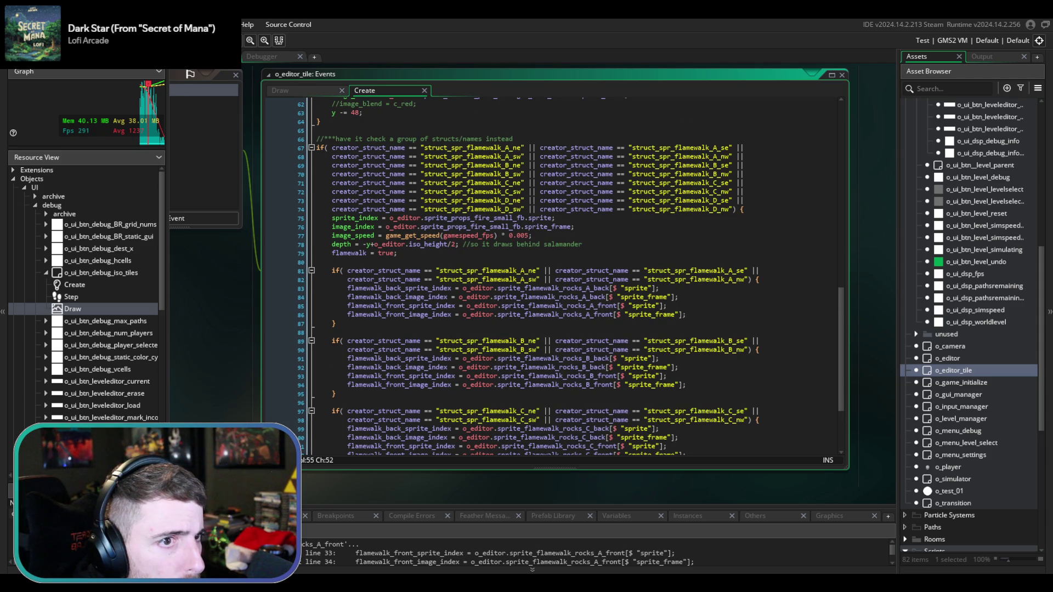
{"action": "key", "text": "F5"}
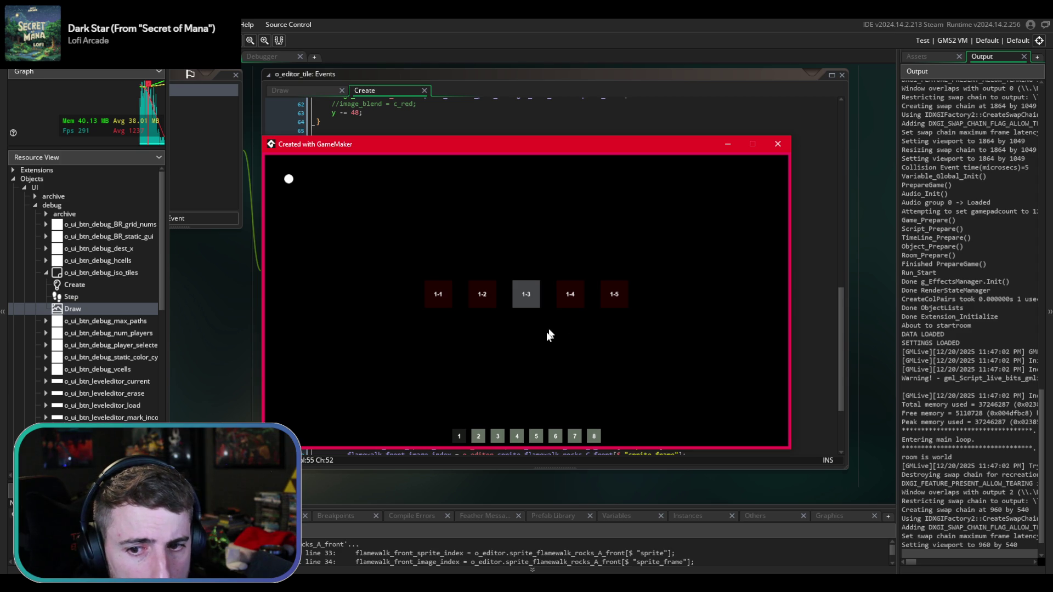
- Load level 4-5 from world 4's page in the running game, then return to the code editor
{"action": "left_click", "coordinate": [512, 439]}
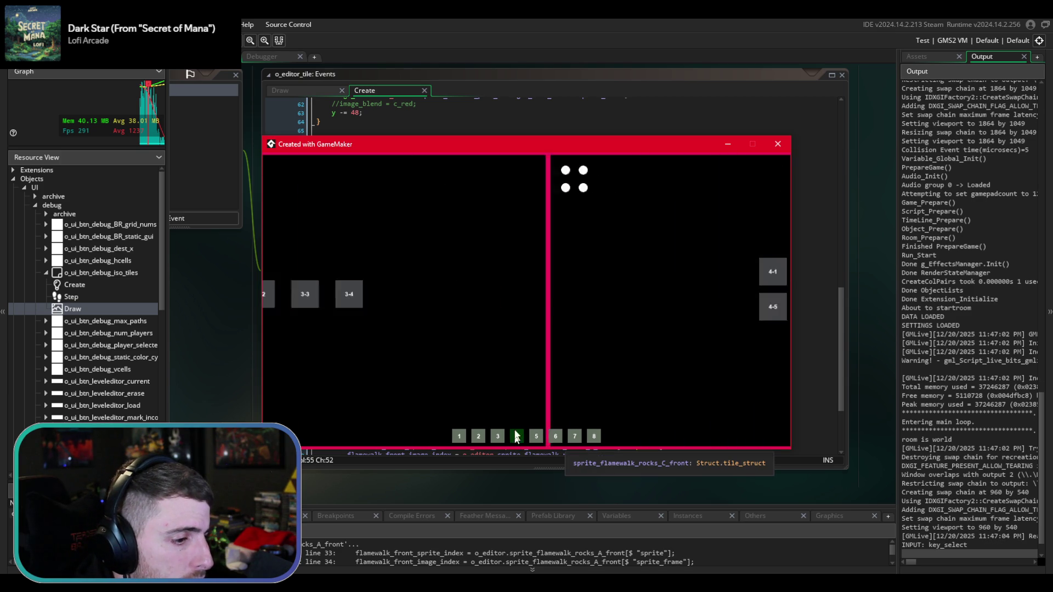
{"action": "left_click", "coordinate": [484, 318]}
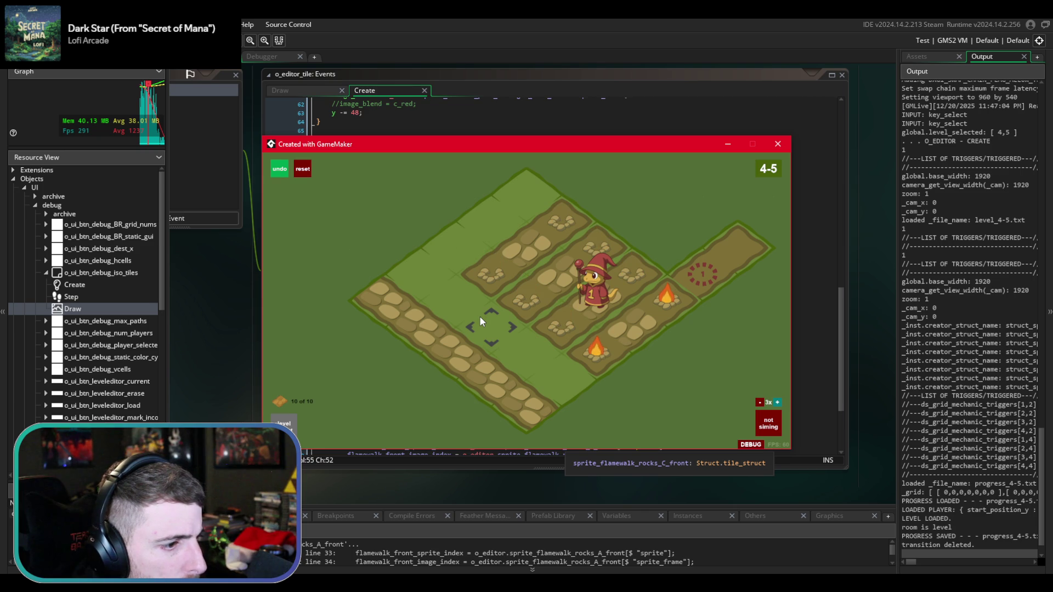
{"action": "left_click", "coordinate": [583, 123]}
{"action": "scroll", "coordinate": [528, 276], "scroll_direction": "up", "scroll_amount": 4}
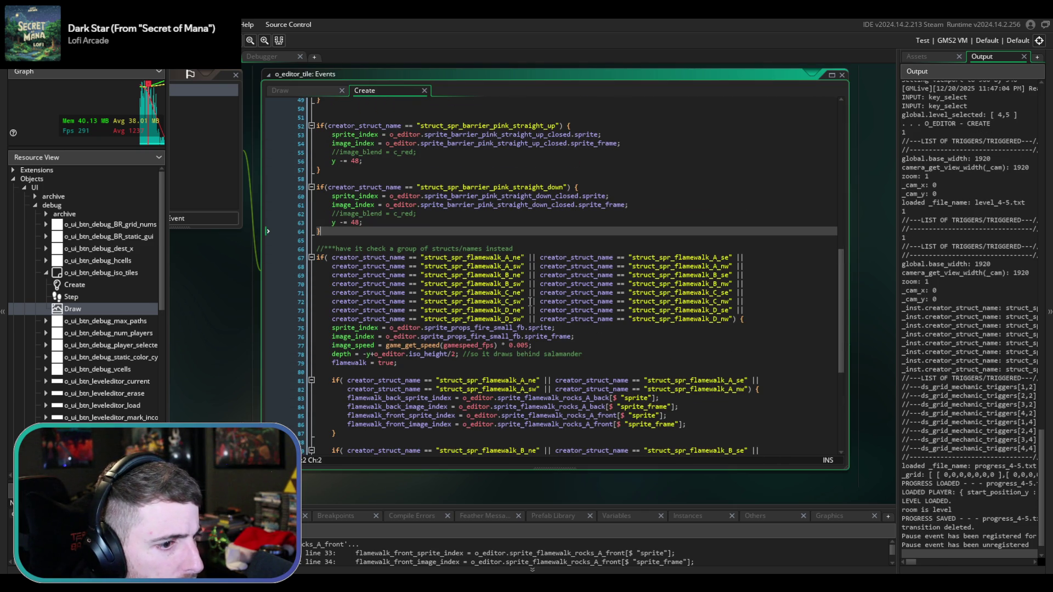
- Review the Create event, highlight every flamewalk_back_sprite_index use, and switch to the Draw event
{"action": "scroll", "coordinate": [530, 300], "scroll_direction": "up", "scroll_amount": 15}
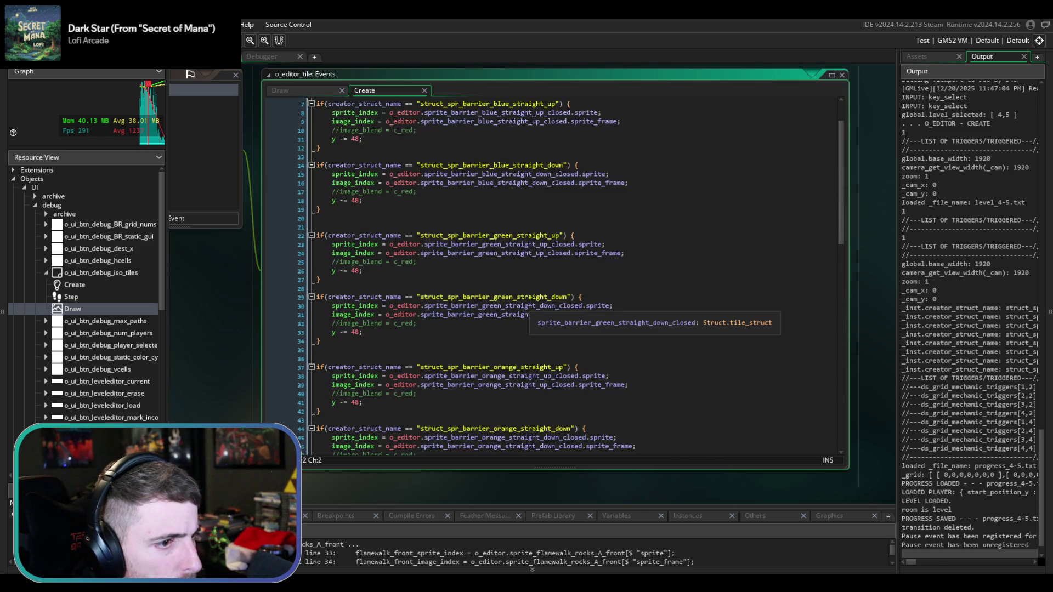
{"action": "scroll", "coordinate": [529, 300], "scroll_direction": "down", "scroll_amount": 15}
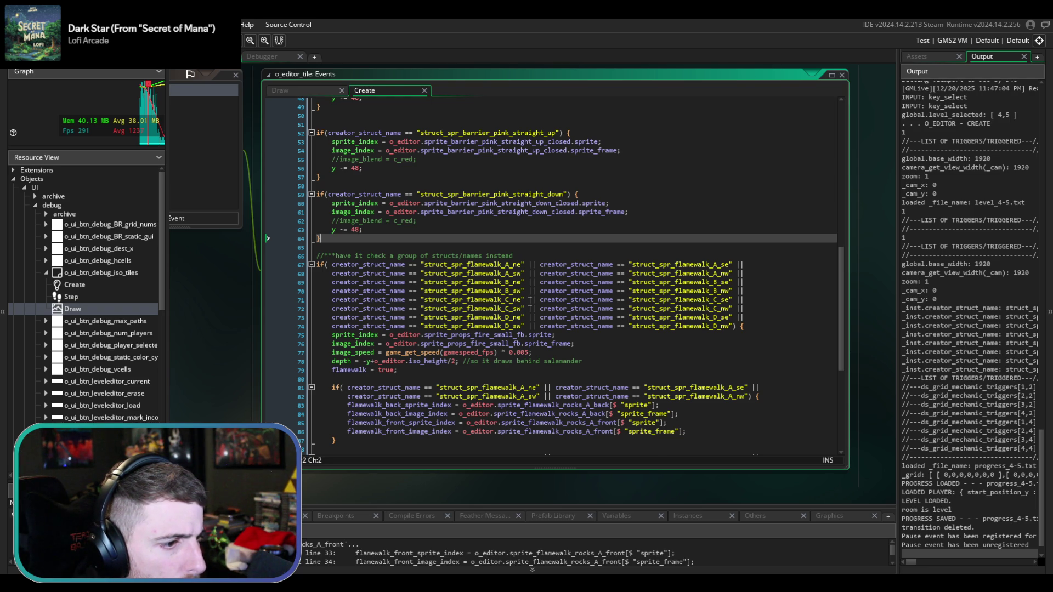
{"action": "scroll", "coordinate": [530, 301], "scroll_direction": "down", "scroll_amount": 2}
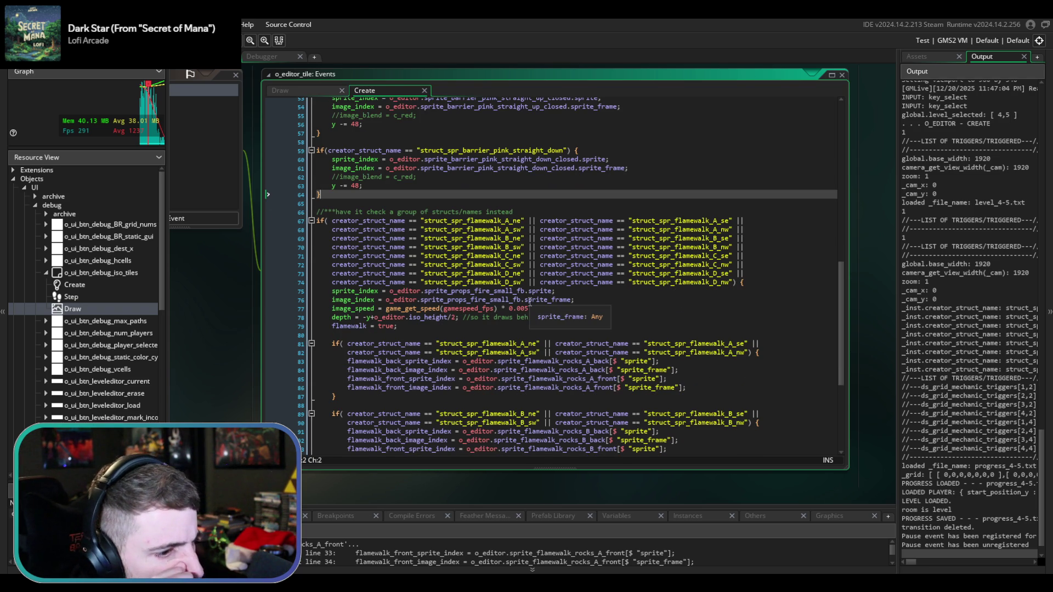
{"action": "double_click", "coordinate": [406, 361]}
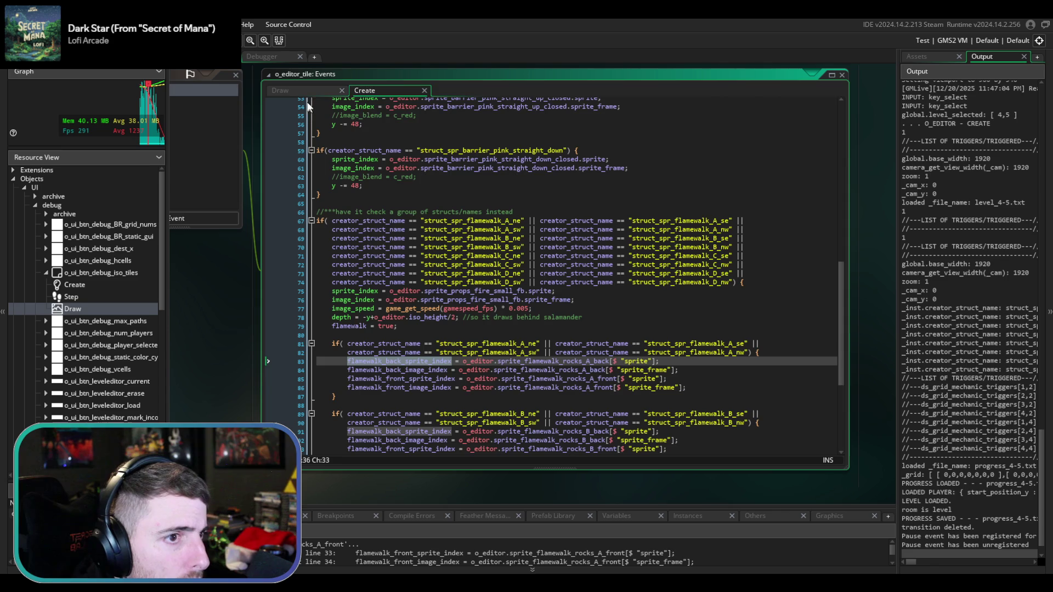
{"action": "left_click", "coordinate": [303, 89]}
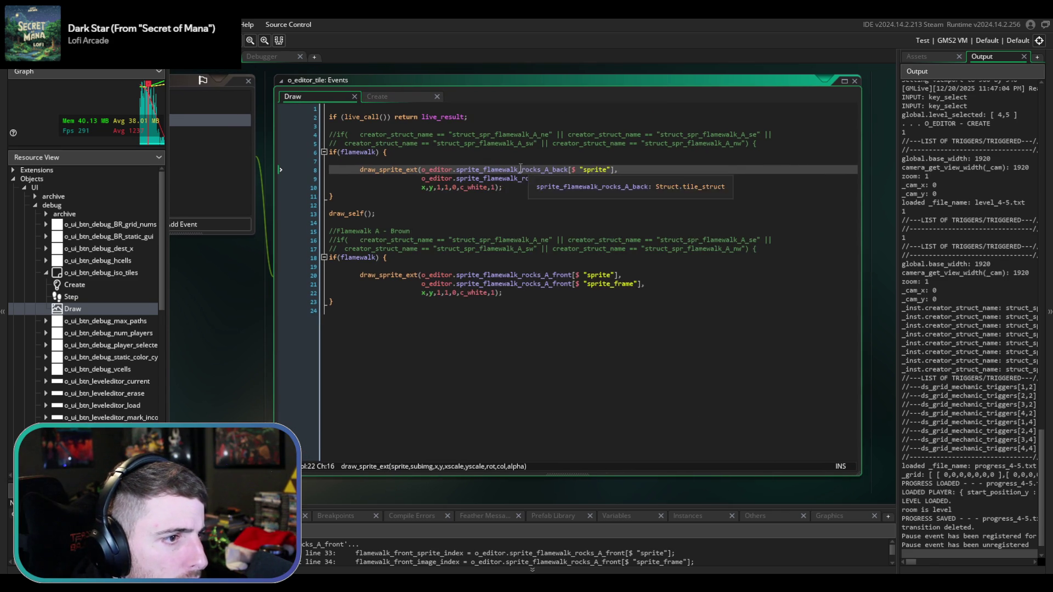
- Duplicate the back and front rock draw_sprite_ext calls and comment out the originals with Ctrl+K
{"action": "double_click", "coordinate": [521, 169]}
{"action": "left_click", "coordinate": [520, 170]}
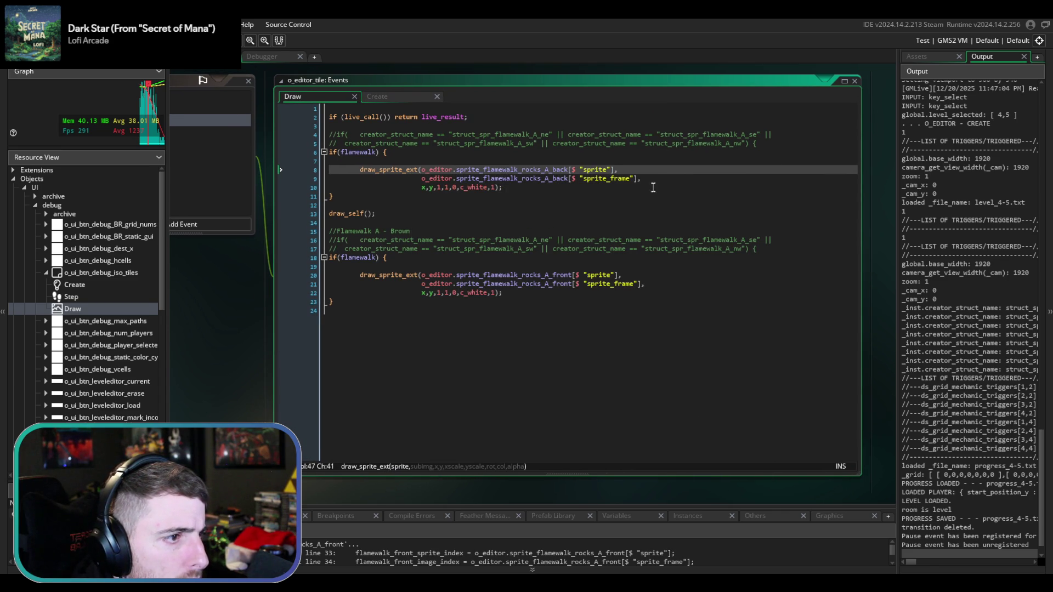
{"action": "left_click_drag", "start_coordinate": [632, 187], "coordinate": [653, 165]}
{"action": "key", "text": "ctrl+v"}
{"action": "type", "text": "draw_sprite_ext(o_editor.sprite_flamewalk_rocks_A_back[$ \"sprite\"], \t\t\t\t\t\to_editor.sprite_flamewalk_rocks_A_back[$ \"sprite_frame\"], \t\t\t\t\t\tx,y,1,1,0,c_white,1);"}
{"action": "left_click", "coordinate": [516, 320]}
{"action": "key", "text": "shift+Up"}
{"action": "key", "text": "shift+Up"}
{"action": "key", "text": "shift+Up"}
{"action": "key", "text": "ctrl+c"}
{"action": "left_click", "coordinate": [514, 320]}
{"action": "key", "text": "ctrl+v"}
{"action": "left_click_drag", "start_coordinate": [513, 321], "coordinate": [512, 301]}
{"action": "key", "text": "ctrl+k"}
{"action": "left_click_drag", "start_coordinate": [502, 187], "coordinate": [522, 169]}
{"action": "key", "text": "ctrl+k"}
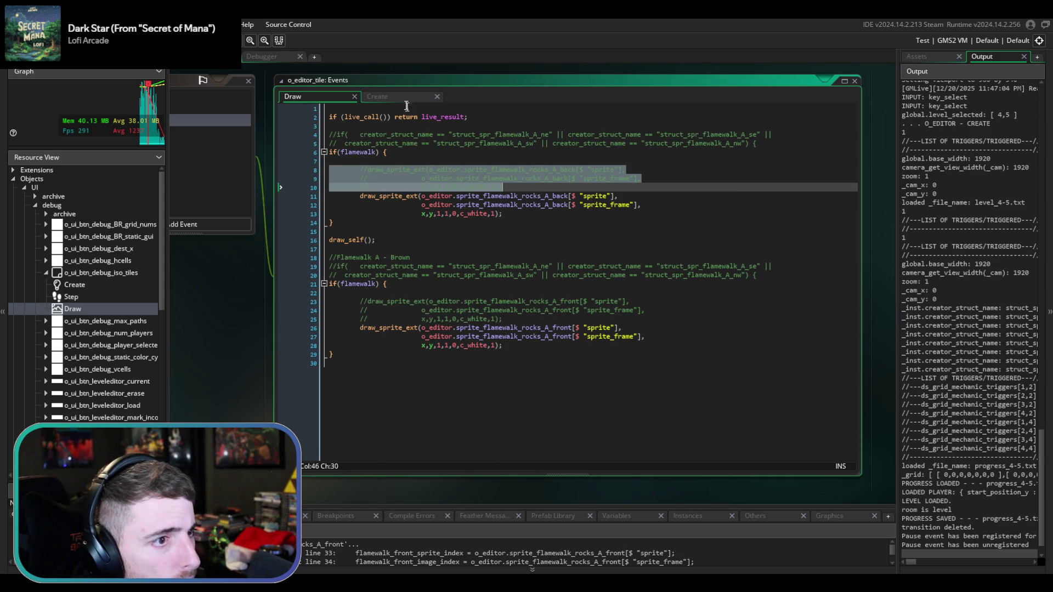
- Copy the four flamewalk assignment lines from the Create event into Draw under if(flamewalk)
{"action": "left_click", "coordinate": [405, 97]}
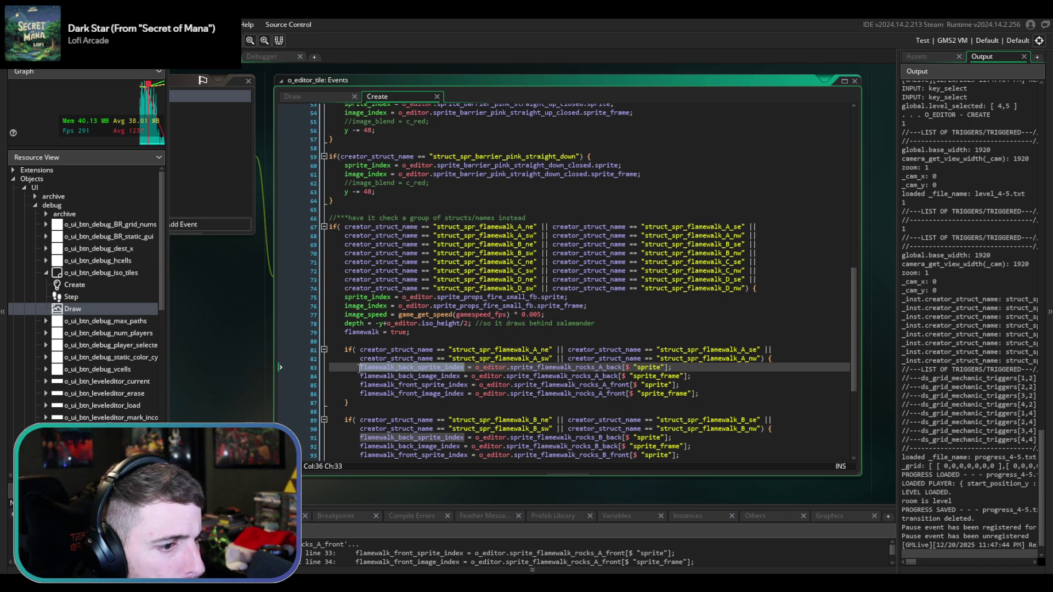
{"action": "mouse_move", "coordinate": [360, 367]}
{"action": "left_mouse_down"}
{"action": "mouse_move", "coordinate": [702, 420]}
{"action": "mouse_move", "coordinate": [730, 396]}
{"action": "left_mouse_up"}
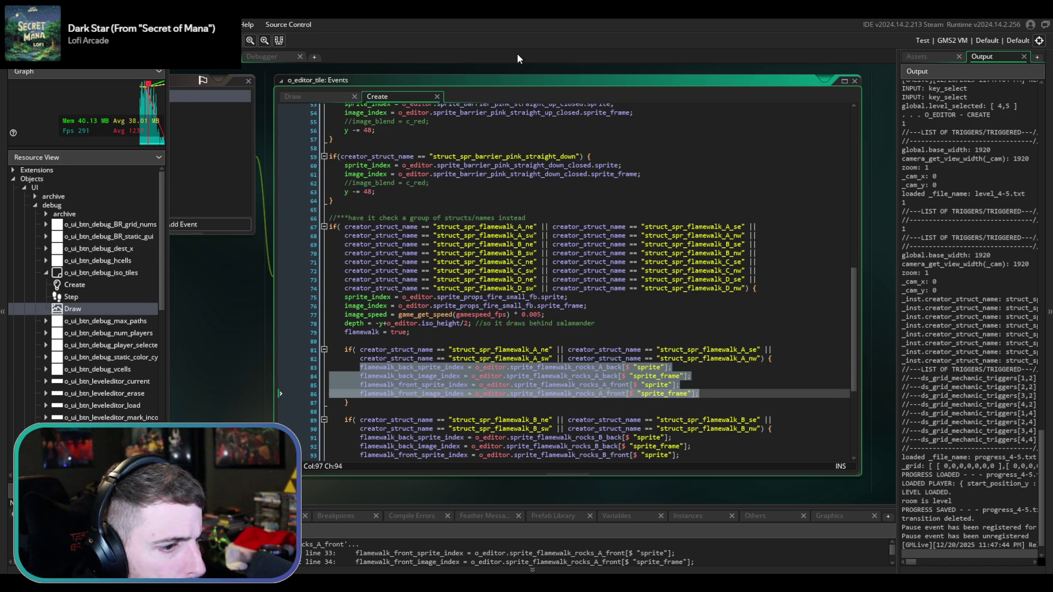
{"action": "left_click", "coordinate": [317, 95]}
{"action": "left_click", "coordinate": [467, 155]}
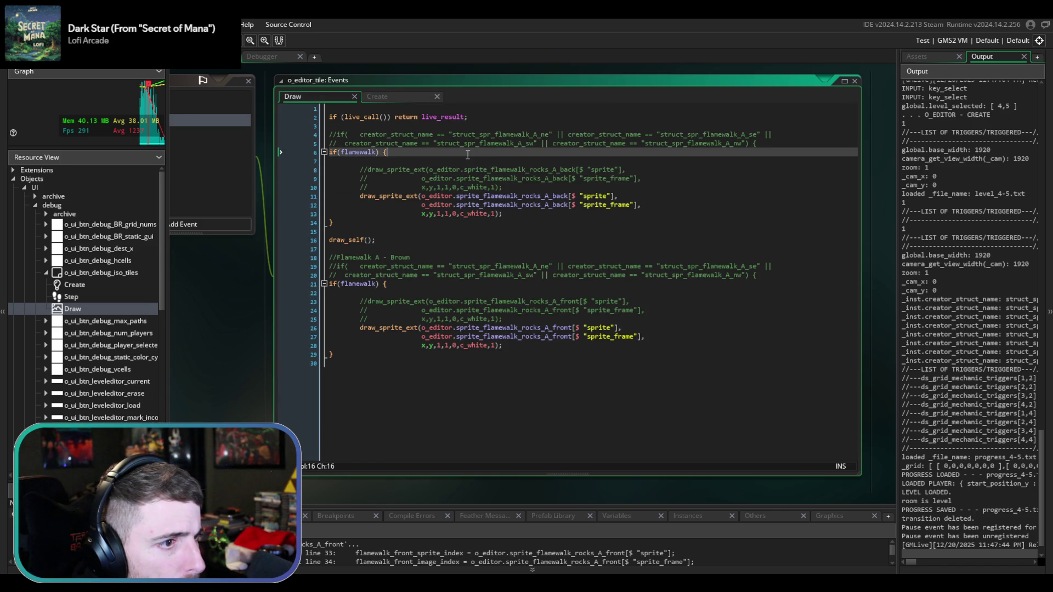
{"action": "key", "text": "Return"}
{"action": "key", "text": "ctrl+v"}
- Swap the back draw call's arguments for flamewalk_back_sprite_index and flamewalk_back_image_index
{"action": "key", "text": "ctrl+shift+Right"}
{"action": "key", "text": "Delete"}
{"action": "left_click_drag", "start_coordinate": [420, 240], "coordinate": [616, 241]}
{"action": "double_click", "coordinate": [399, 179]}
{"action": "key", "text": "BackSpace"}
{"action": "left_click_drag", "start_coordinate": [423, 249], "coordinate": [636, 251]}
{"action": "key", "text": "ctrl+v"}
- Swap the front draw call's arguments for flamewalk_front_sprite_index and flamewalk_front_image_index
{"action": "double_click", "coordinate": [438, 188]}
{"action": "key", "text": "BackSpace"}
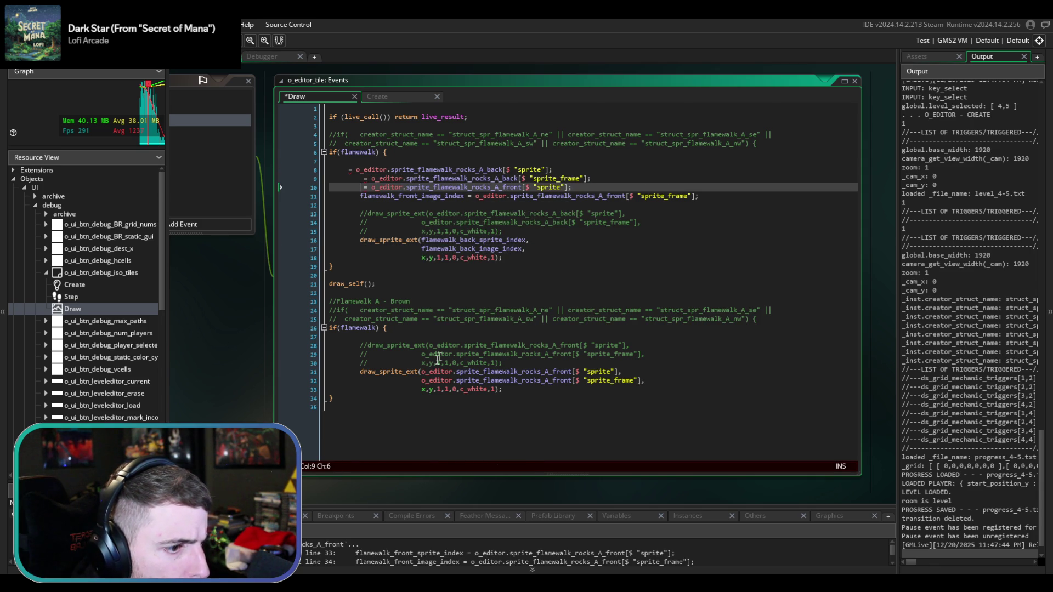
{"action": "mouse_move", "coordinate": [421, 373]}
{"action": "left_mouse_down"}
{"action": "mouse_move", "coordinate": [630, 361]}
{"action": "mouse_move", "coordinate": [619, 371]}
{"action": "left_mouse_up"}
{"action": "key", "text": "ctrl+v"}
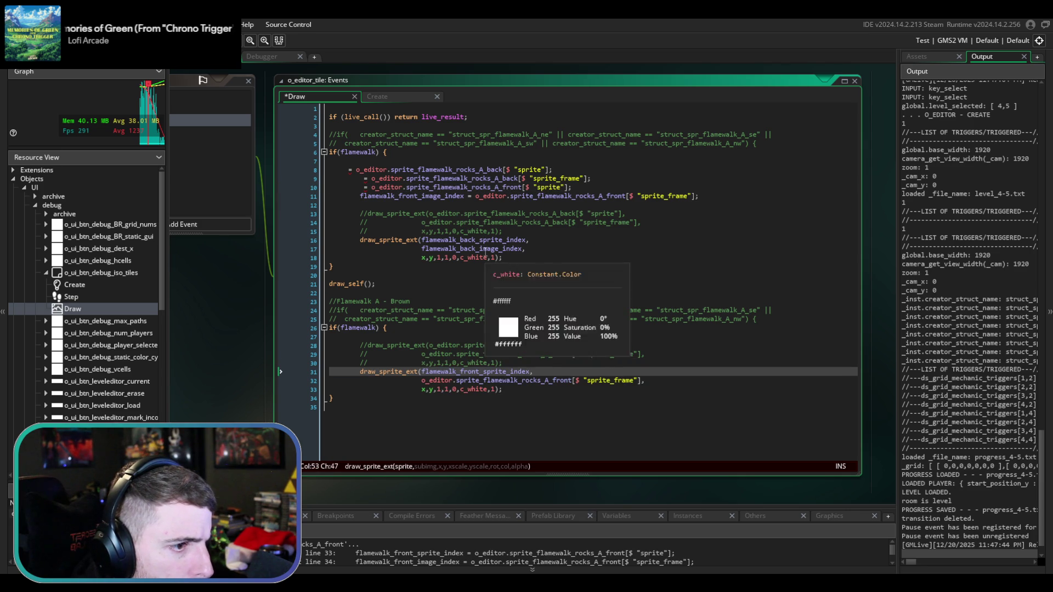
{"action": "double_click", "coordinate": [453, 195]}
{"action": "key", "text": "BackSpace"}
{"action": "left_click_drag", "start_coordinate": [422, 380], "coordinate": [641, 381]}
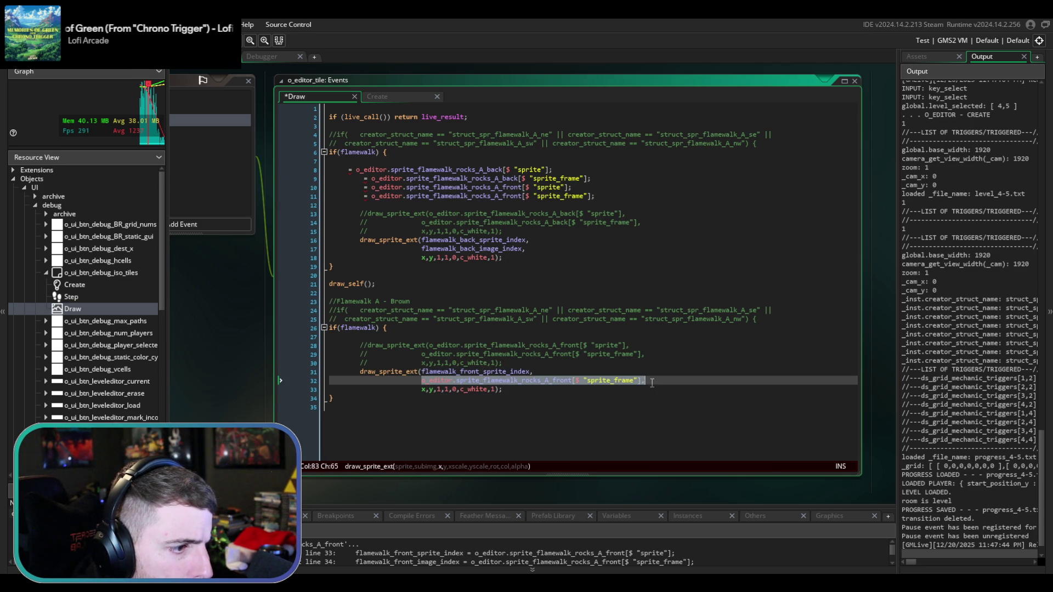
{"action": "key", "text": "ctrl+v"}
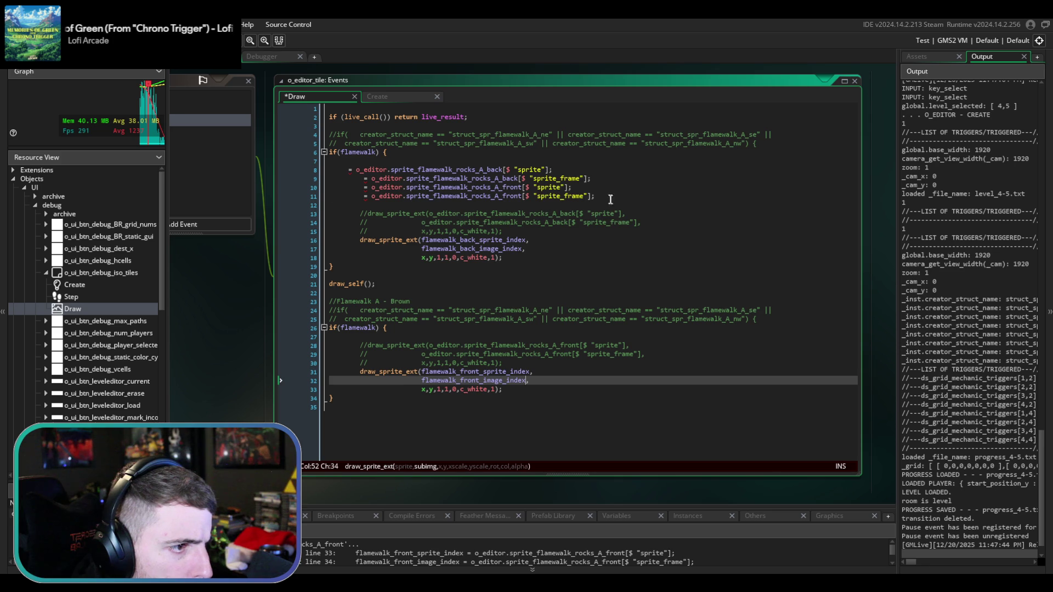
- Delete the leftover assignment lines, save the Draw event, and relaunch the test build with F5
{"action": "left_click_drag", "start_coordinate": [603, 197], "coordinate": [601, 159]}
{"action": "key", "text": "BackSpace"}
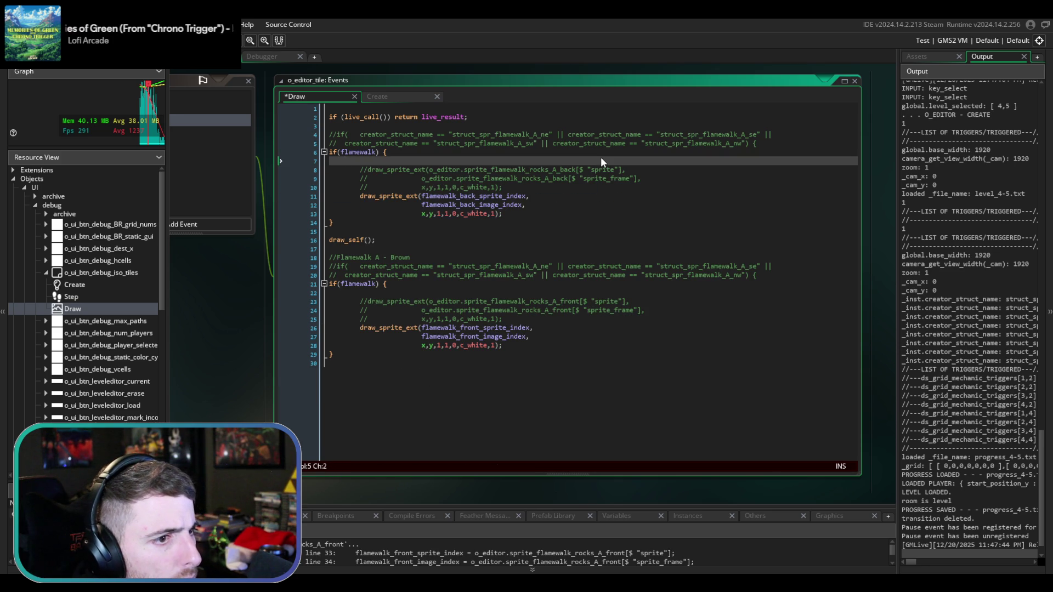
{"action": "key", "text": "BackSpace"}
{"action": "key", "text": "BackSpace"}
{"action": "key", "text": "ctrl+s"}
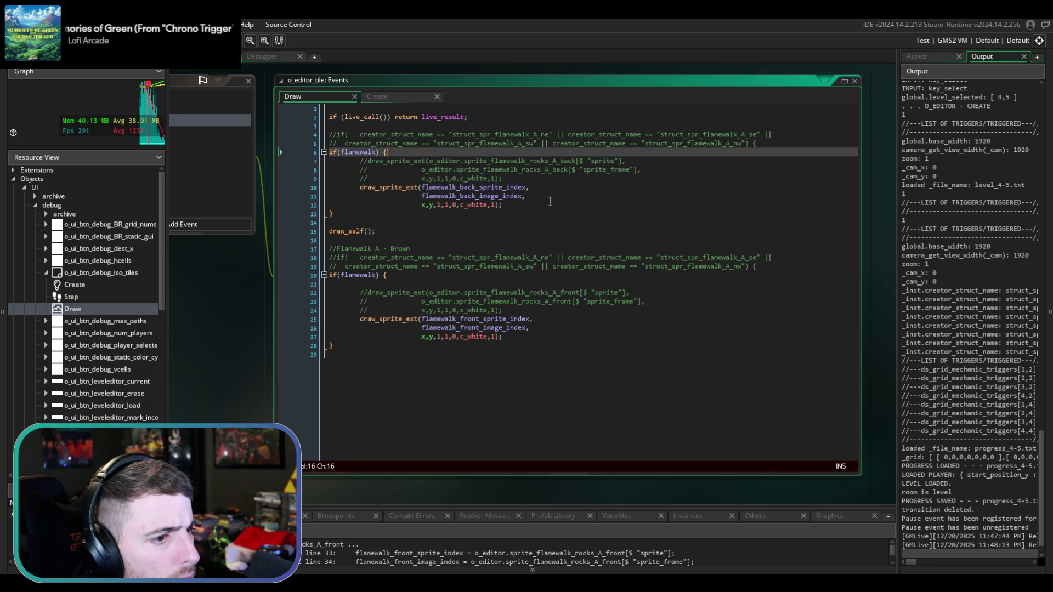
{"action": "key", "text": "Return"}
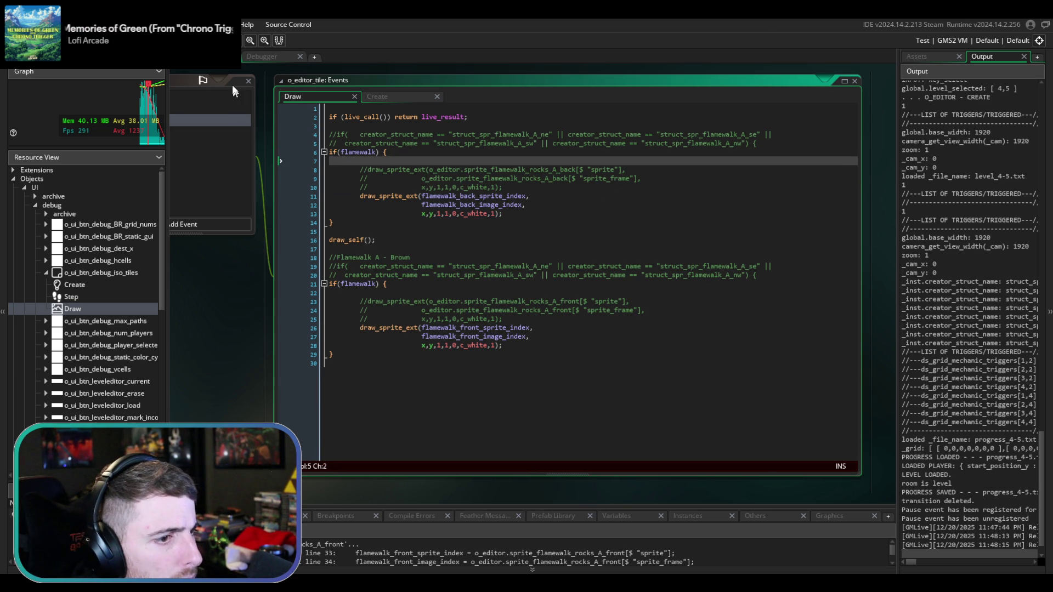
{"action": "key", "text": "Escape"}
{"action": "key", "text": "F5"}
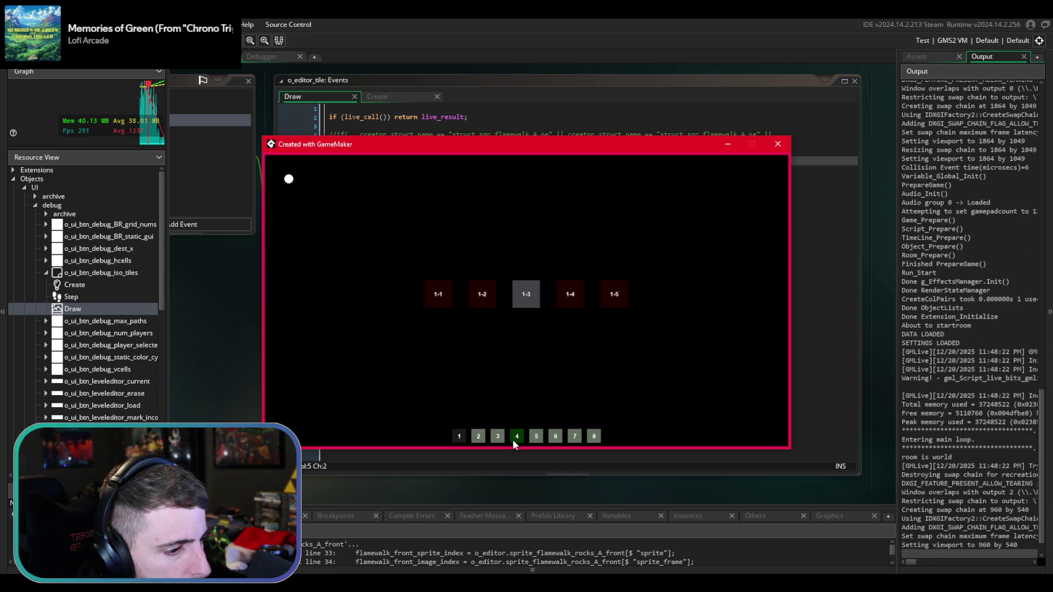
- Load level 4-5 from world 4 and run then stop its simulation
{"action": "left_click", "coordinate": [514, 438]}
{"action": "left_click", "coordinate": [483, 314]}
{"action": "key", "text": "space"}
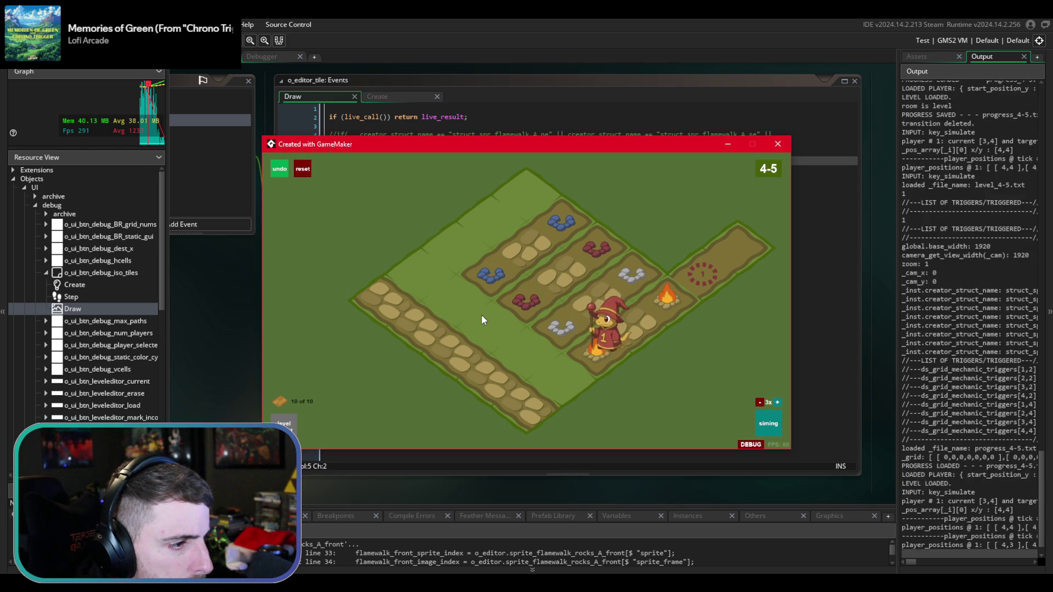
{"action": "key", "text": "space"}
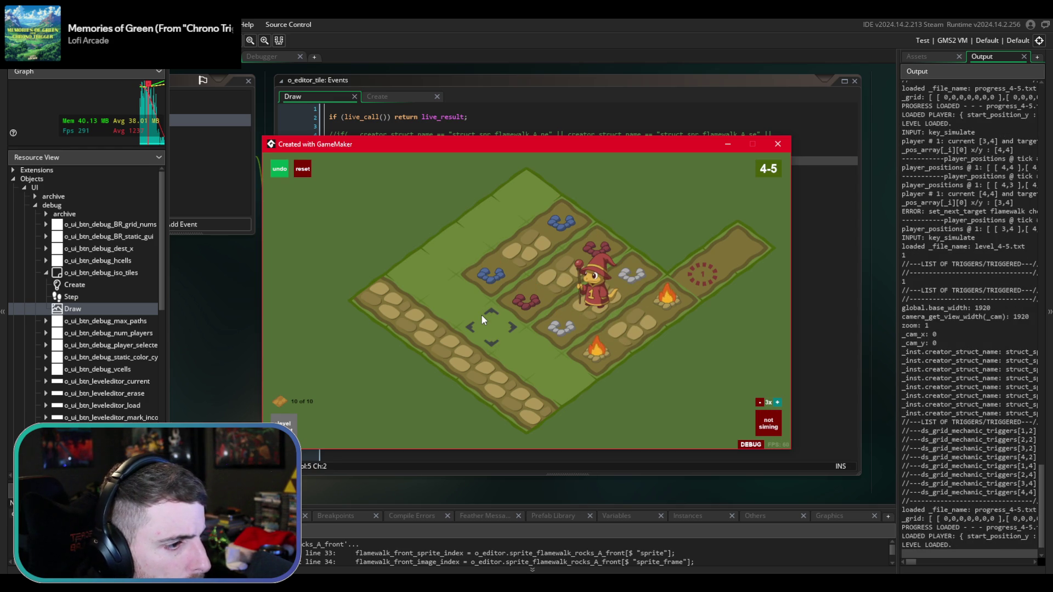
- Return from the game to the o_editor_tile Draw code in the IDE
{"action": "left_click", "coordinate": [614, 324]}
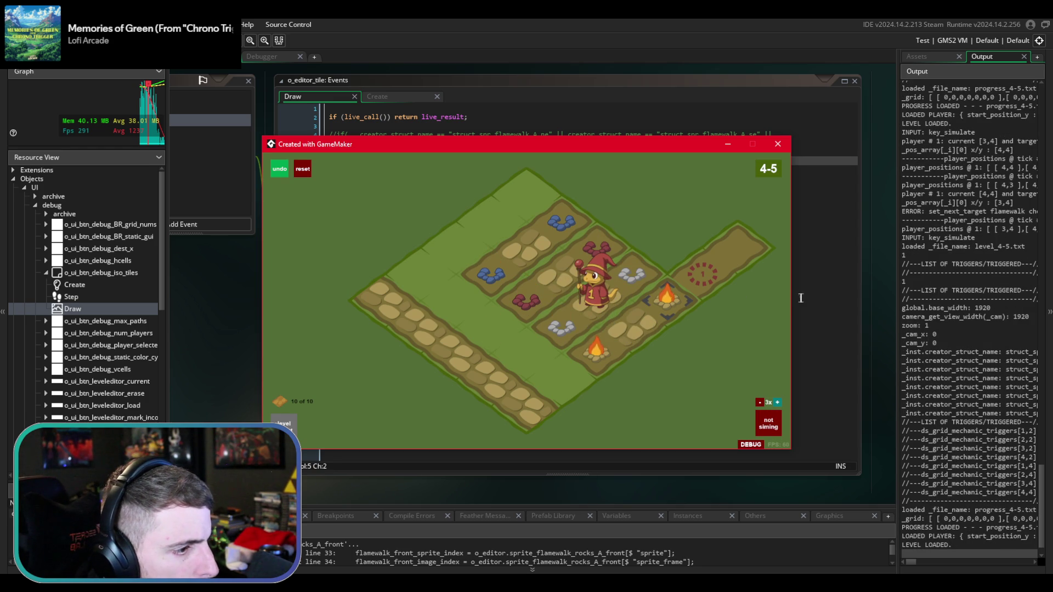
{"action": "left_click", "coordinate": [816, 278]}
{"action": "scroll", "coordinate": [756, 274], "scroll_direction": "up", "scroll_amount": 3}
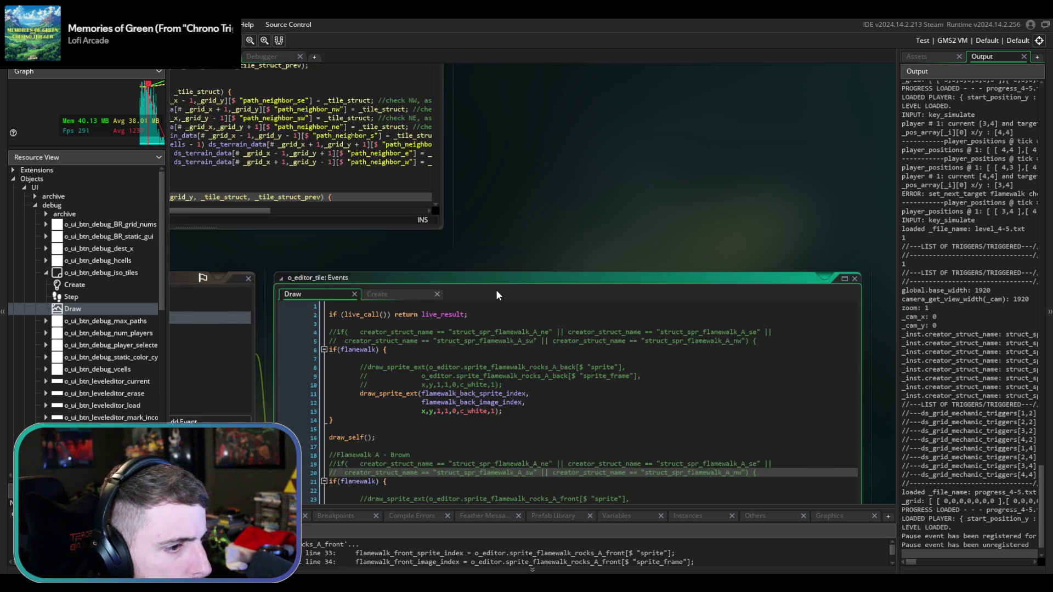
- Scroll through the neighbour-checking code in functions_pathlogic
{"action": "scroll", "coordinate": [496, 290], "scroll_direction": "up", "scroll_amount": 2}
{"action": "left_click", "coordinate": [611, 269]}
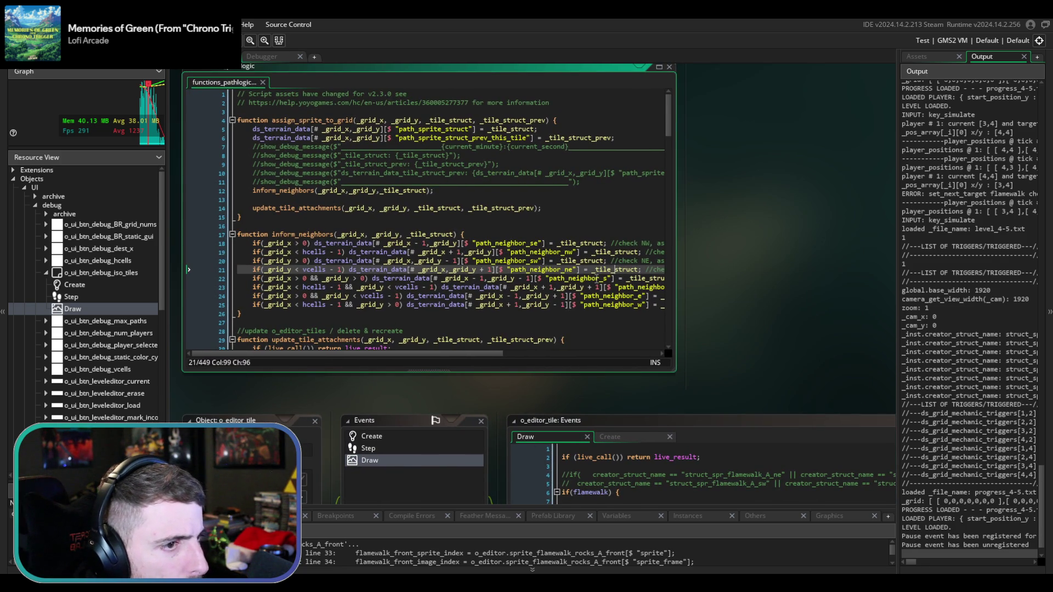
{"action": "scroll", "coordinate": [597, 278], "scroll_direction": "down", "scroll_amount": 20}
{"action": "scroll", "coordinate": [597, 278], "scroll_direction": "down", "scroll_amount": 5}
{"action": "scroll", "coordinate": [603, 307], "scroll_direction": "up", "scroll_amount": 3}
- Inspect the flamewalk region of functions_pathlogic, then bring up o_editor_tile's Create event
{"action": "left_click", "coordinate": [684, 354]}
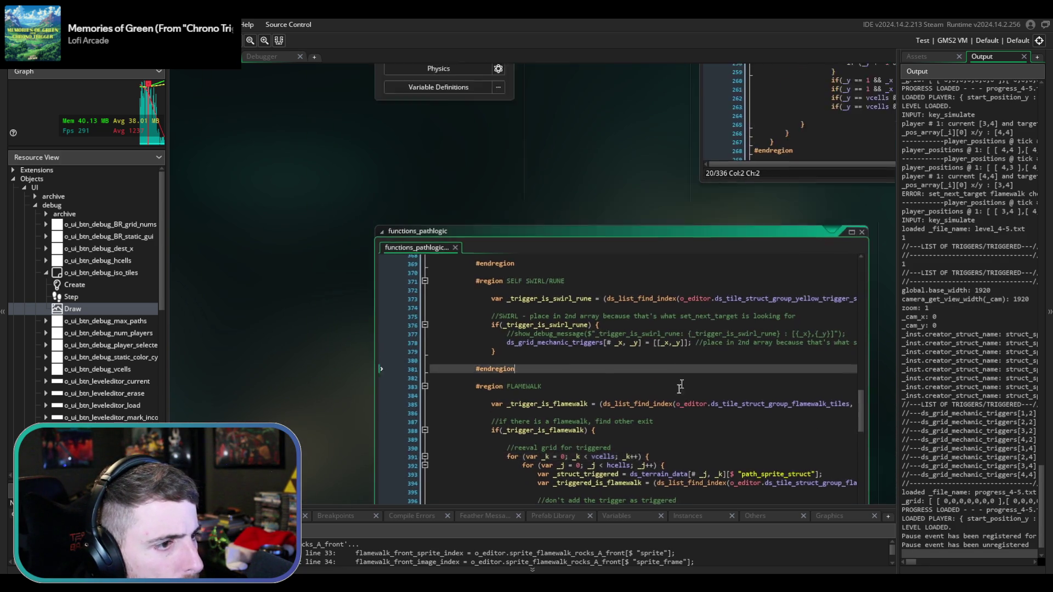
{"action": "scroll", "coordinate": [414, 264], "scroll_direction": "up", "scroll_amount": 5}
{"action": "scroll", "coordinate": [493, 347], "scroll_direction": "up", "scroll_amount": 8}
{"action": "scroll", "coordinate": [494, 349], "scroll_direction": "up", "scroll_amount": 9}
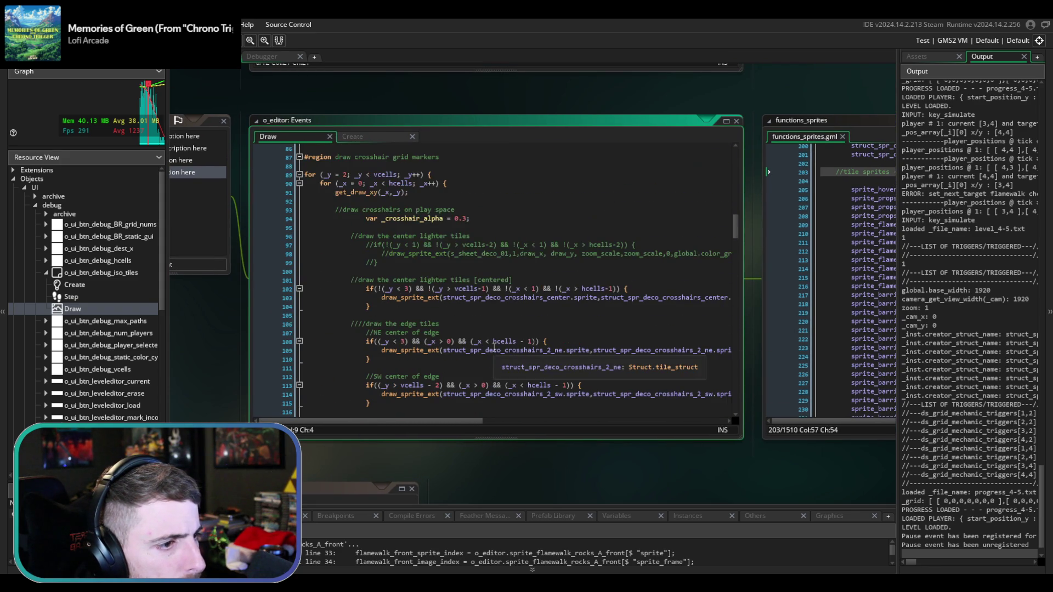
{"action": "scroll", "coordinate": [495, 348], "scroll_direction": "down", "scroll_amount": 5}
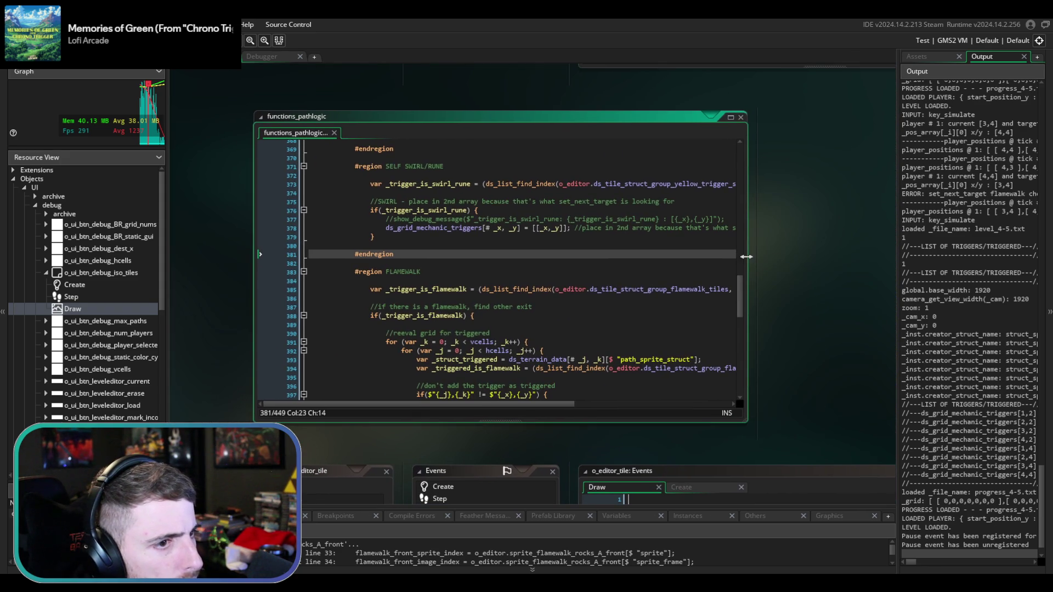
{"action": "scroll", "coordinate": [746, 256], "scroll_direction": "down", "scroll_amount": 5}
{"action": "scroll", "coordinate": [603, 247], "scroll_direction": "right", "scroll_amount": 4}
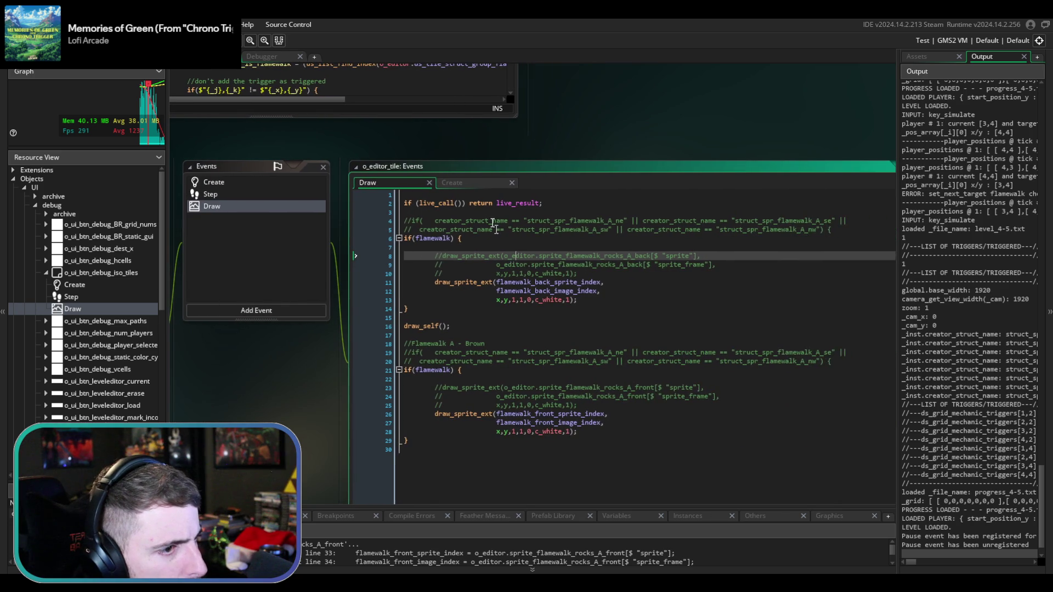
{"action": "left_click", "coordinate": [469, 183]}
{"action": "scroll", "coordinate": [721, 426], "scroll_direction": "down", "scroll_amount": 3}
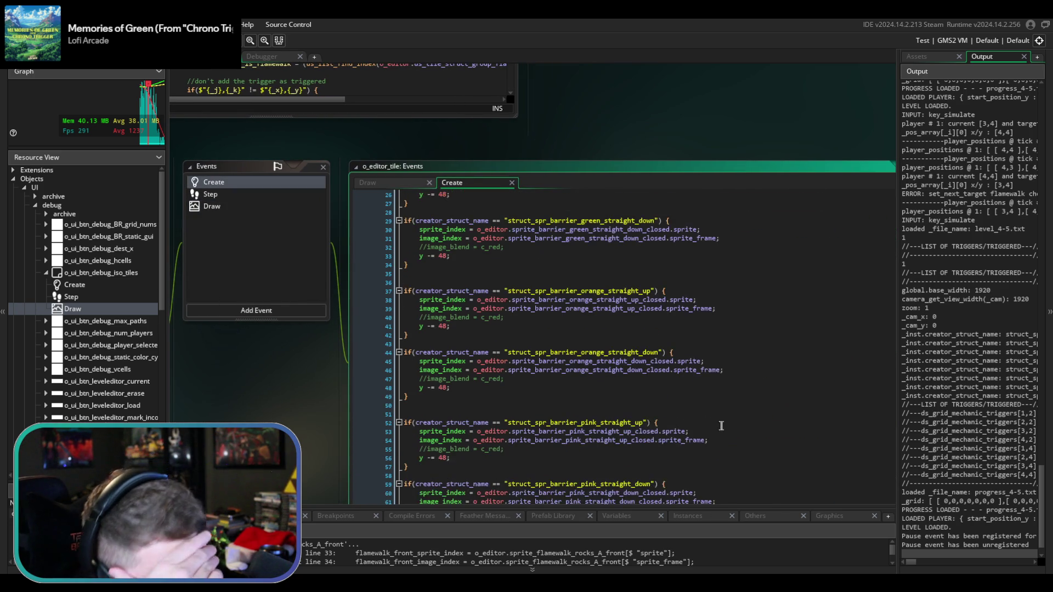
- Scroll the Create event to review the flamewalk rock sprite assignments
{"action": "scroll", "coordinate": [720, 426], "scroll_direction": "up", "scroll_amount": 3}
{"action": "scroll", "coordinate": [721, 426], "scroll_direction": "down", "scroll_amount": 15}
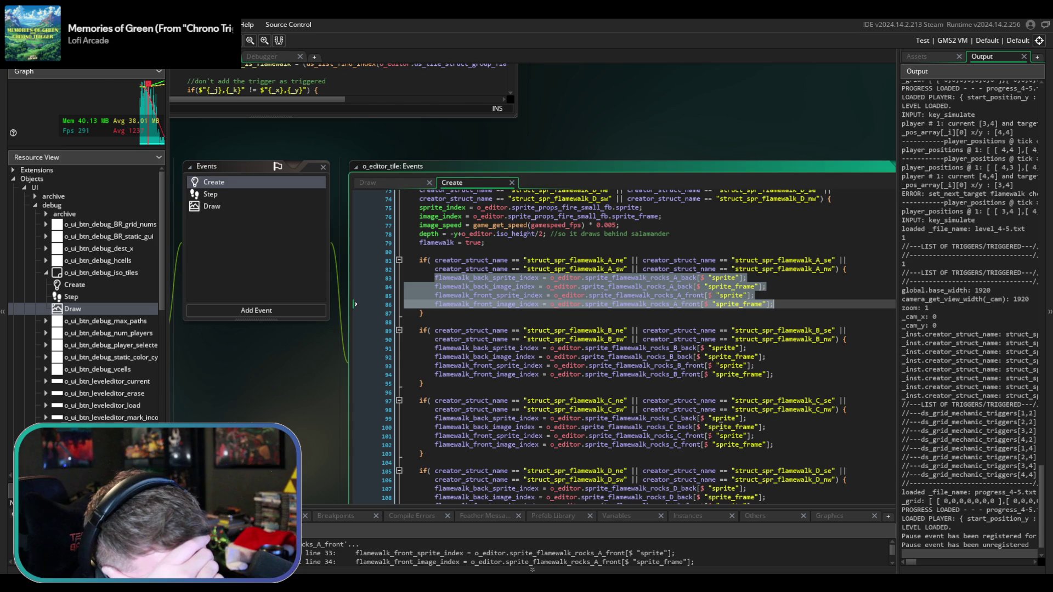
{"action": "scroll", "coordinate": [721, 427], "scroll_direction": "up", "scroll_amount": 2}
{"action": "scroll", "coordinate": [720, 426], "scroll_direction": "down", "scroll_amount": 3}
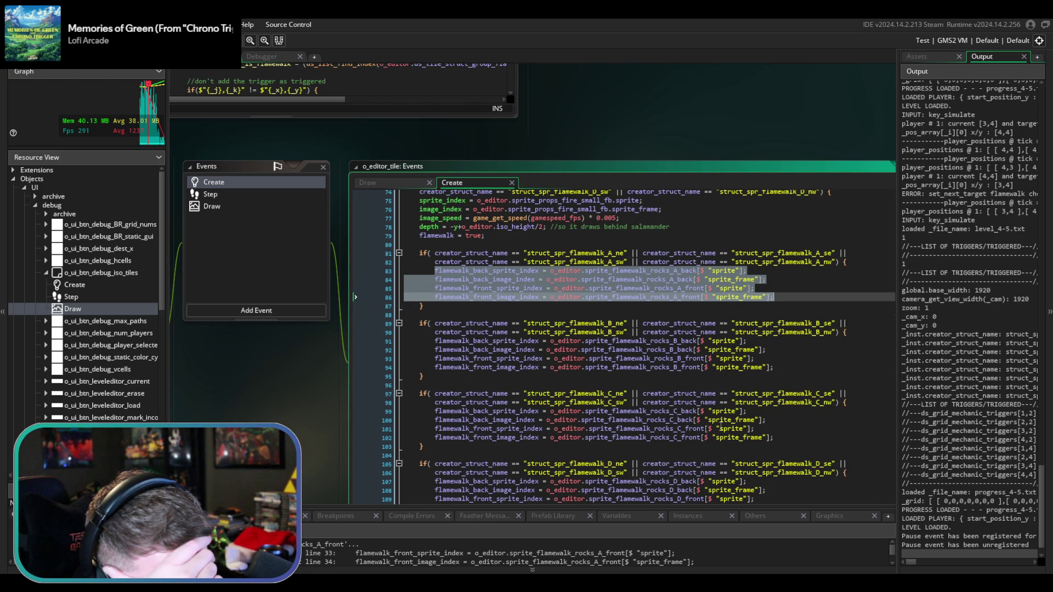
{"action": "scroll", "coordinate": [721, 422], "scroll_direction": "up", "scroll_amount": 4}
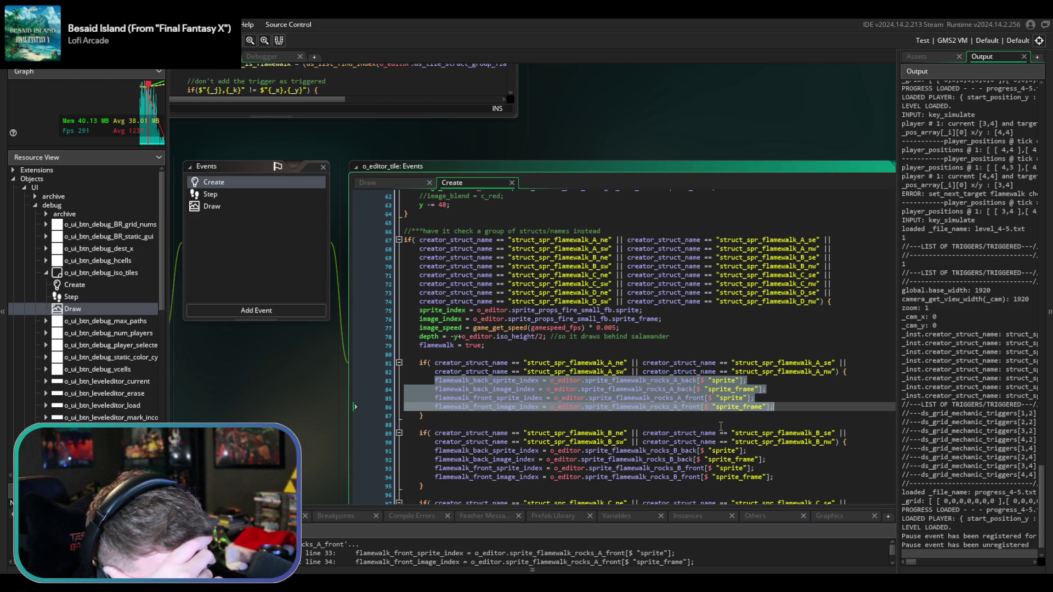
- Check the back rocks draw call in the Draw event, then open the Step event
{"action": "left_click", "coordinate": [412, 181]}
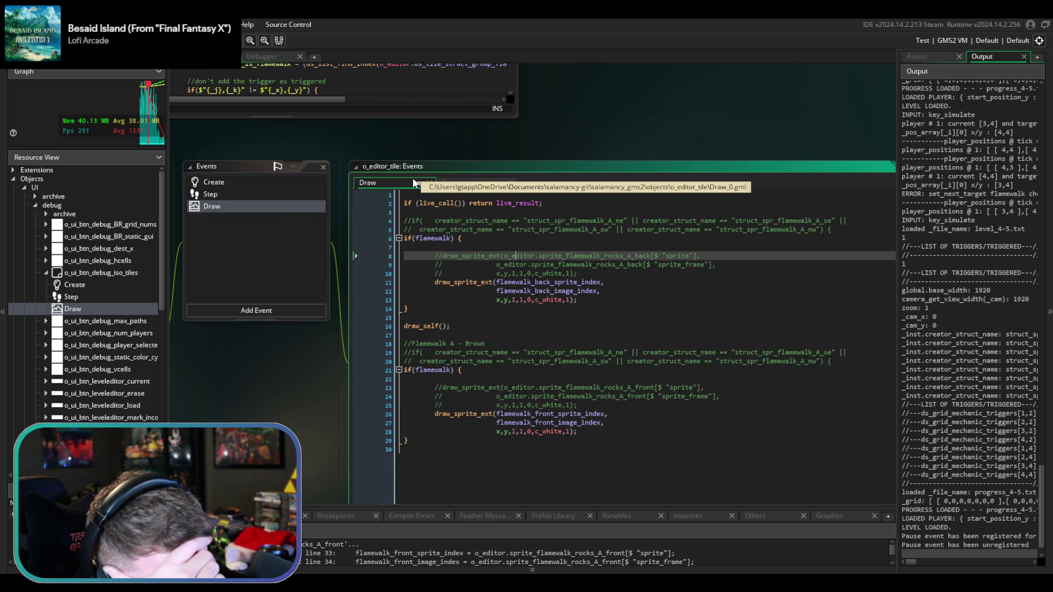
{"action": "left_click", "coordinate": [585, 300]}
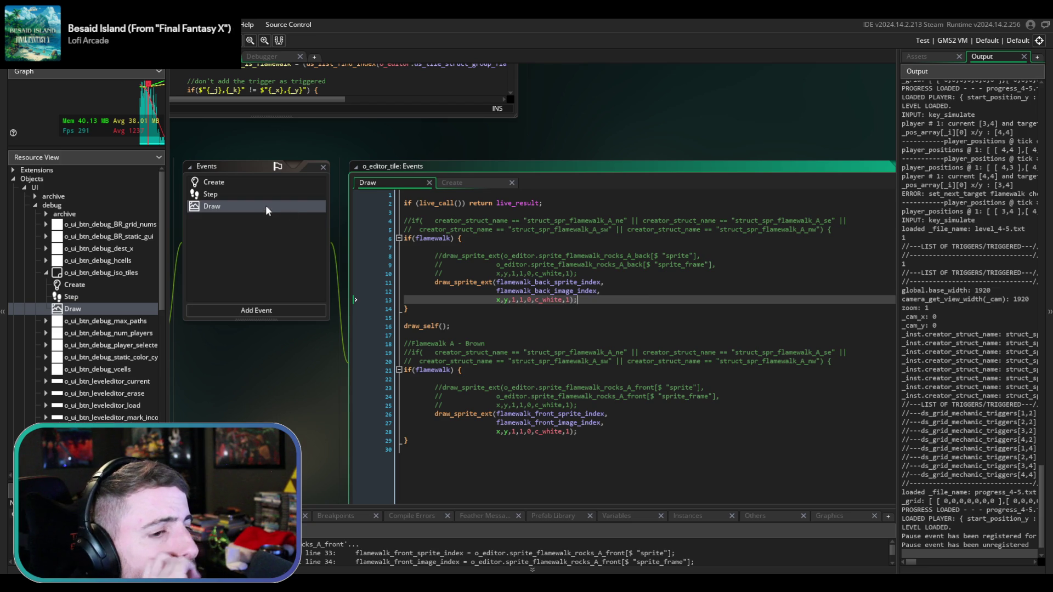
{"action": "left_click", "coordinate": [256, 193]}
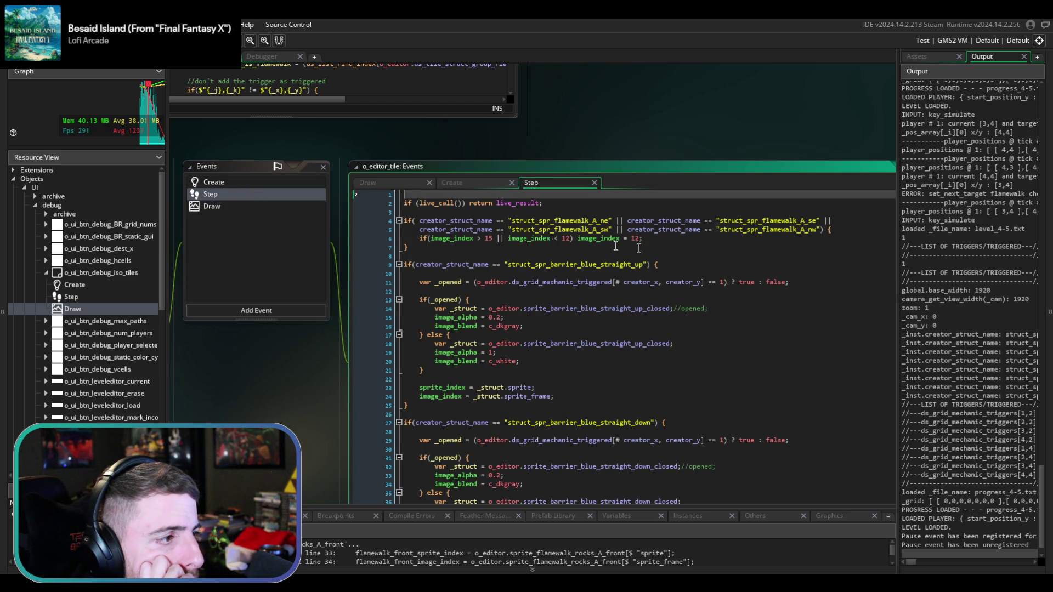
- Select the Create event's flamewalk tile-name condition on lines 65–74 for copying
{"action": "left_click", "coordinate": [454, 182]}
{"action": "left_click", "coordinate": [590, 310]}
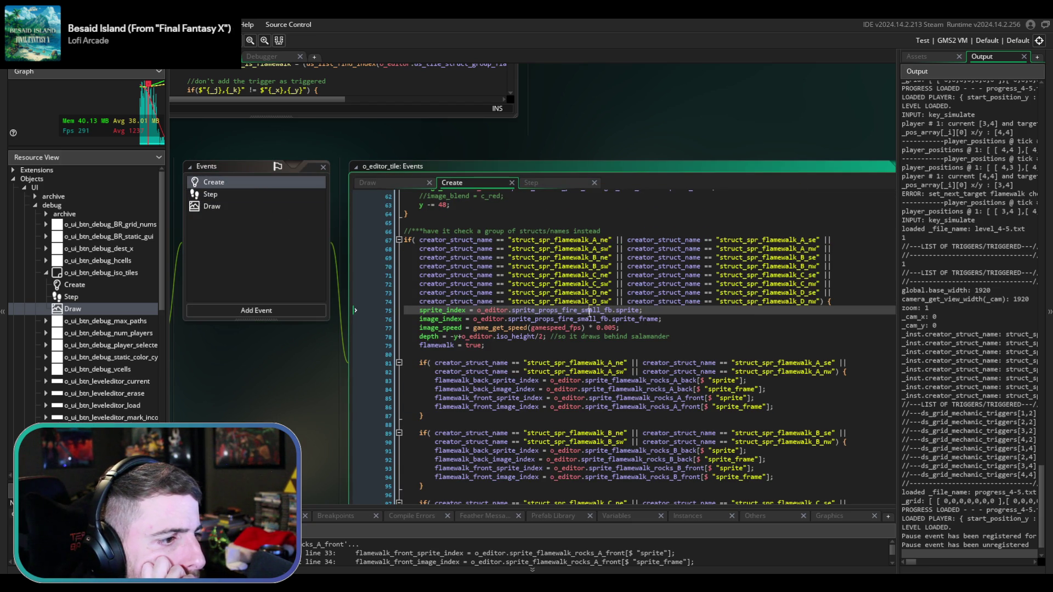
{"action": "left_click", "coordinate": [535, 182]}
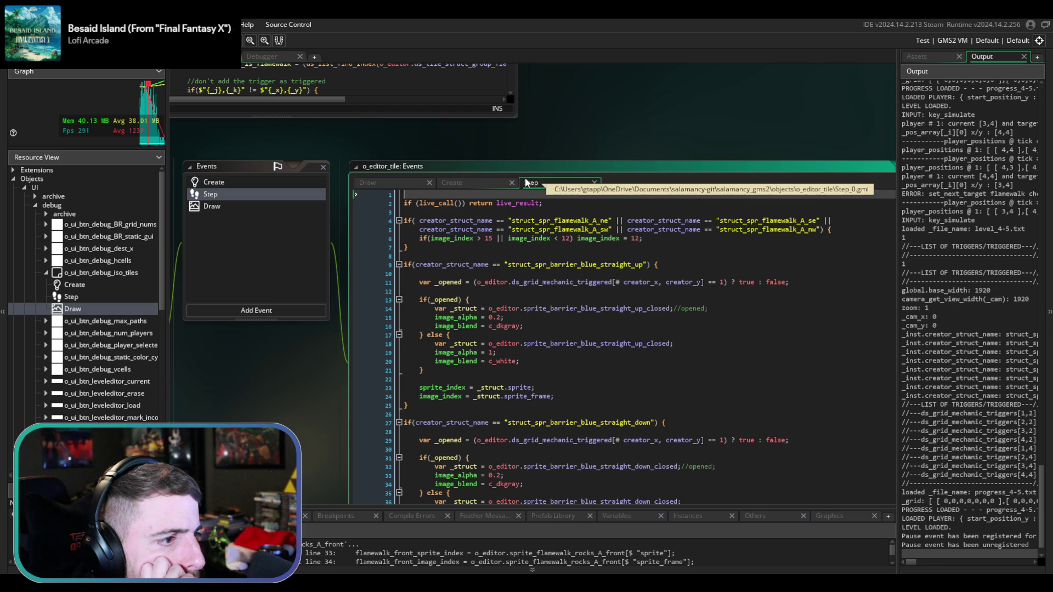
{"action": "left_click", "coordinate": [467, 184]}
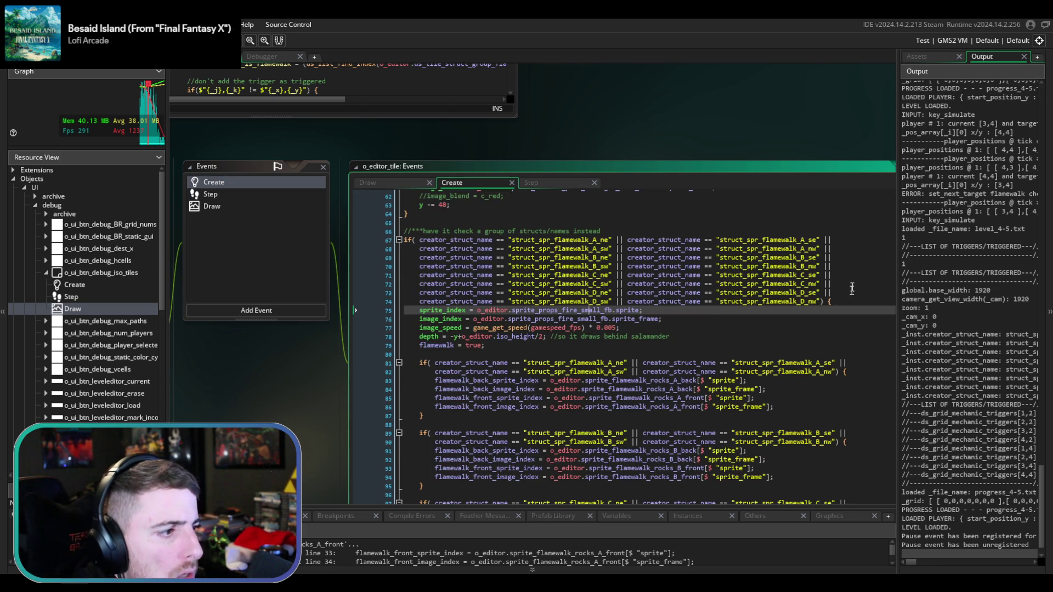
{"action": "left_click", "coordinate": [837, 297]}
{"action": "mouse_move", "coordinate": [837, 301]}
{"action": "left_mouse_down"}
{"action": "mouse_move", "coordinate": [842, 227]}
{"action": "mouse_move", "coordinate": [832, 216]}
{"action": "left_mouse_up"}
- Replace Step's flamewalk A-only check with the copied condition and run the game with F5
{"action": "left_click", "coordinate": [581, 184]}
{"action": "type", "text": "//***have it check a group of structs/names instead if( creator_struct_name == \"struct_spr_flamewalk_A_ne\" || creator_struct_name == \"struct_spr_flamewalk_A_se\" || \tcreator_struct_name == \"struct_spr_flamewalk_A_sw\" || creator_struct_name == \"struct_spr_flamewalk_A_nw\" || \tcreator_struct_name == \"struct_spr_flamewalk_B_ne\" || creator_struct_name == \"struct_spr_flamewalk_B_se\" || \tcreator_struct_name == \"struct_spr_flamewalk_B_sw\" || creator_struct_name == \"struct_spr_flamewalk_B_nw\" || \tcreator_struct_name == \"struct_spr_flamewalk_C_ne\" || creator_struct_name == \"struct_spr_flamewalk_C_se\" || \tcreator_struct_name == \"struct_spr_flamewalk_C_sw\" || creator_struct_name == \"struct_spr_flamewalk_C_nw\" || \tcreator_struct_name == \"struct_spr_flamewalk_D_ne\" || creator_struct_name == \"struct_spr_flamewalk_D_se\" || \tcreator_struct_name == \"struct_spr_flamewalk_D_sw\" || creator_struct_name == \"struct_spr_flamewalk_D_nw\") {"}
{"action": "scroll", "coordinate": [627, 303], "scroll_direction": "down", "scroll_amount": 10}
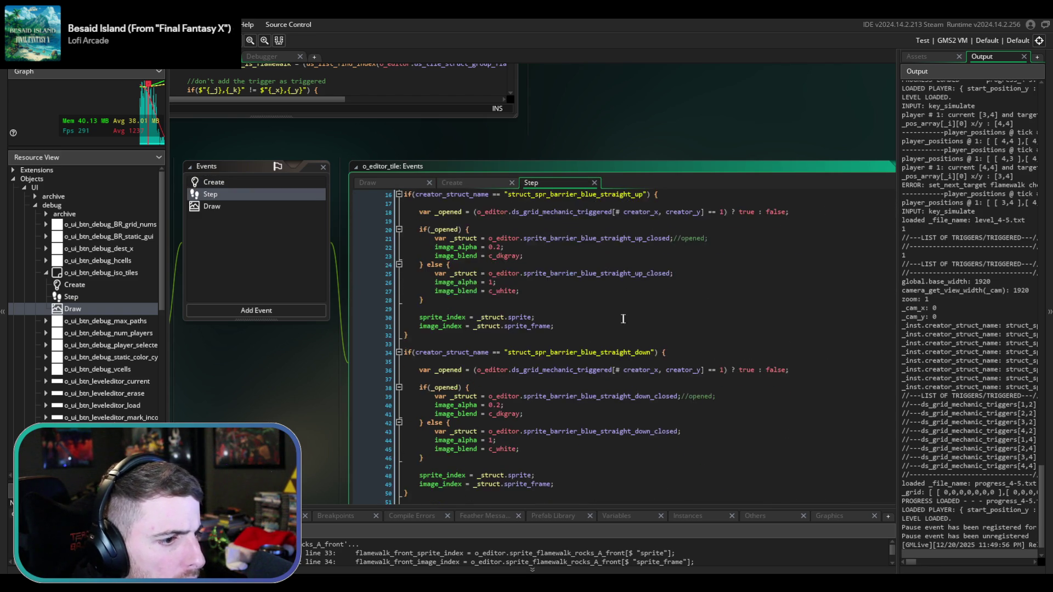
{"action": "scroll", "coordinate": [627, 302], "scroll_direction": "down", "scroll_amount": 20}
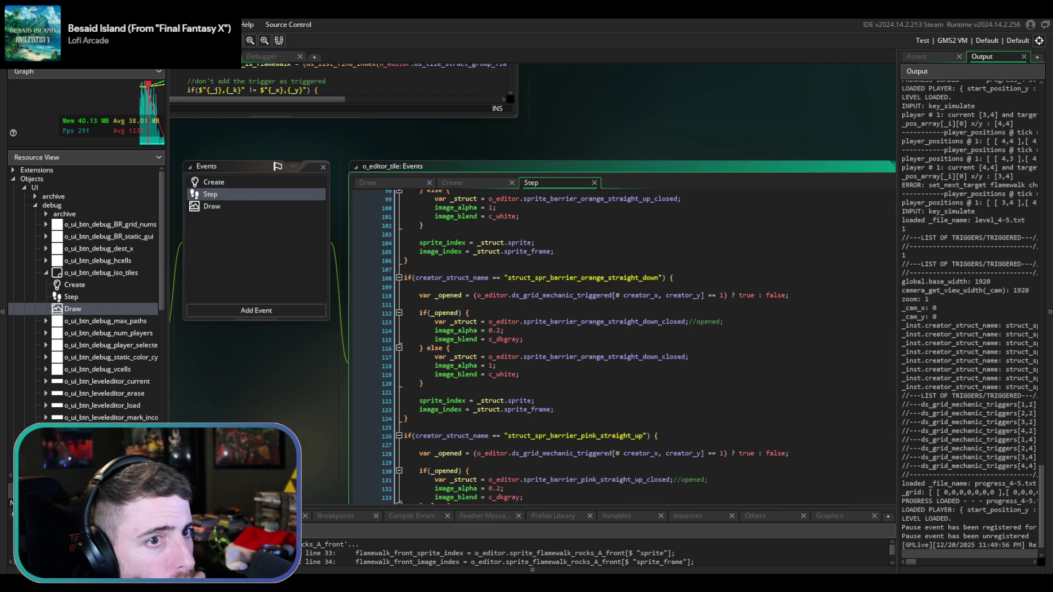
{"action": "key", "text": "F5"}
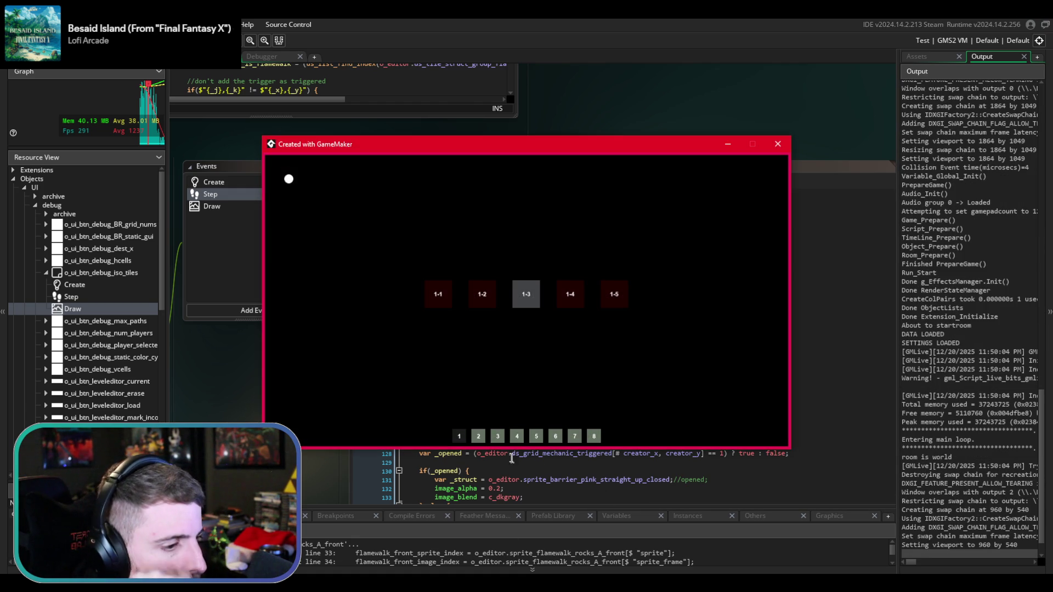
- Open level 4-5 from world 4, simulate it twice to check the rock fires, then close the game
{"action": "left_click", "coordinate": [516, 436]}
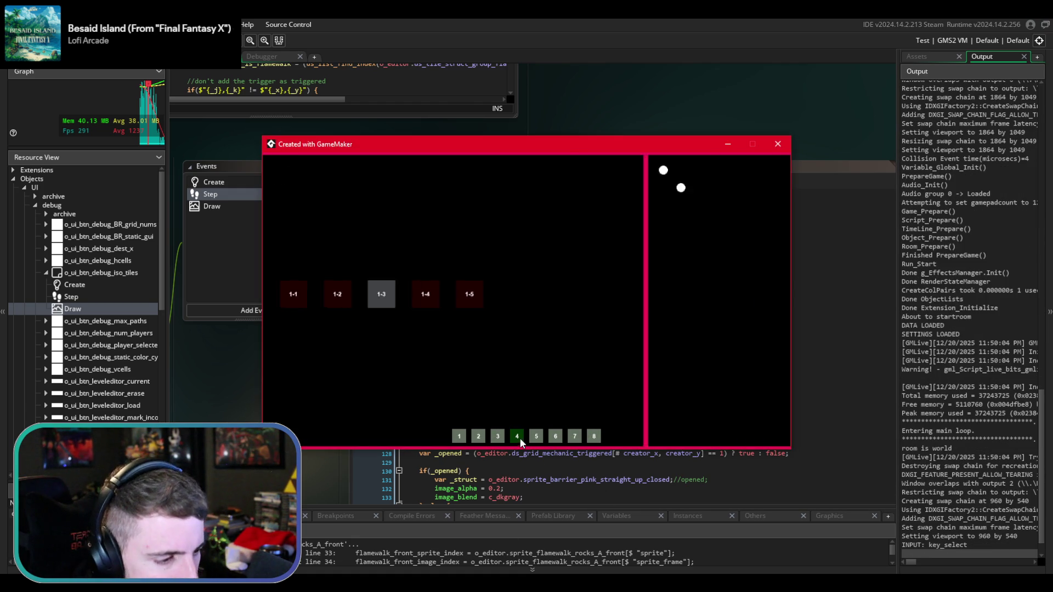
{"action": "left_click", "coordinate": [478, 305]}
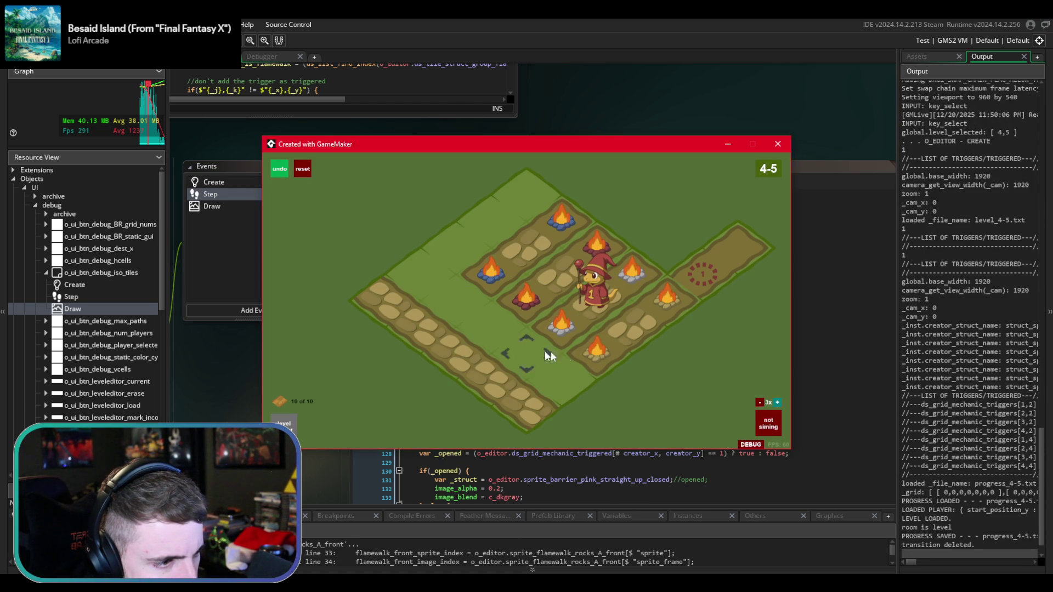
{"action": "key", "text": "space"}
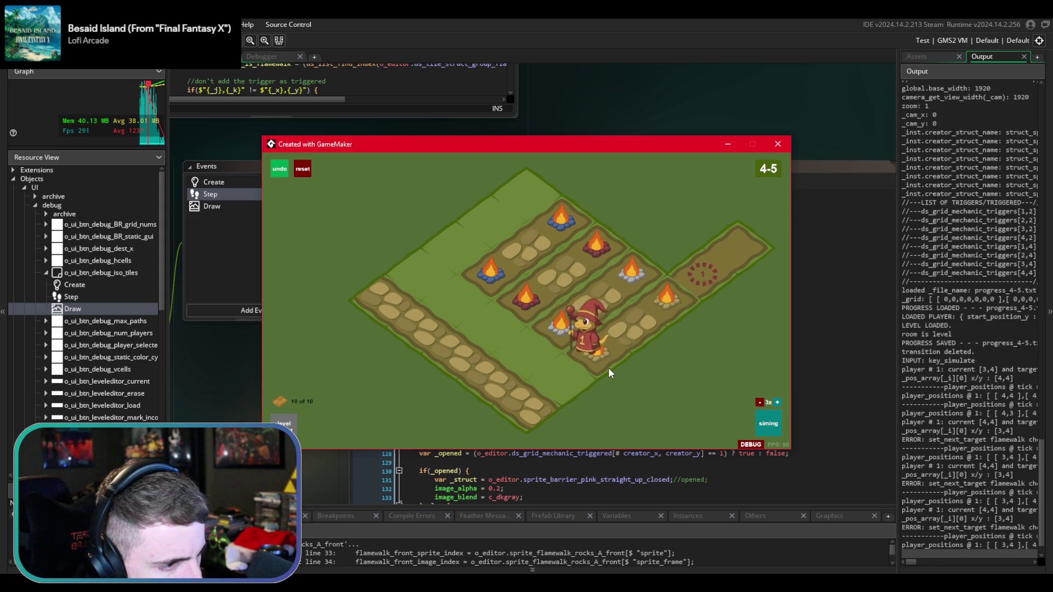
{"action": "key", "text": "space"}
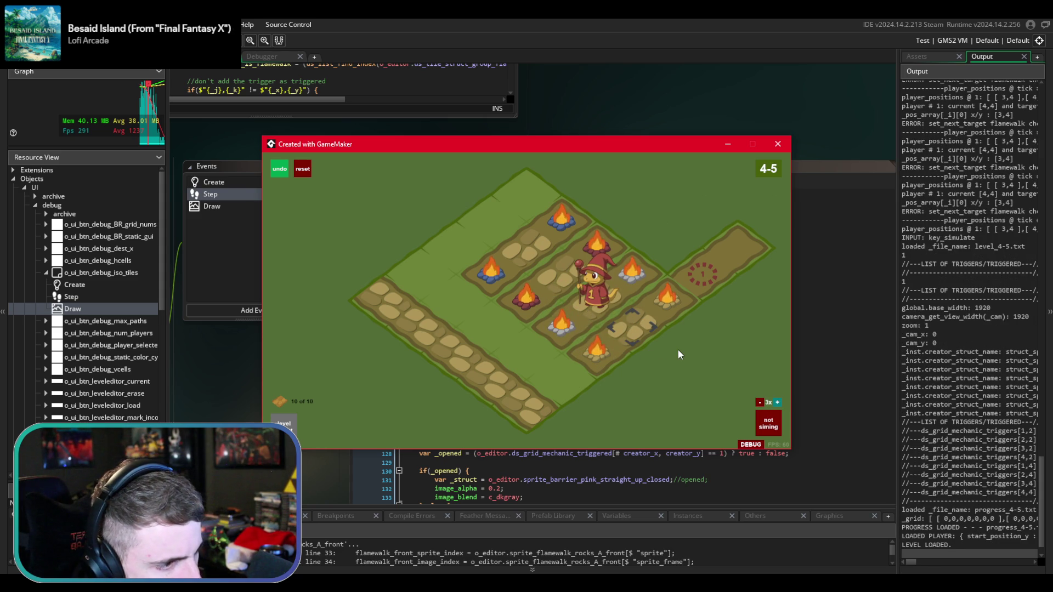
{"action": "key", "text": "space"}
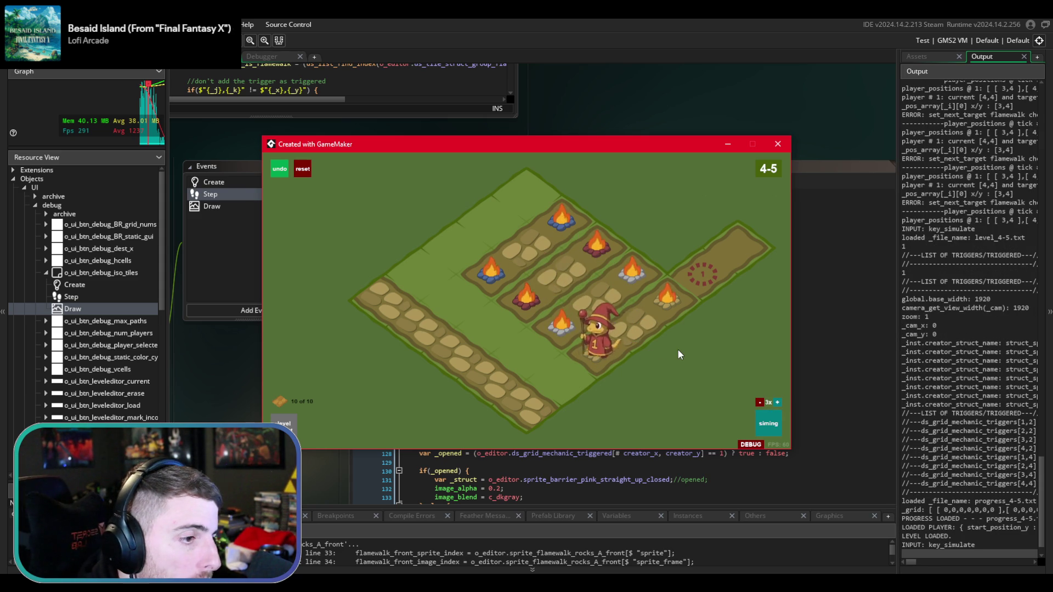
{"action": "key", "text": "space"}
{"action": "key", "text": "space"}
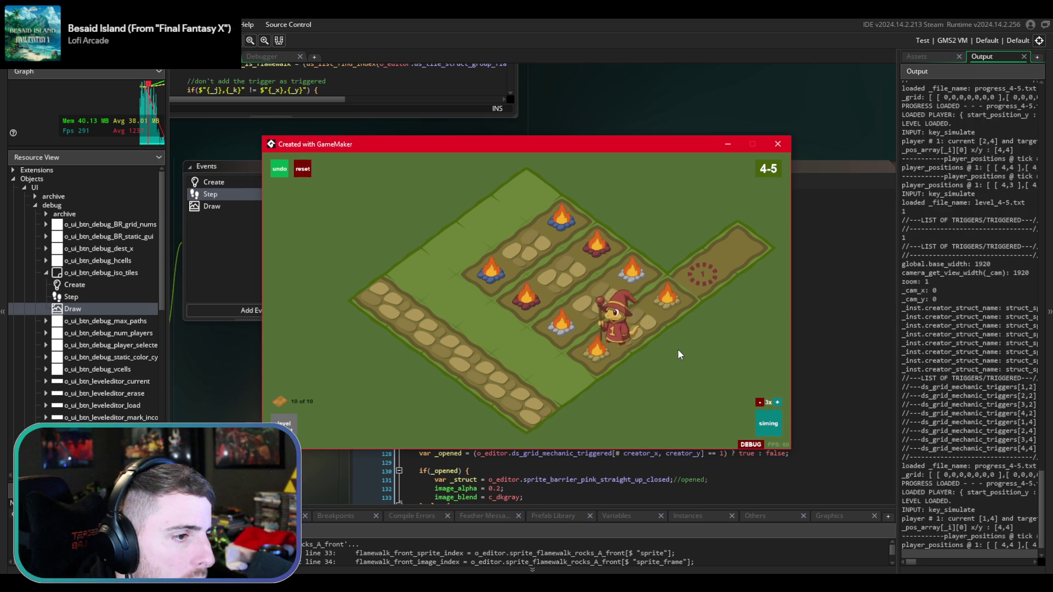
{"action": "key", "text": "Escape"}
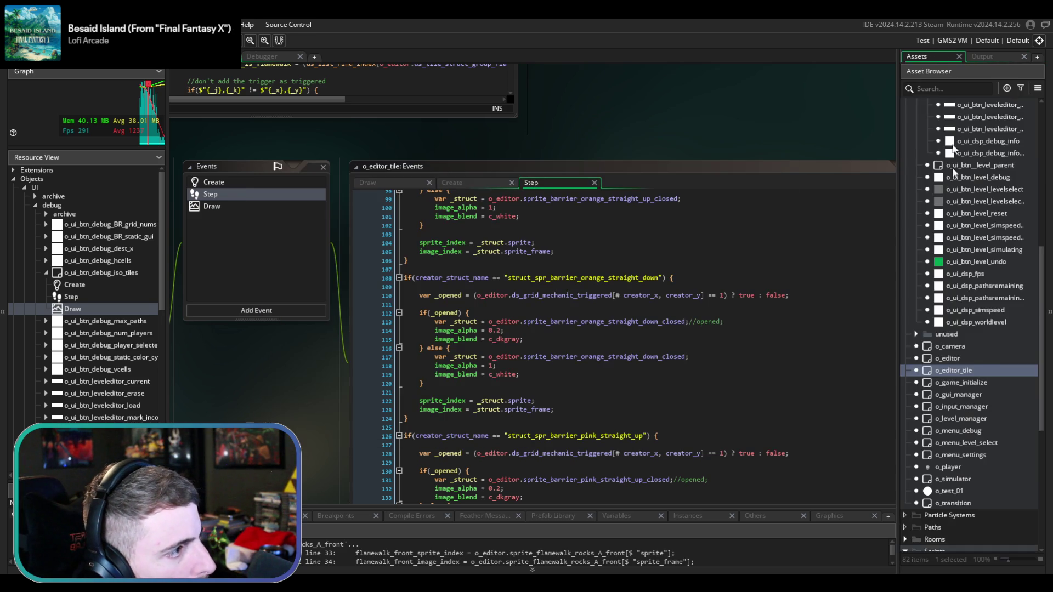
{"action": "scroll", "coordinate": [967, 329], "scroll_direction": "down", "scroll_amount": 5}
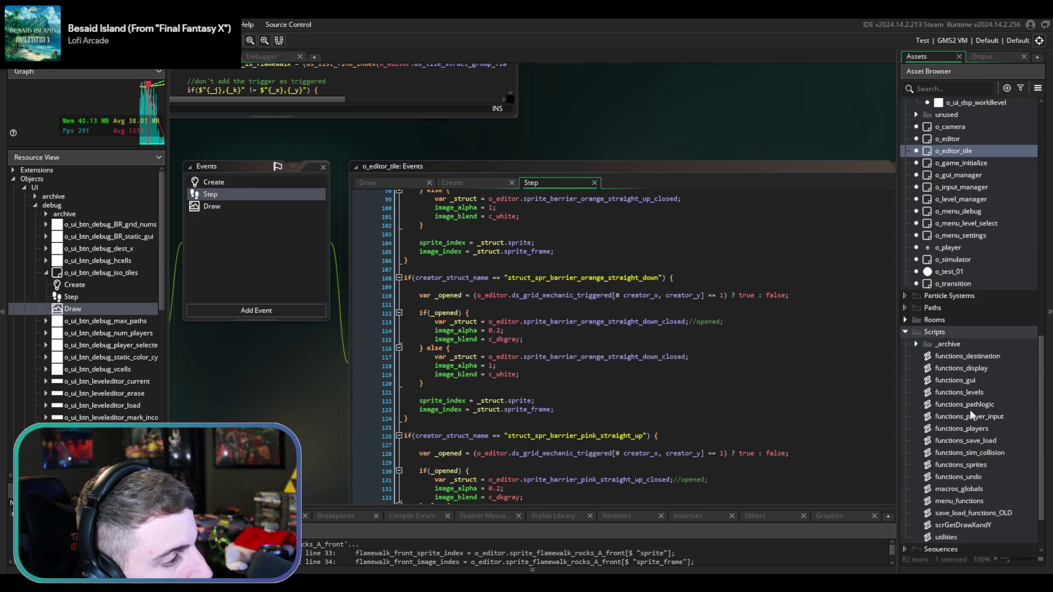
{"action": "double_click", "coordinate": [969, 406]}
{"action": "scroll", "coordinate": [548, 181], "scroll_direction": "down", "scroll_amount": 5}
{"action": "scroll", "coordinate": [742, 245], "scroll_direction": "up", "scroll_amount": 2}
{"action": "scroll", "coordinate": [543, 212], "scroll_direction": "down", "scroll_amount": 8}
{"action": "scroll", "coordinate": [543, 213], "scroll_direction": "down", "scroll_amount": 2}
{"action": "scroll", "coordinate": [548, 217], "scroll_direction": "up", "scroll_amount": 13}
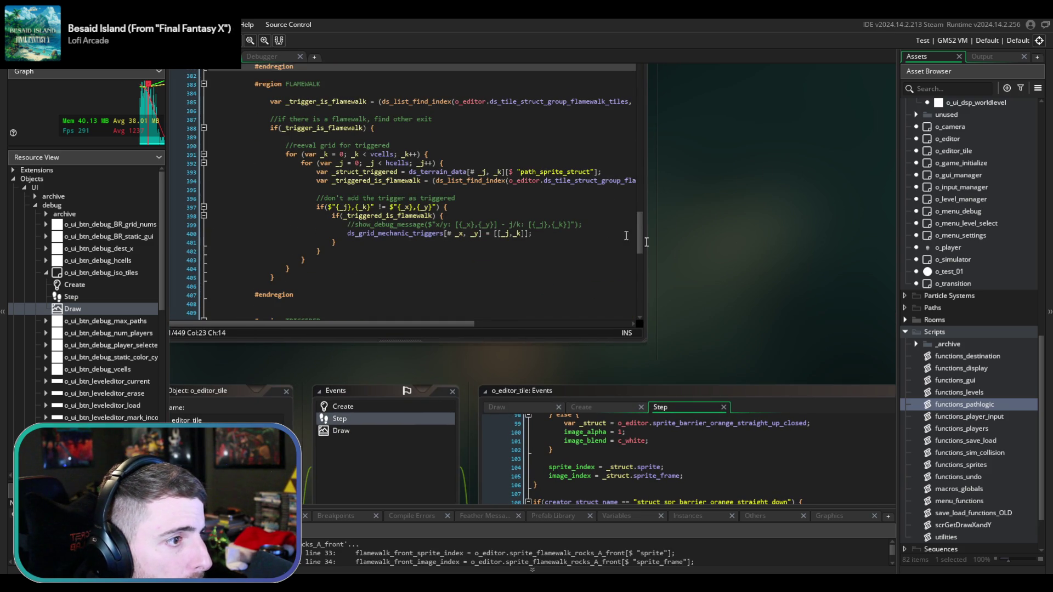
{"action": "left_click_drag", "start_coordinate": [646, 242], "coordinate": [817, 244]}
{"action": "scroll", "coordinate": [593, 258], "scroll_direction": "up", "scroll_amount": 3}
{"action": "scroll", "coordinate": [594, 258], "scroll_direction": "up", "scroll_amount": 5}
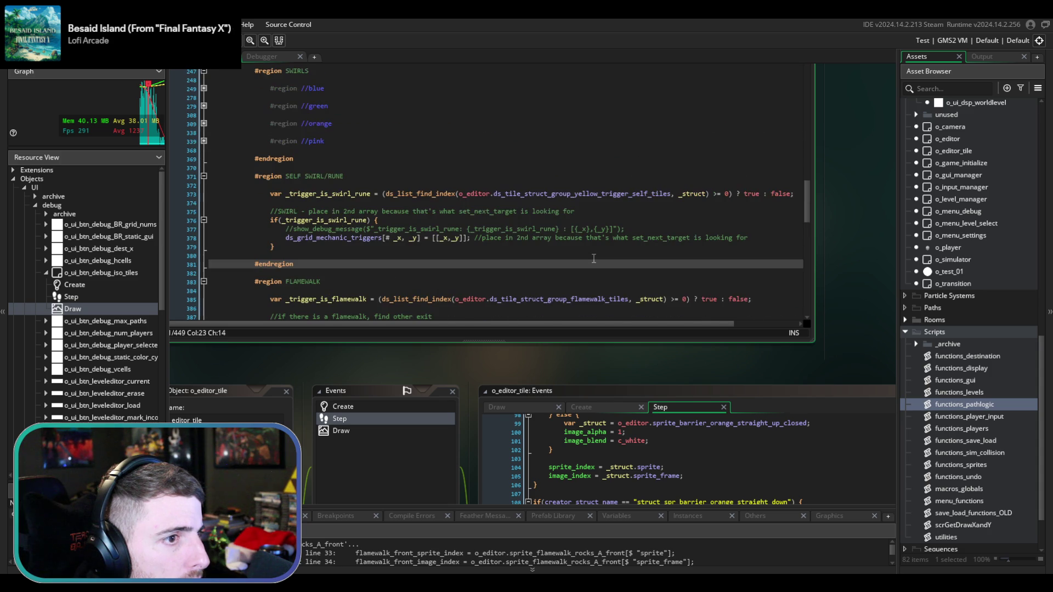
{"action": "scroll", "coordinate": [594, 259], "scroll_direction": "up", "scroll_amount": 2}
{"action": "scroll", "coordinate": [593, 259], "scroll_direction": "down", "scroll_amount": 6}
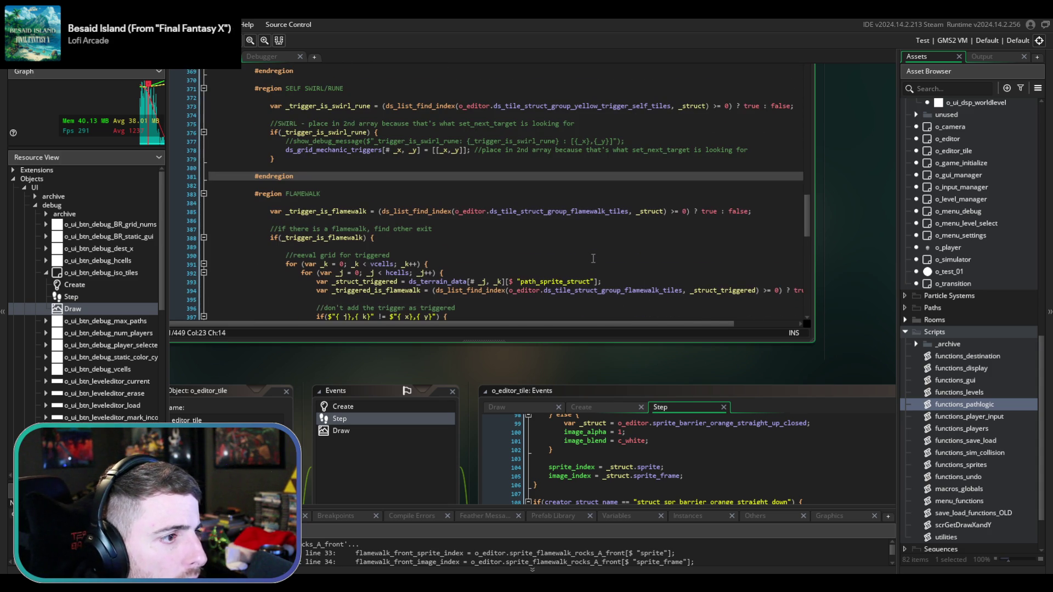
{"action": "scroll", "coordinate": [594, 258], "scroll_direction": "down", "scroll_amount": 3}
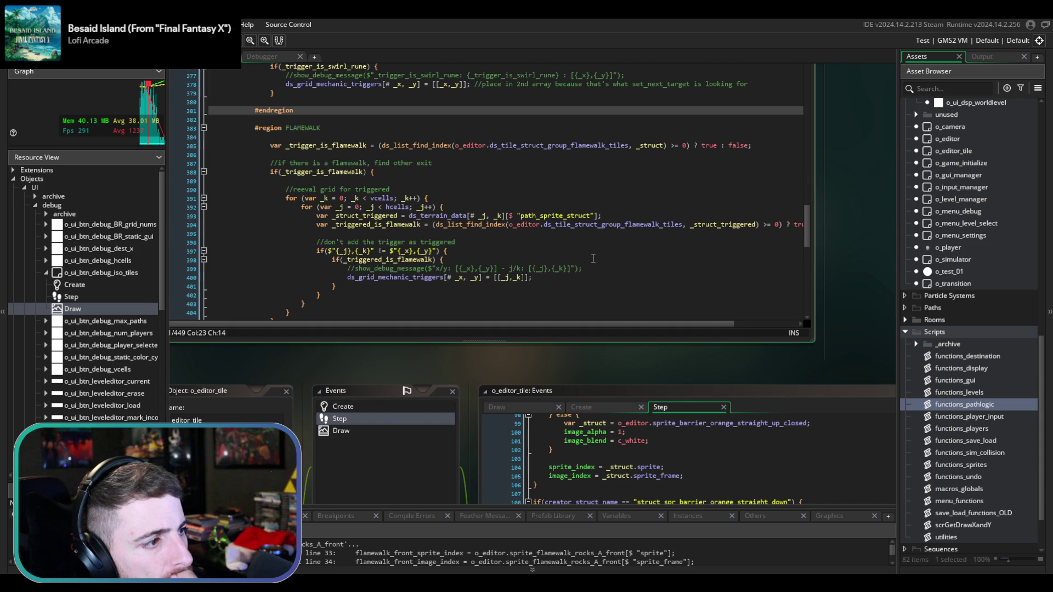
{"action": "scroll", "coordinate": [593, 258], "scroll_direction": "down", "scroll_amount": 3}
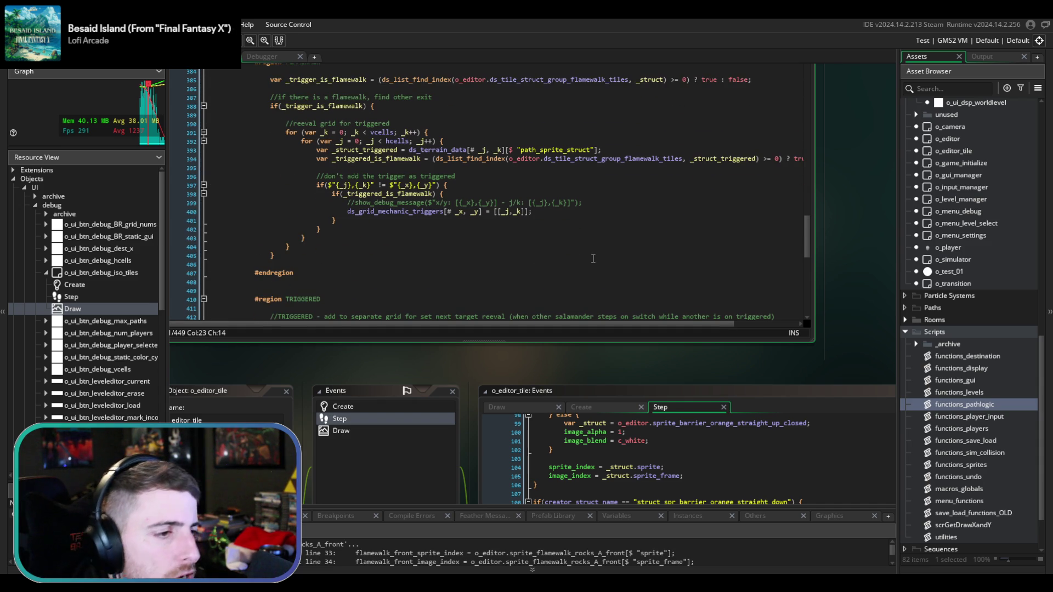
{"action": "scroll", "coordinate": [593, 258], "scroll_direction": "down", "scroll_amount": 1}
{"action": "scroll", "coordinate": [593, 259], "scroll_direction": "up", "scroll_amount": 1}
{"action": "left_click", "coordinate": [593, 258]}
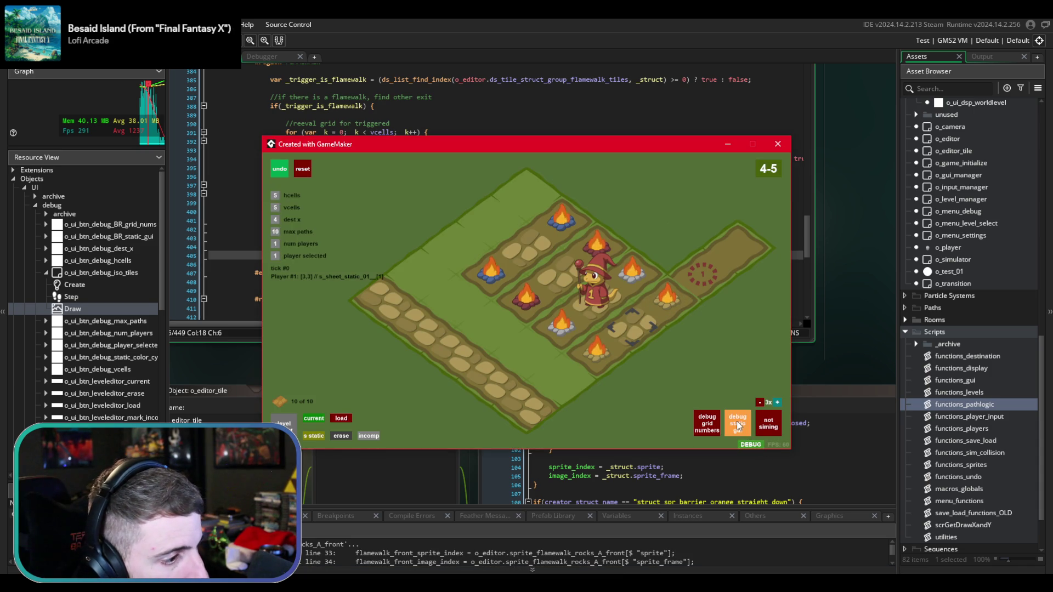
- Cycle the tile marker colour through magenta and cyan, then hide the static debug palette
{"action": "left_click", "coordinate": [782, 248]}
{"action": "left_click", "coordinate": [782, 248]}
{"action": "left_click", "coordinate": [782, 248]}
{"action": "left_click", "coordinate": [782, 248]}
{"action": "left_click", "coordinate": [781, 248]}
{"action": "left_click", "coordinate": [782, 247]}
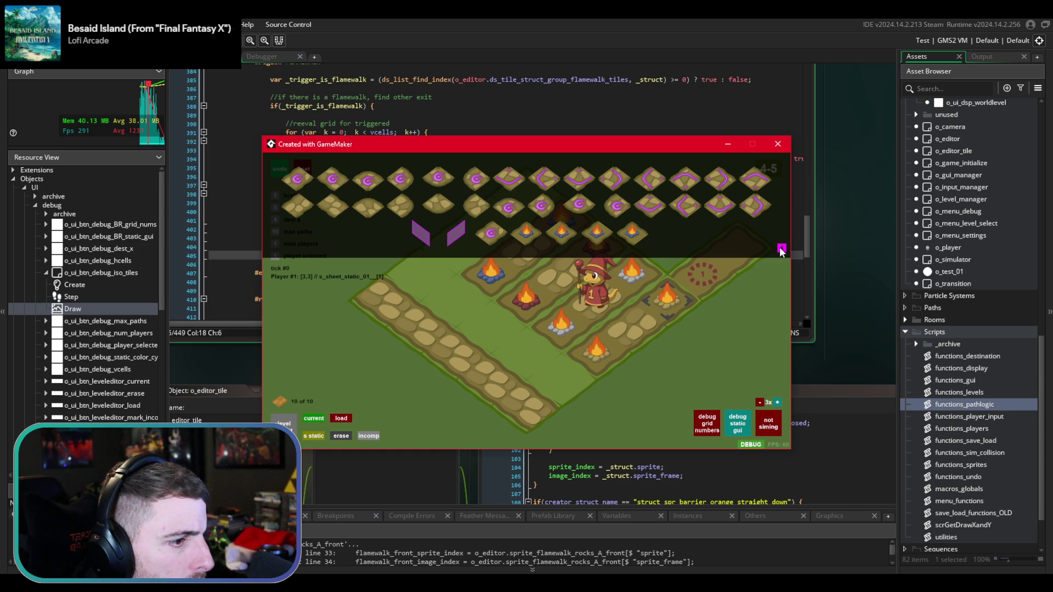
{"action": "left_click", "coordinate": [745, 423]}
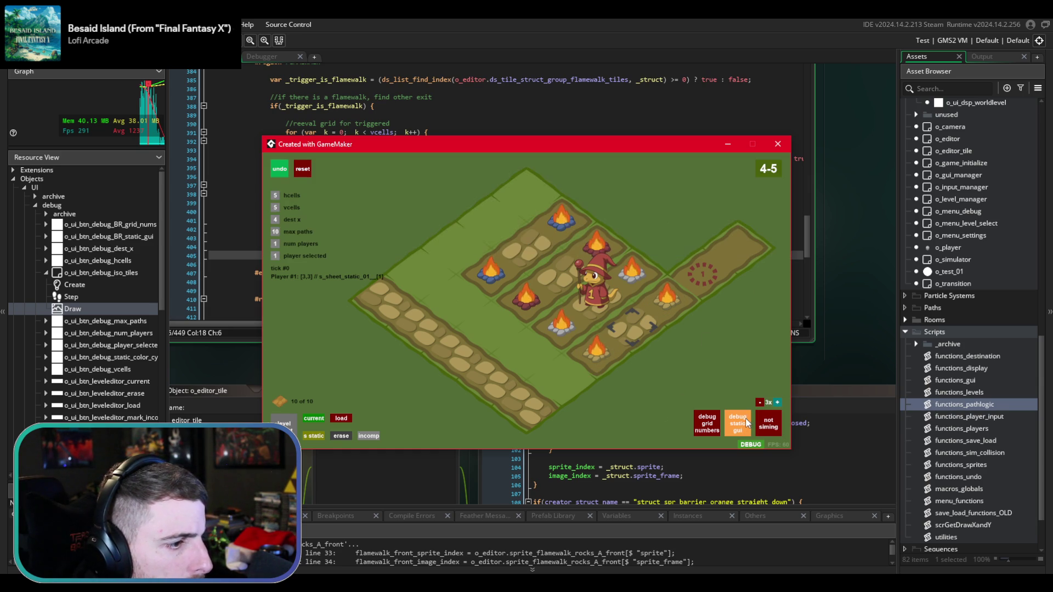
- Raise the player count to 4, line the wizards up on the rock path, and start the simulation
{"action": "left_click", "coordinate": [273, 243]}
{"action": "left_click", "coordinate": [273, 243]}
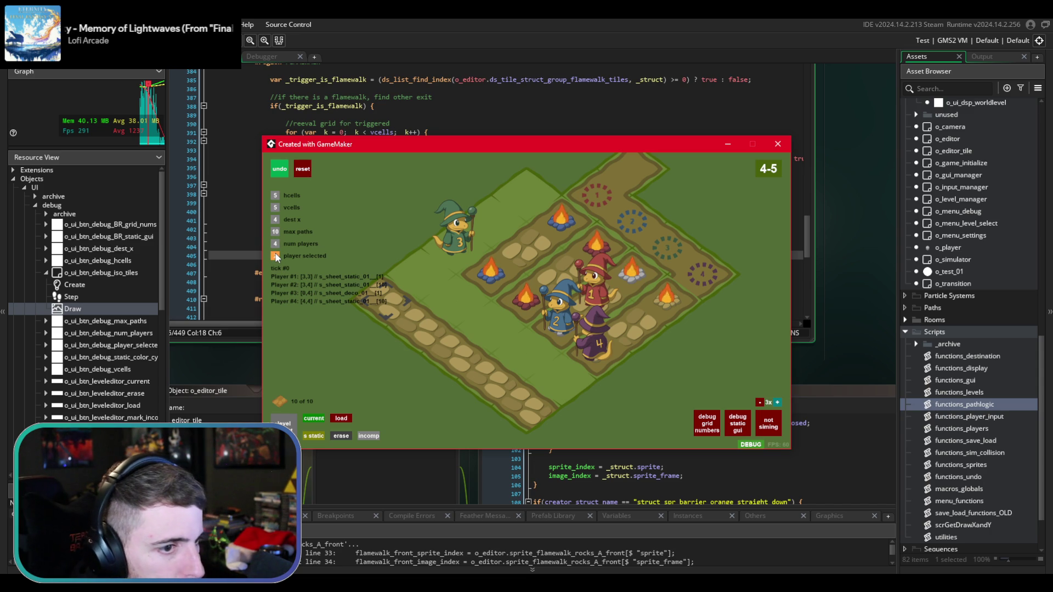
{"action": "key", "text": "Down"}
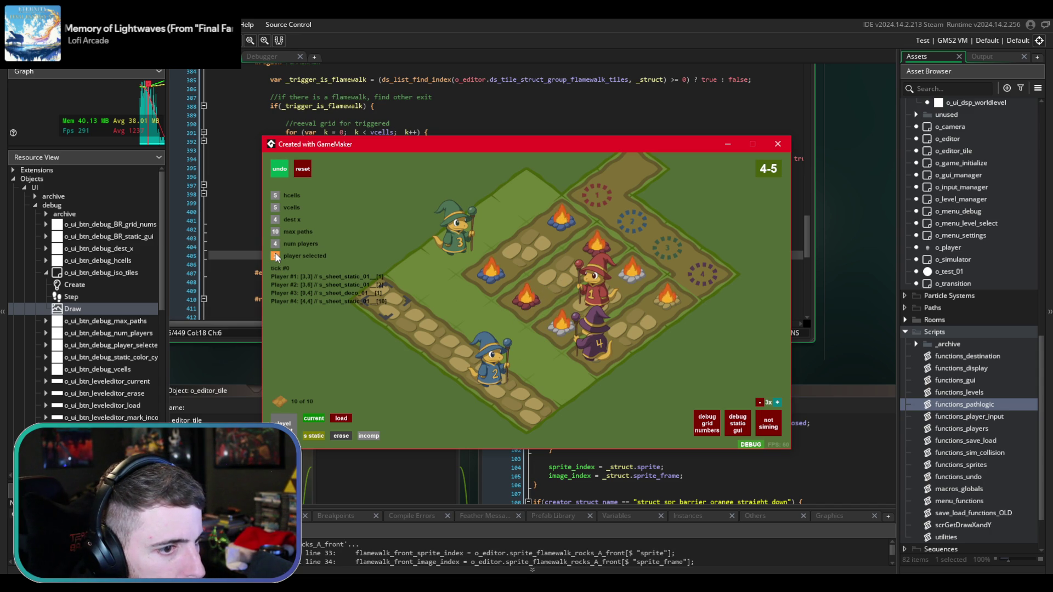
{"action": "key", "text": "Down"}
{"action": "key", "text": "Down"}
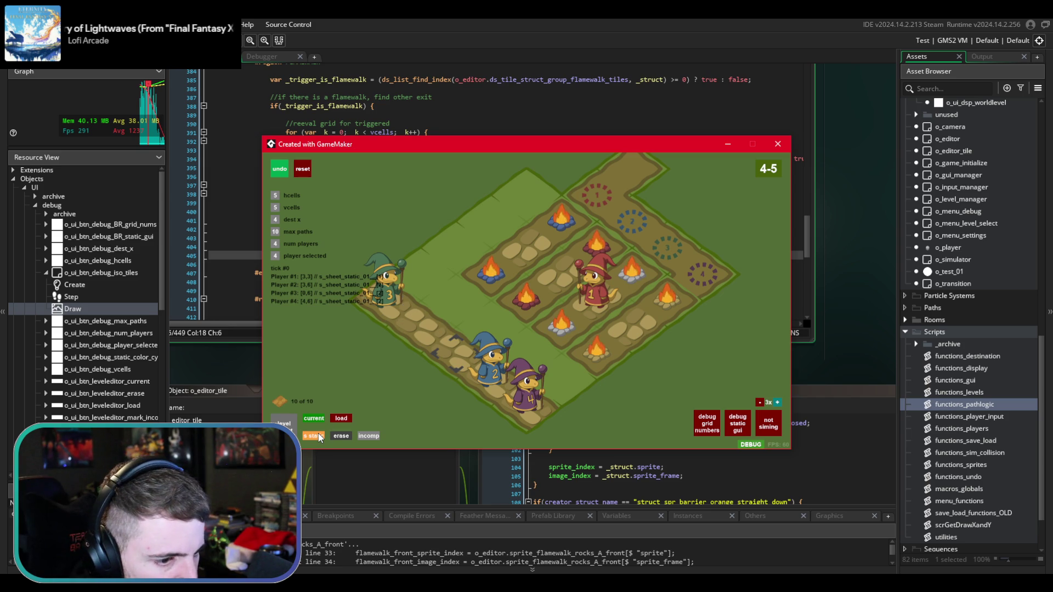
{"action": "key", "text": "Left"}
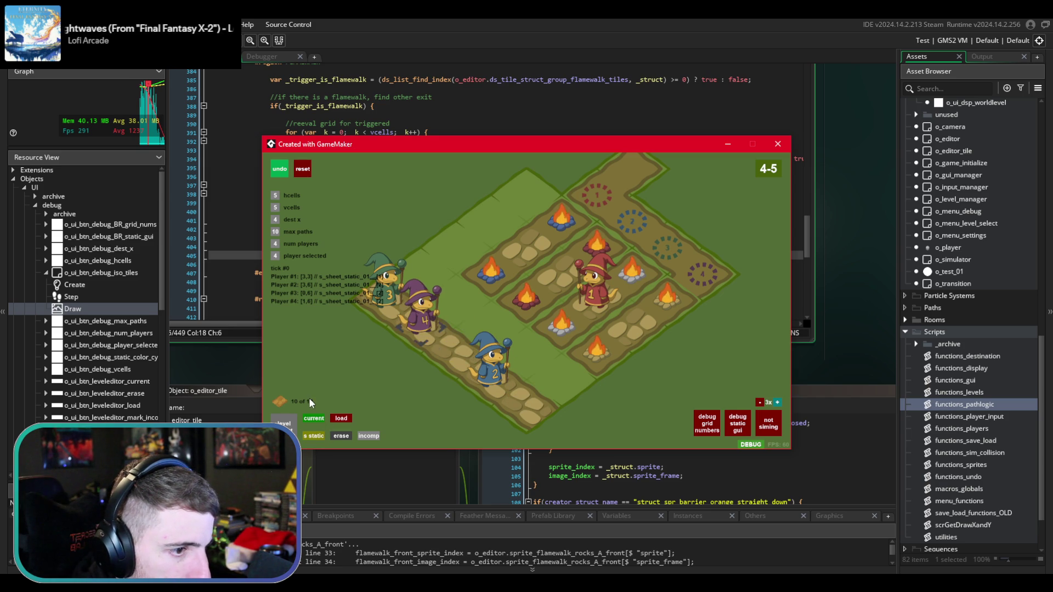
{"action": "key", "text": "Right"}
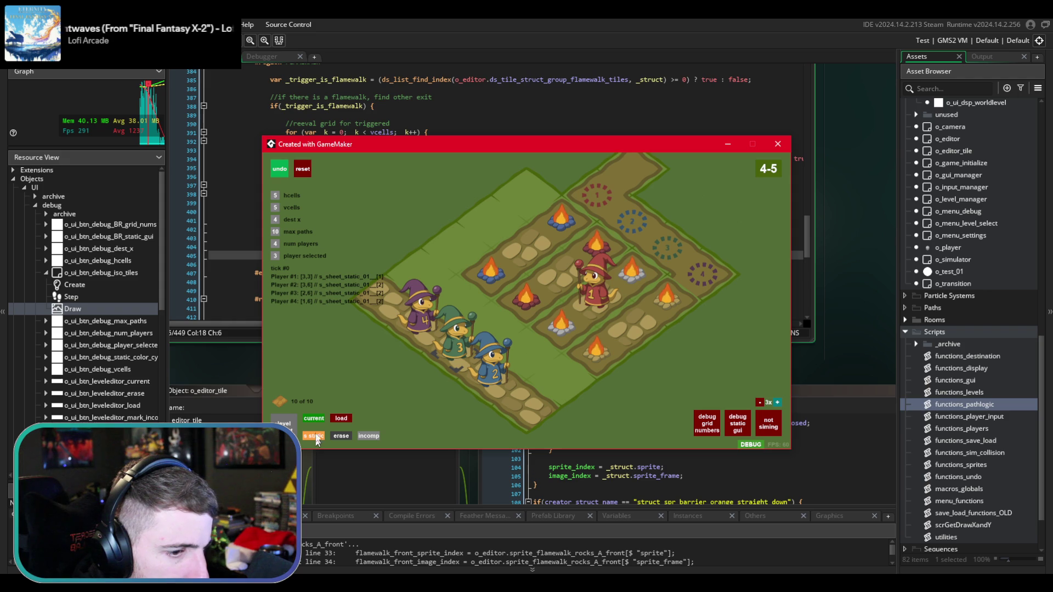
{"action": "key", "text": "space"}
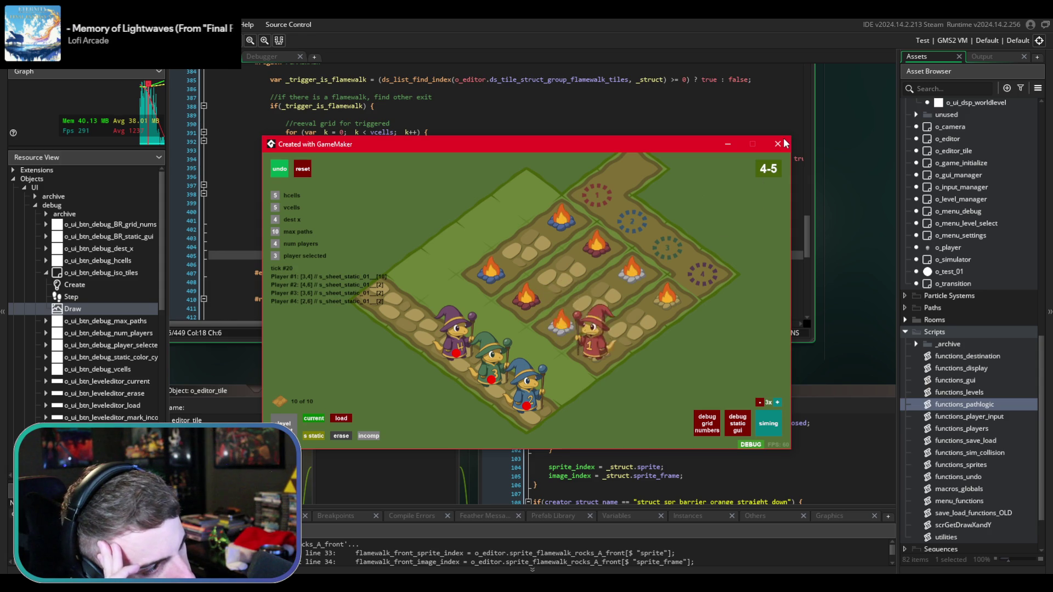
{"action": "key", "text": "alt+Tab"}
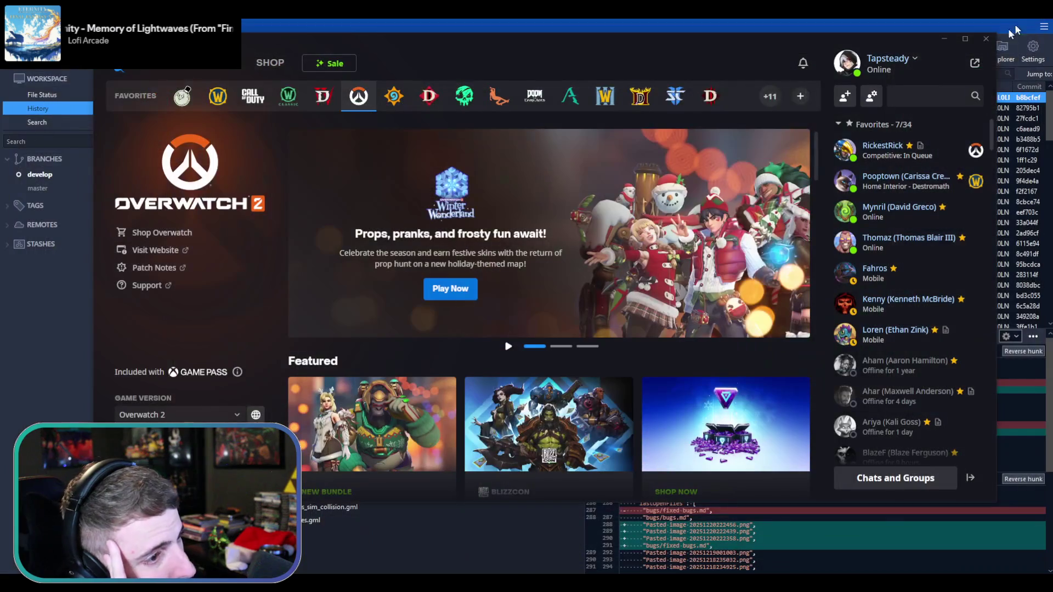
- Bring Fork forward and show File Status with the seven unstaged .gml changes
{"action": "left_click", "coordinate": [490, 30]}
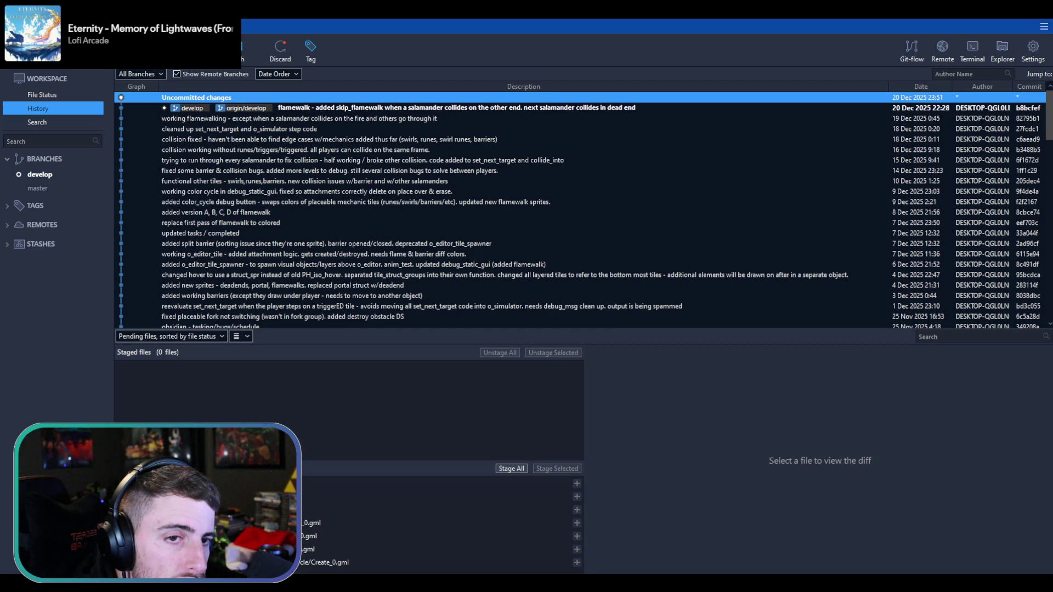
{"action": "key", "text": "ctrl+1"}
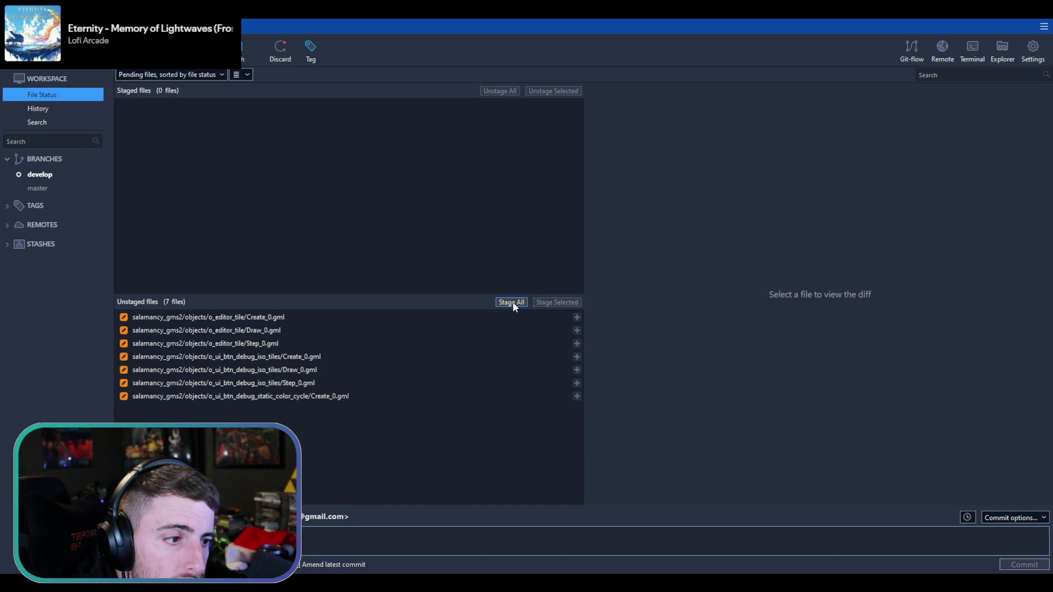
- Stage all seven files and commit them with a message ending 'patlogic doesn't mork on multiple yet'
{"action": "left_click", "coordinate": [513, 302]}
{"action": "left_click", "coordinate": [357, 534]}
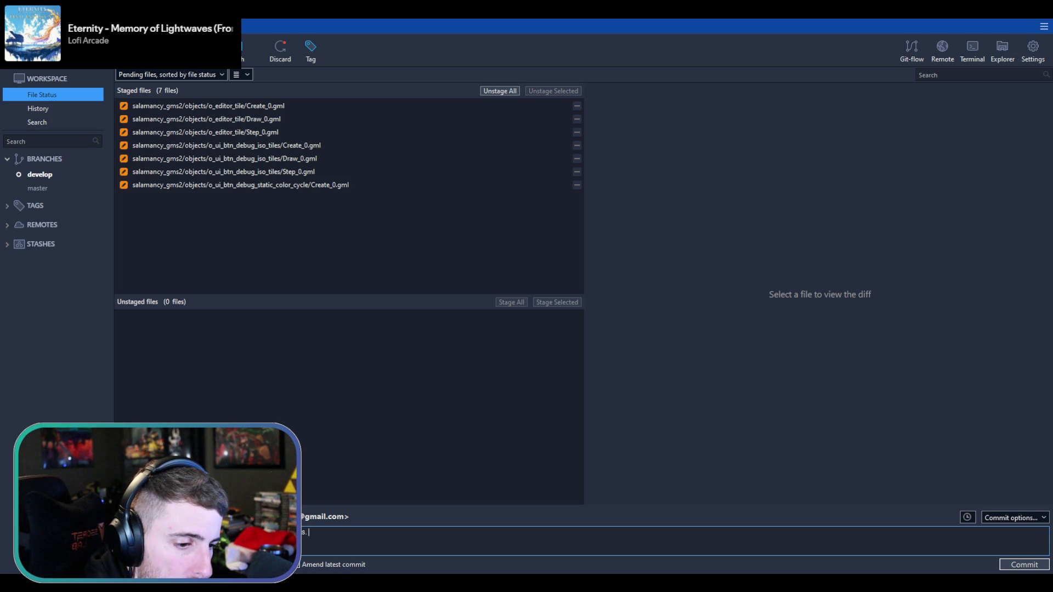
{"action": "key", "text": "BackSpace"}
{"action": "type", "text": "path"}
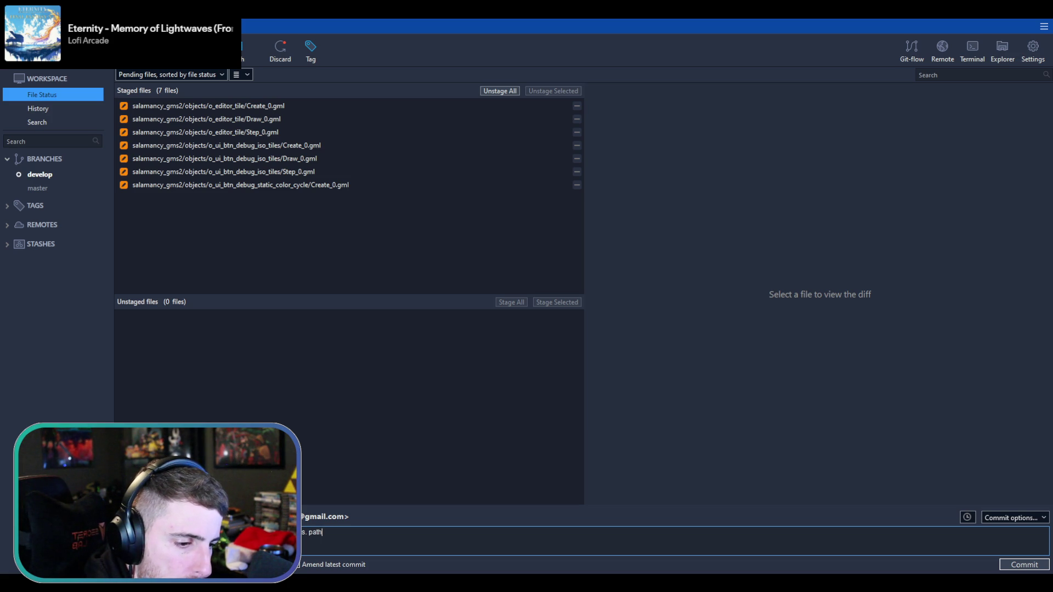
{"action": "type", "text": "logic doesn't"}
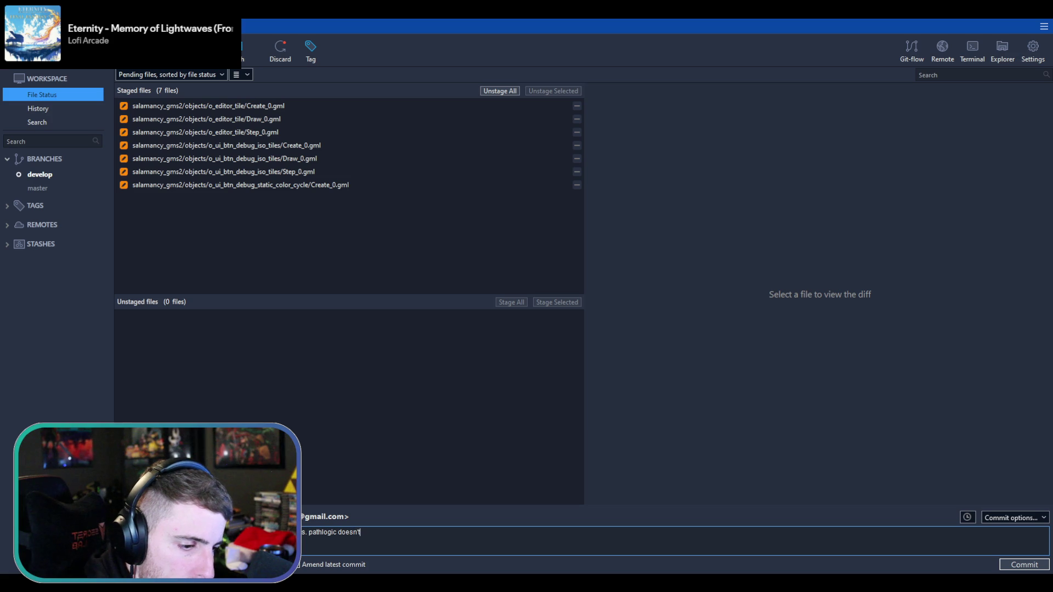
{"action": "type", "text": " mork on multip"}
{"action": "type", "text": "le yet"}
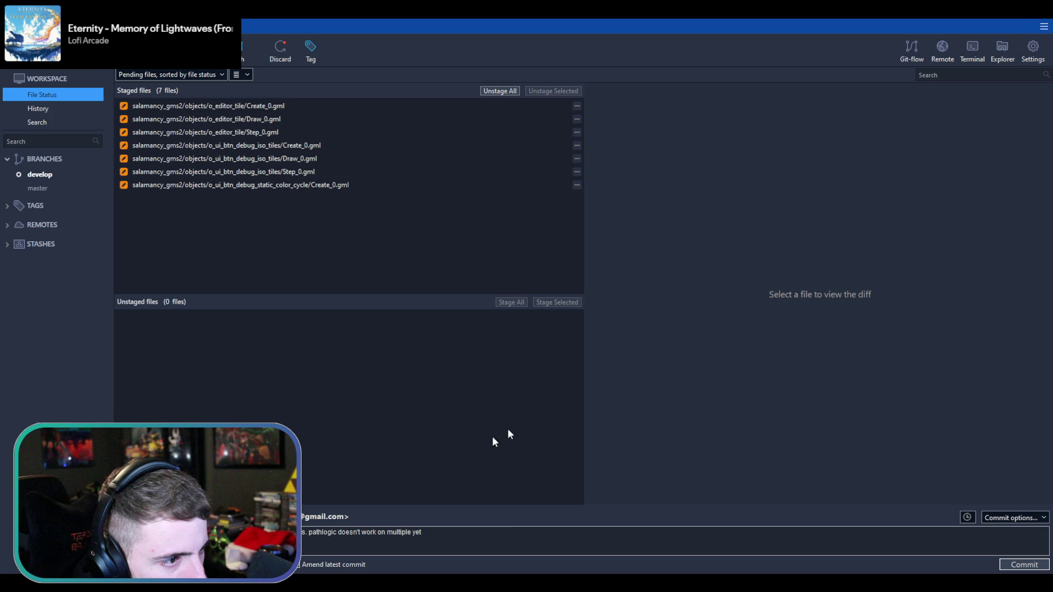
{"action": "left_click", "coordinate": [1024, 562]}
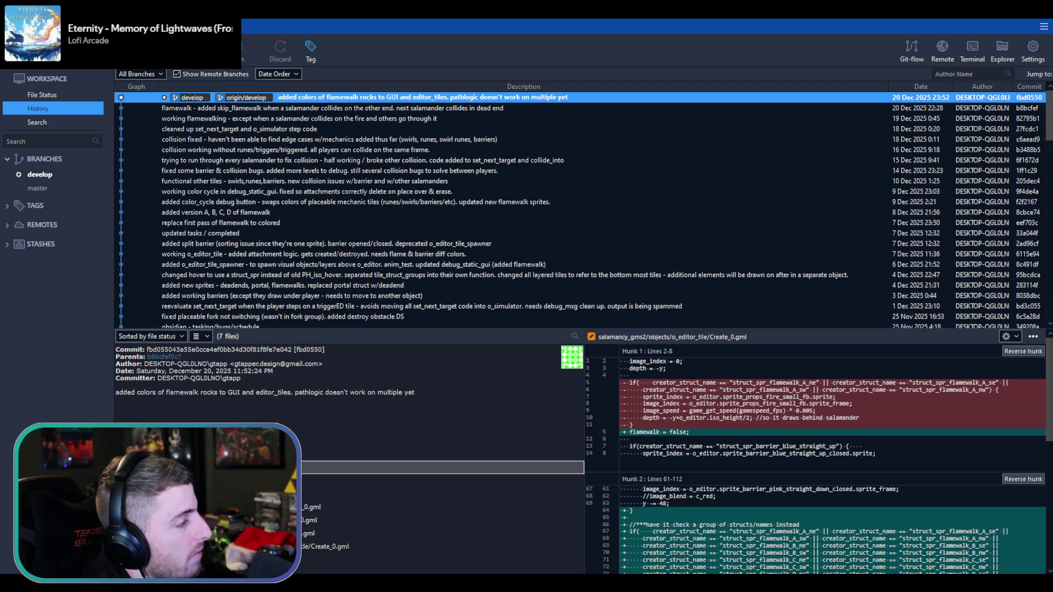
- Switch to GameMaker, maximize its window, dismiss the cloud storage warning, and run with F5
{"action": "key", "text": "alt+Tab"}
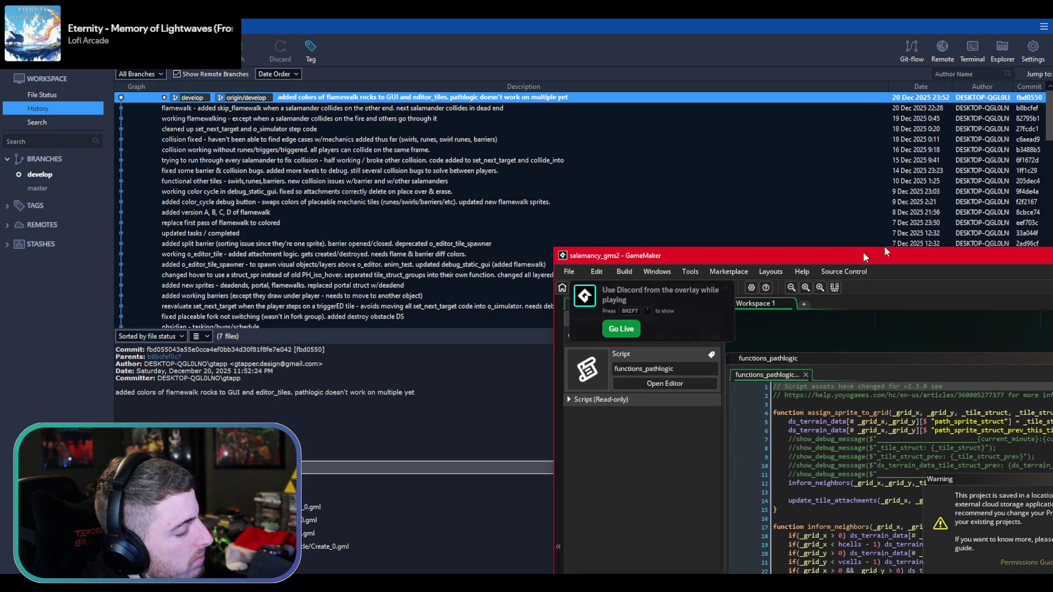
{"action": "double_click", "coordinate": [850, 258]}
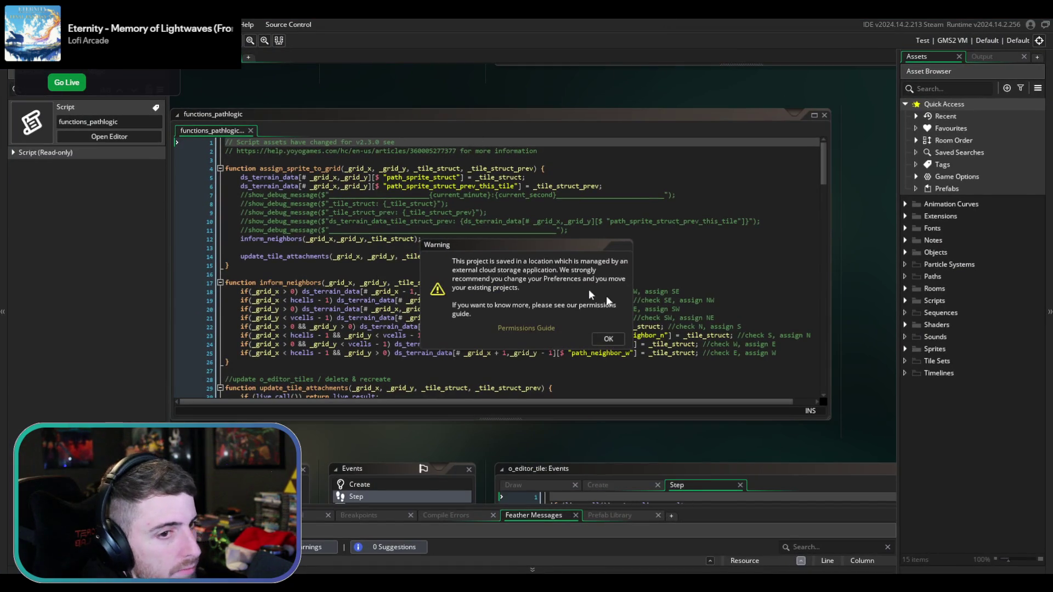
{"action": "left_click", "coordinate": [608, 339]}
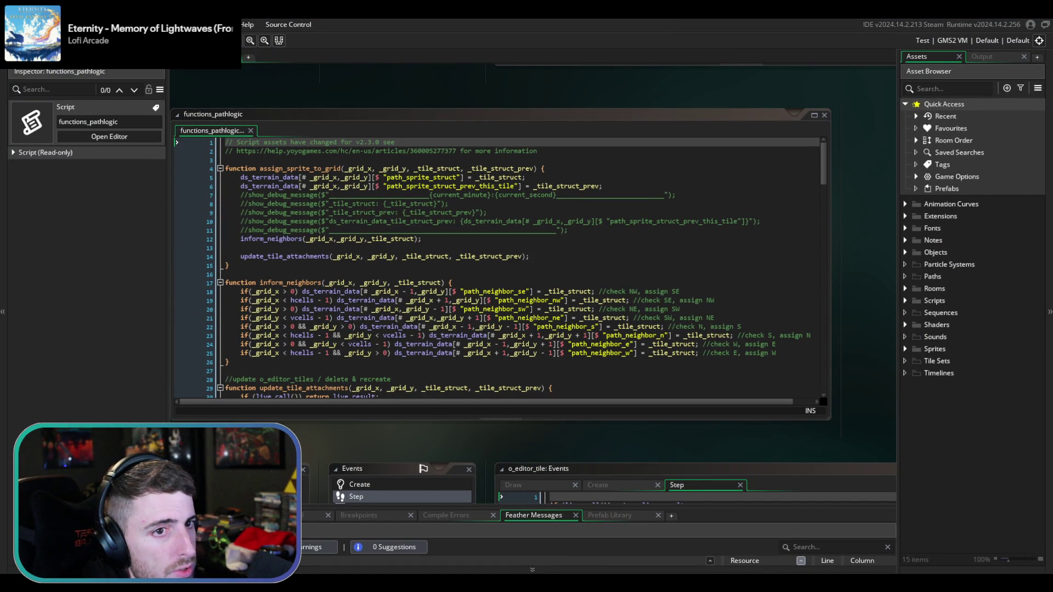
{"action": "key", "text": "F5"}
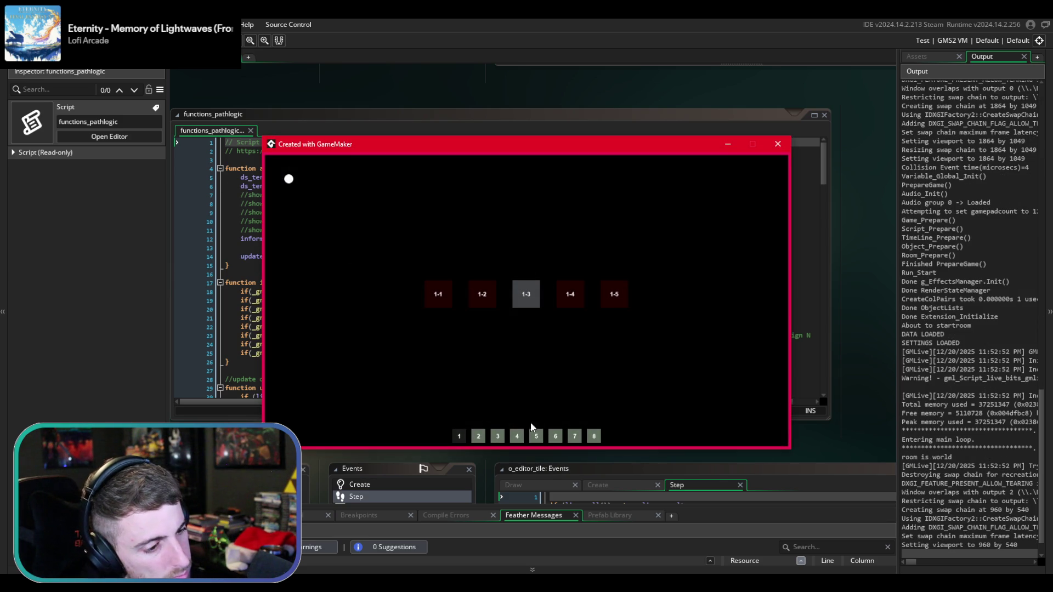
- In the running game, browse from world 4 to world 3, load level 3-2, then exit toward level 3-1
{"action": "left_click", "coordinate": [513, 434]}
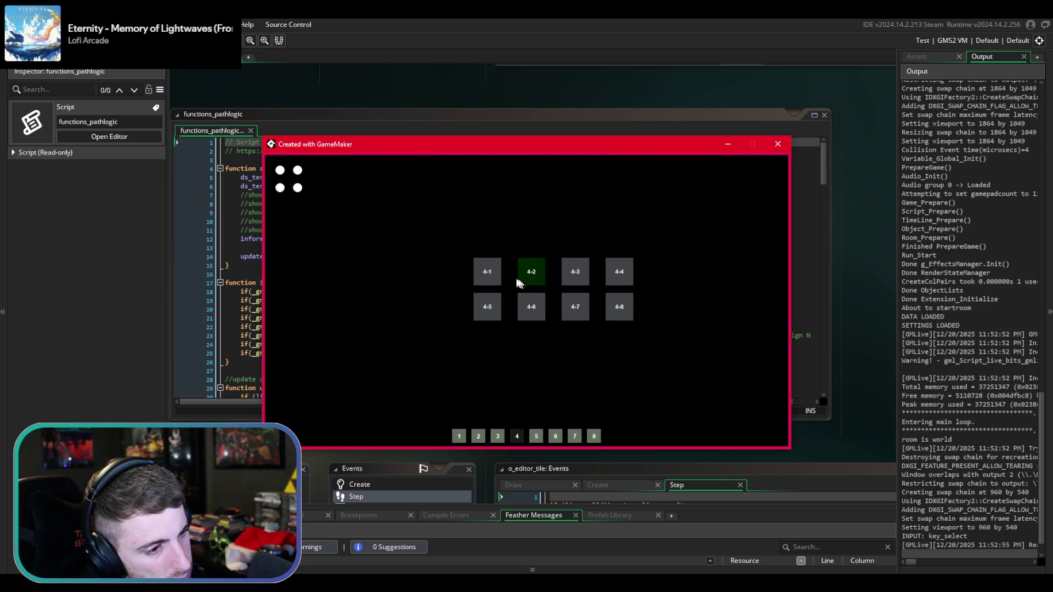
{"action": "left_click", "coordinate": [496, 436]}
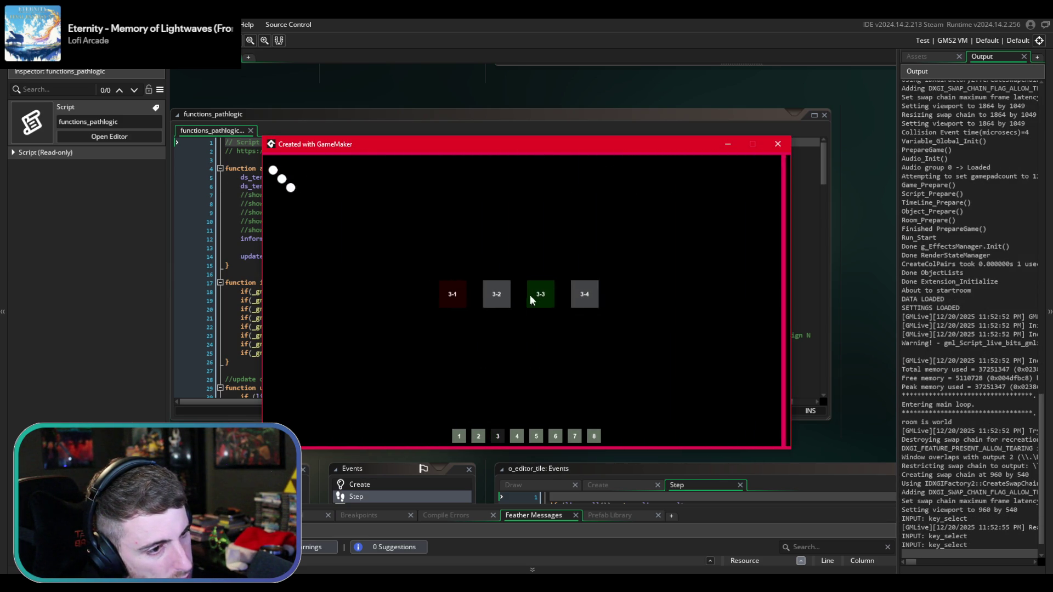
{"action": "left_click", "coordinate": [514, 289]}
{"action": "key", "text": "Escape"}
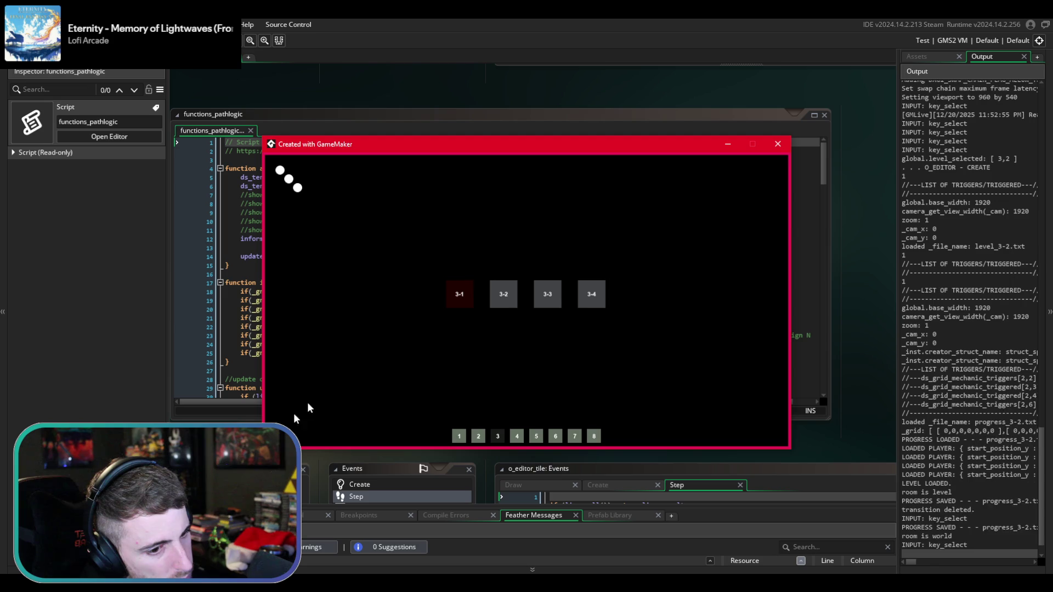